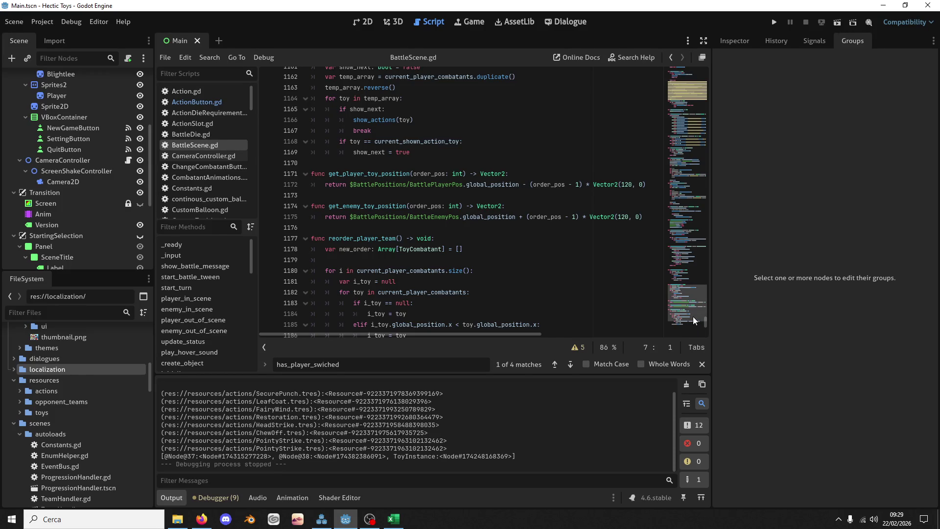
# Search BattleScene.gd for get_player_toy_position and step to its call in change_player_toy
pyautogui.moveTo(692, 315); pyautogui.dragTo(686, 267)
pyautogui.click(520, 184)
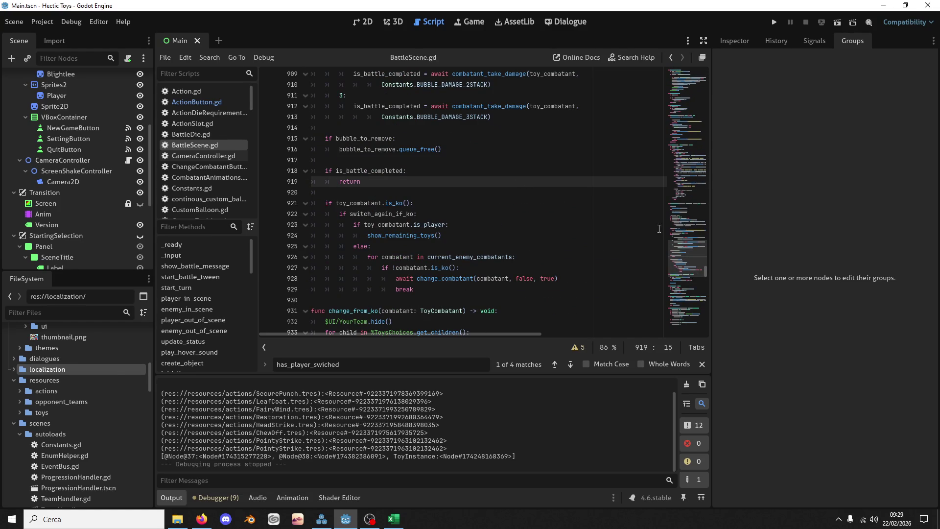
pyautogui.scroll(-20, 505, 205)
pyautogui.scroll(3, 456, 201)
pyautogui.doubleClick(365, 150)
pyautogui.hotkey('ctrl', 'f')
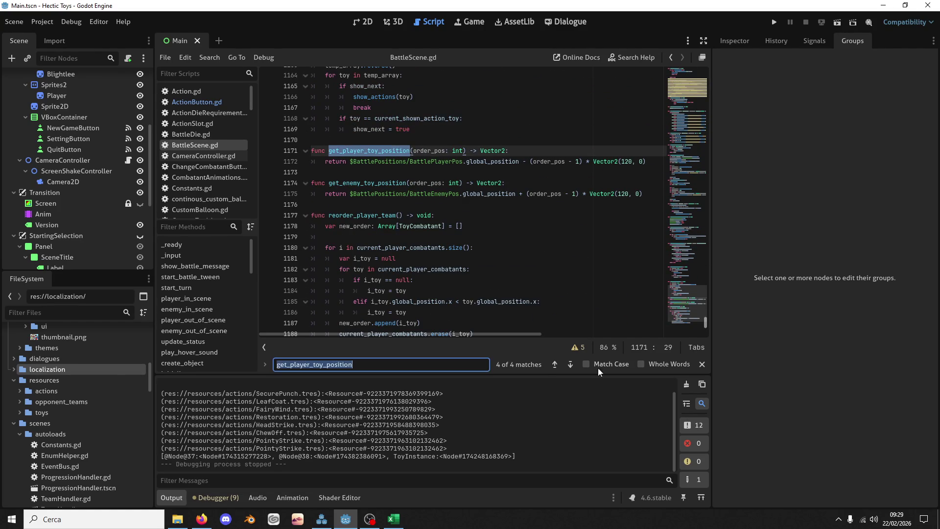
pyautogui.click(555, 364)
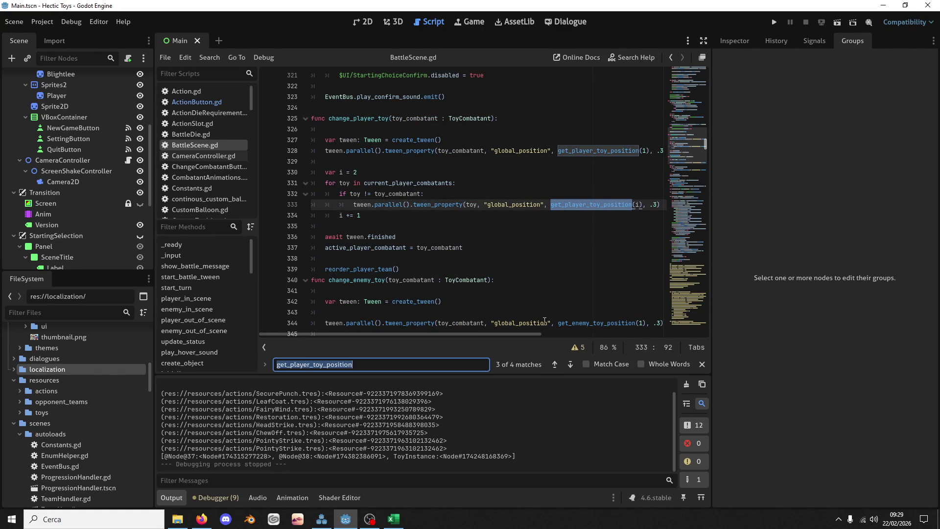
pyautogui.moveTo(510, 333)
pyautogui.mouseDown()
pyautogui.moveTo(577, 333)
pyautogui.moveTo(410, 335)
pyautogui.mouseUp()
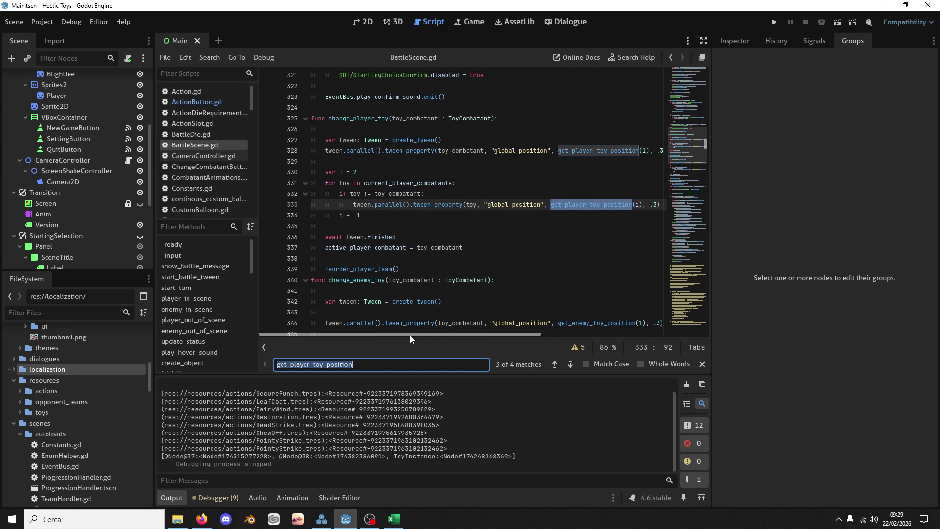
pyautogui.moveTo(489, 336)
pyautogui.mouseDown()
pyautogui.moveTo(529, 333)
pyautogui.moveTo(489, 333)
pyautogui.mouseUp()
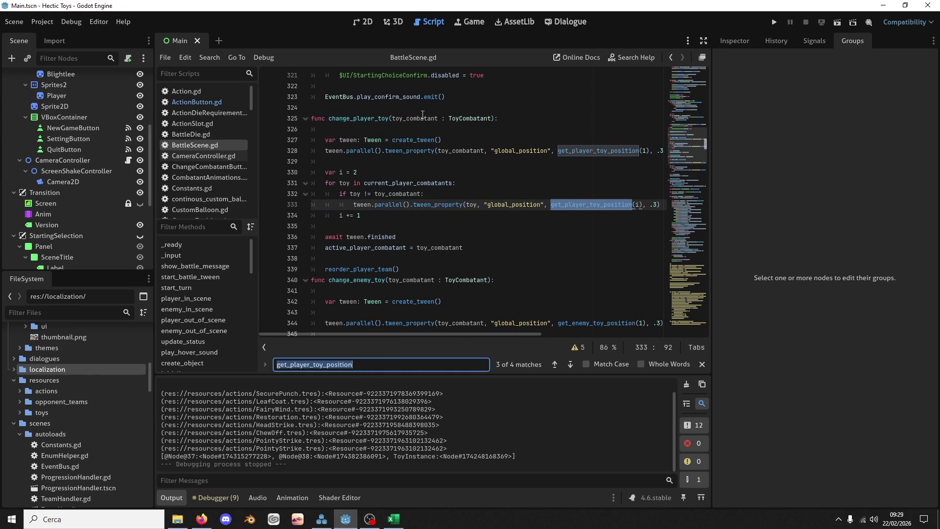
pyautogui.doubleClick(415, 118)
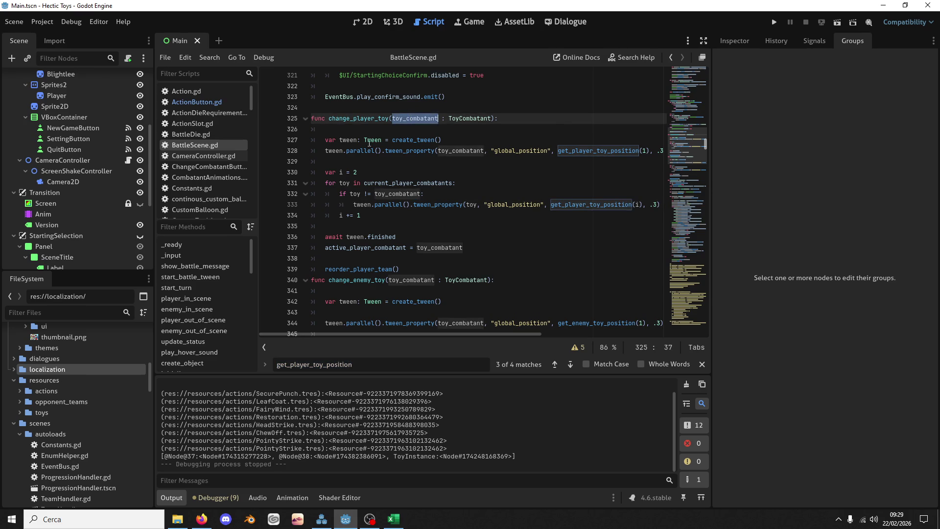
# Inspect the active toy's position call and highlight every use of the counter i
pyautogui.scroll(2, 376, 164)
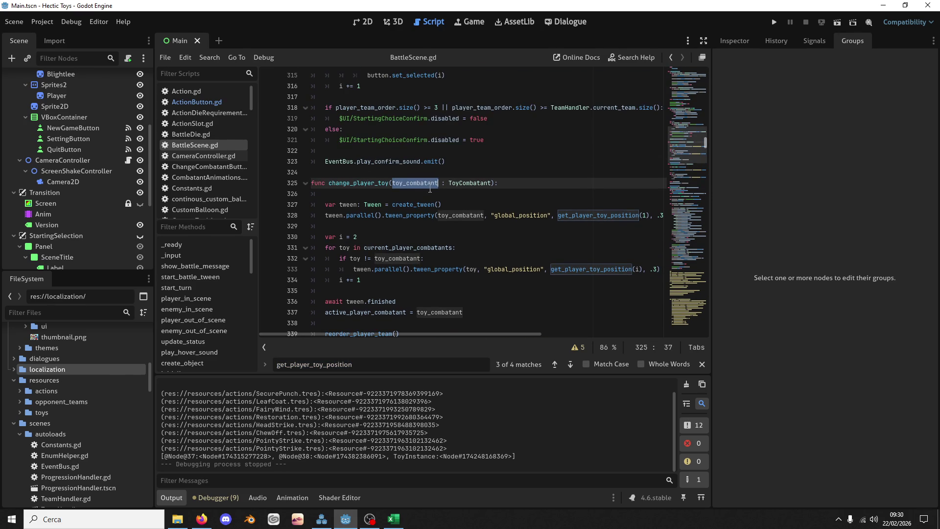
pyautogui.click(642, 215)
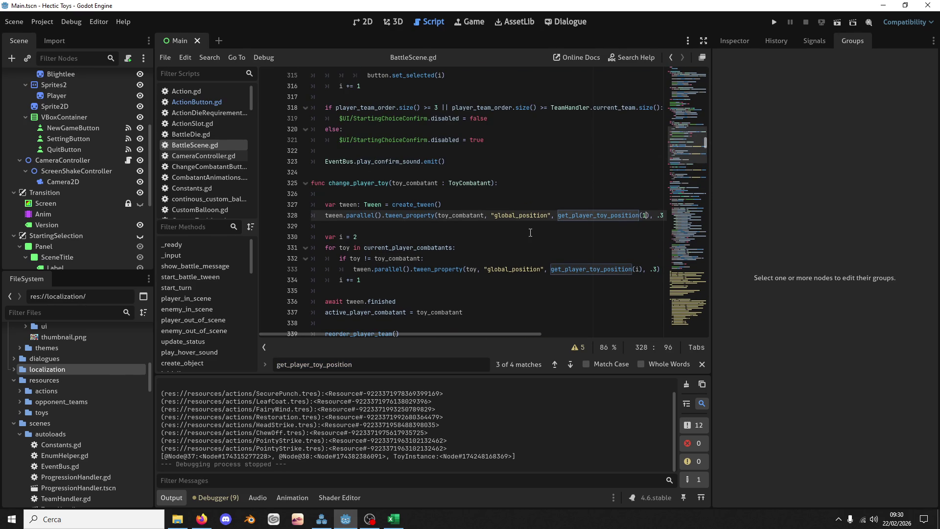
pyautogui.doubleClick(341, 237)
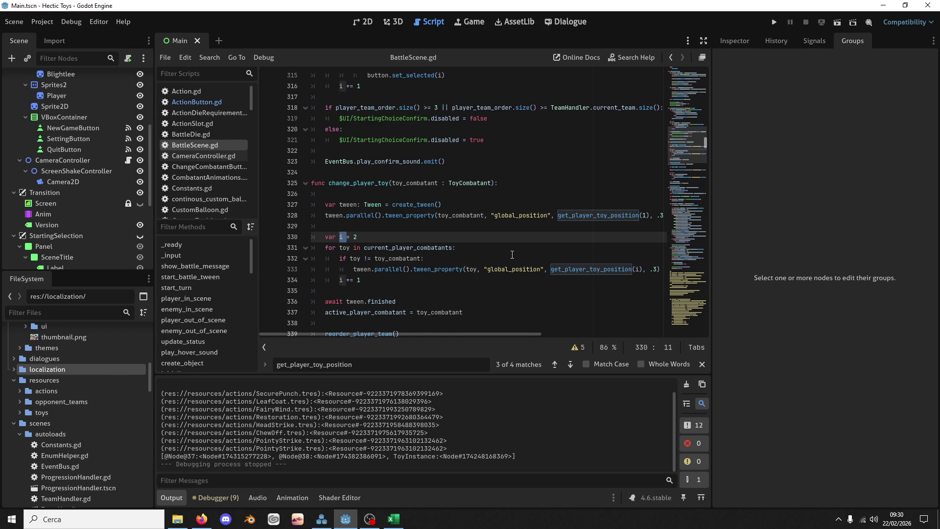
pyautogui.scroll(-2, 514, 256)
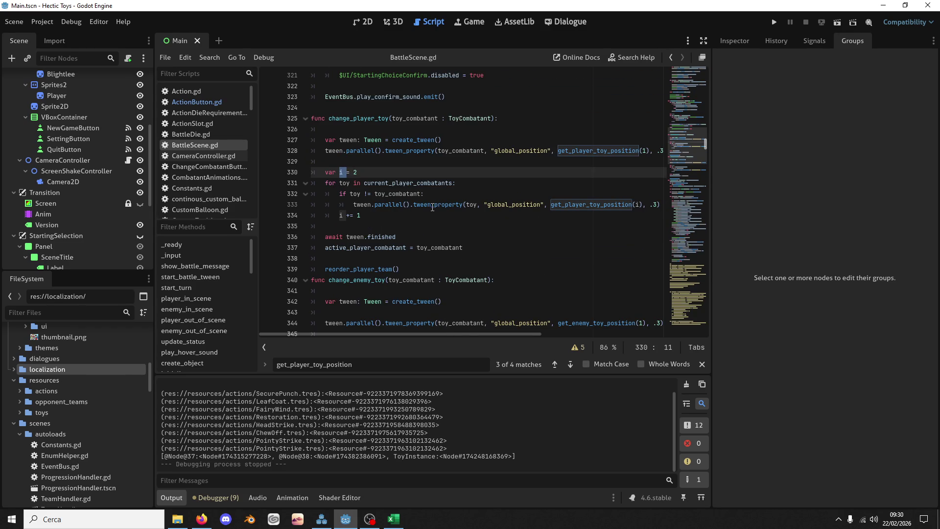
# Insert a print(i) line just before i += 1 in the loop and save BattleScene.gd
pyautogui.click(476, 215)
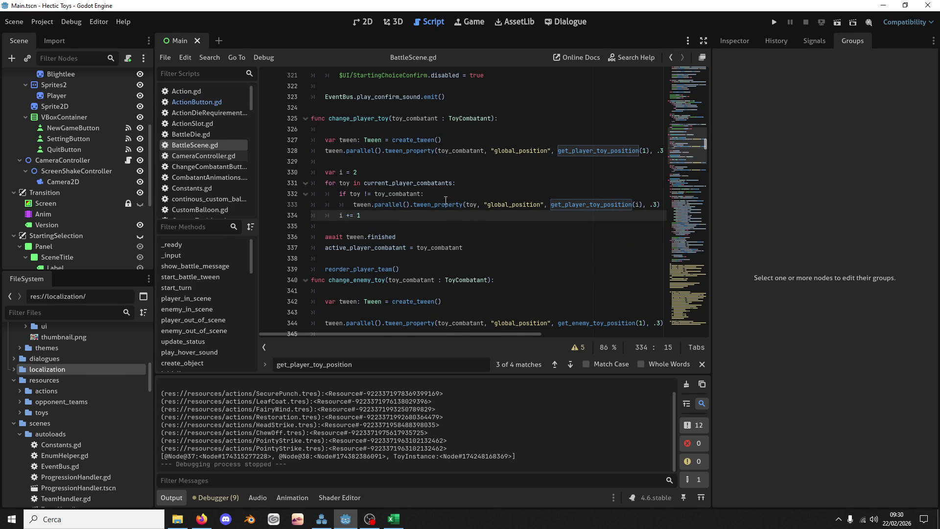
pyautogui.press('Return')
pyautogui.write('print')
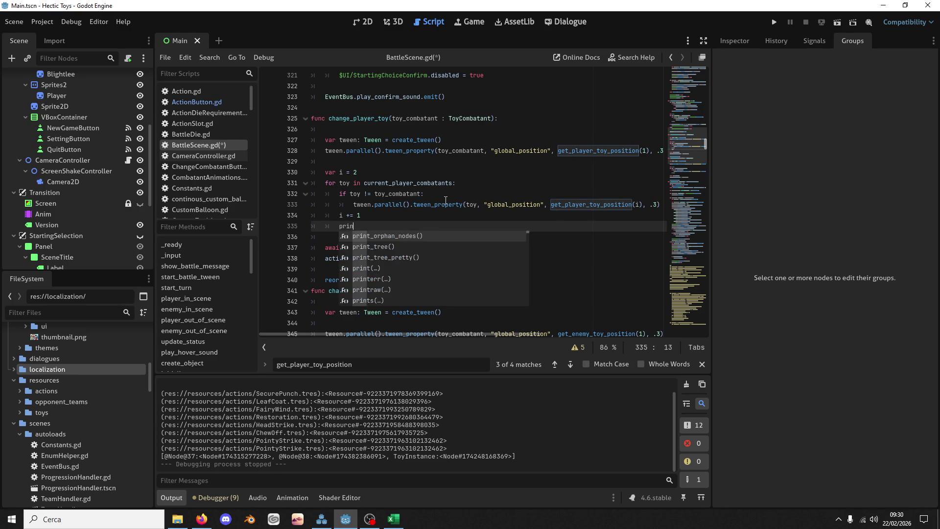
pyautogui.press('Return')
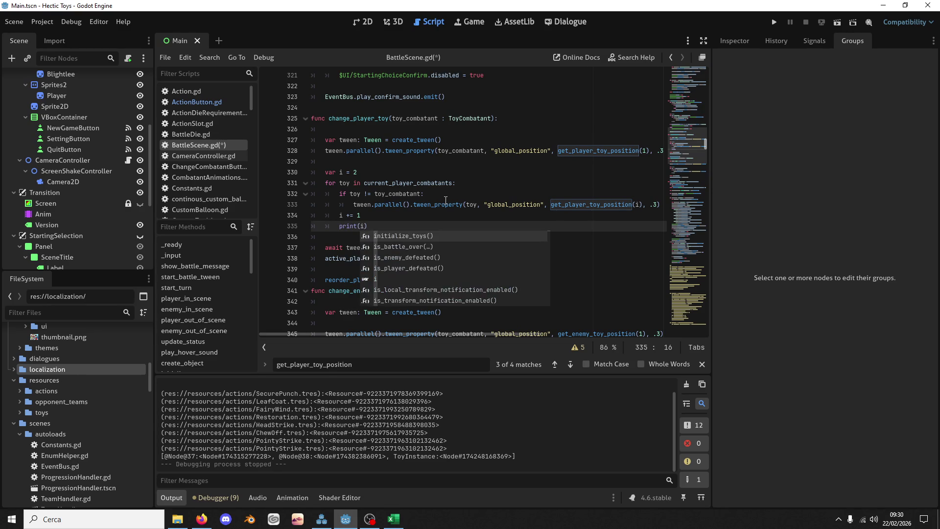
pyautogui.moveTo(339, 215)
pyautogui.mouseDown()
pyautogui.moveTo(361, 215)
pyautogui.moveTo(369, 226)
pyautogui.mouseUp()
pyautogui.press('Return')
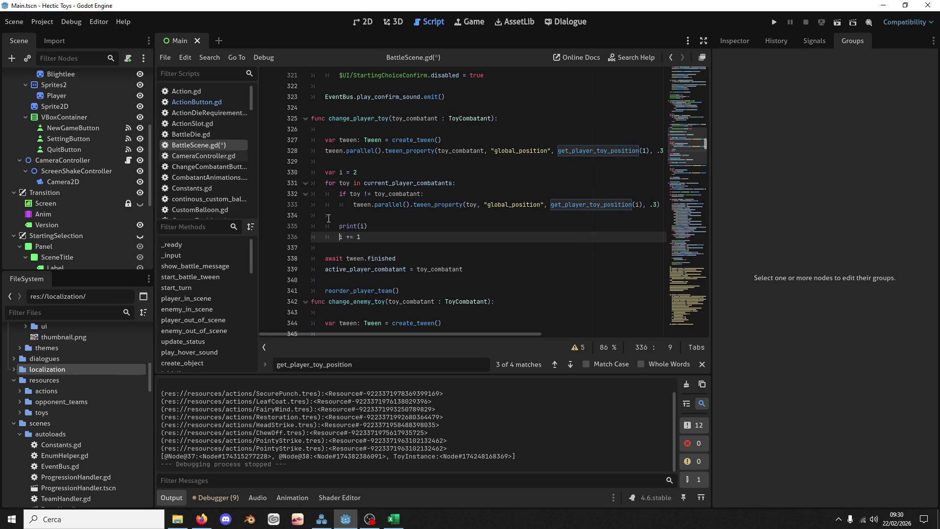
pyautogui.press('Up')
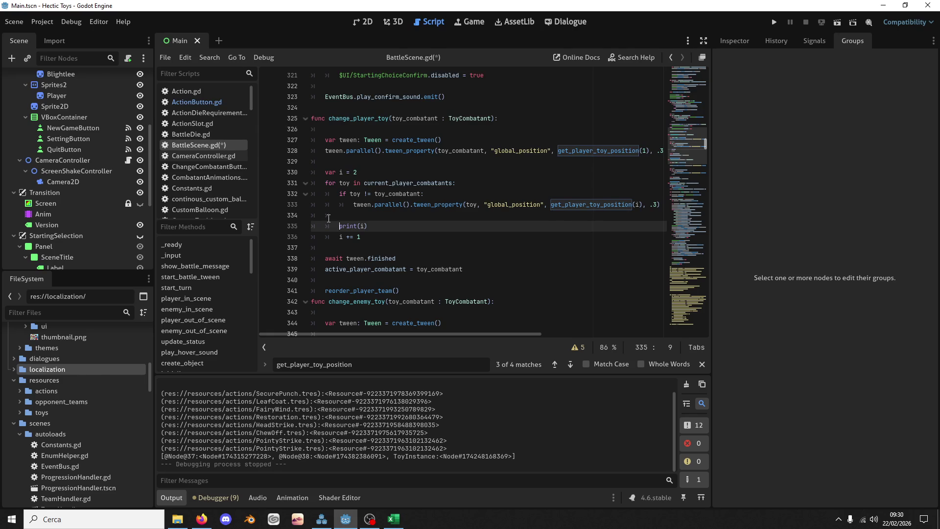
pyautogui.press('Up')
pyautogui.hotkey('ctrl', 's')
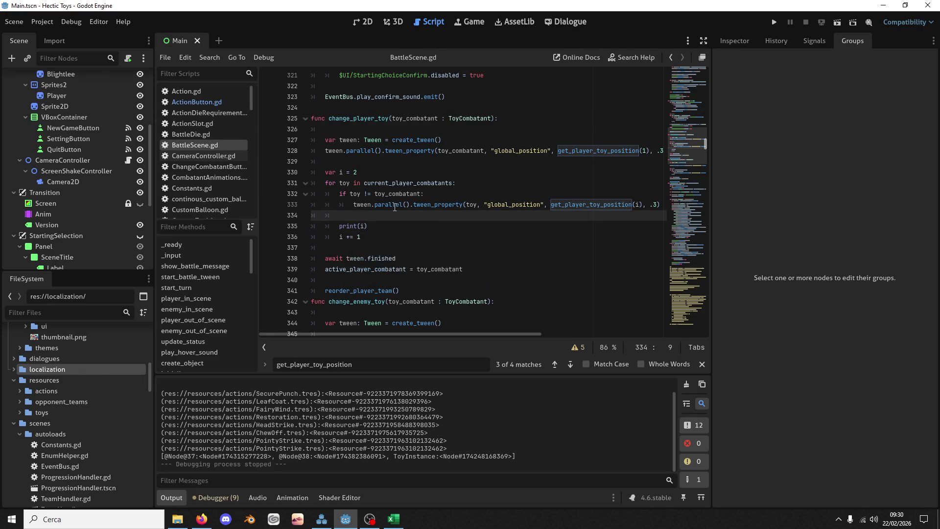
pyautogui.scroll(-4, 394, 207)
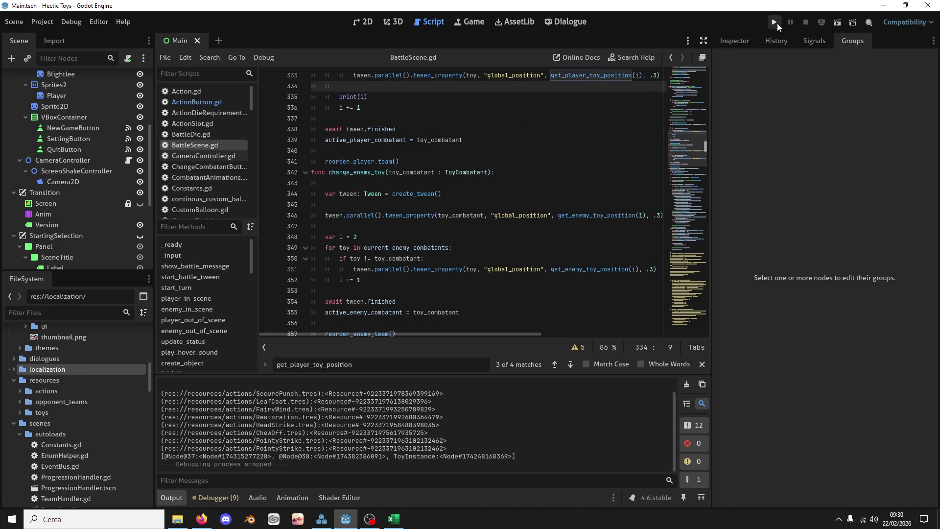
# Review current_player_combatants and the loop's i += 1 line in change_player_toy
pyautogui.scroll(3, 555, 171)
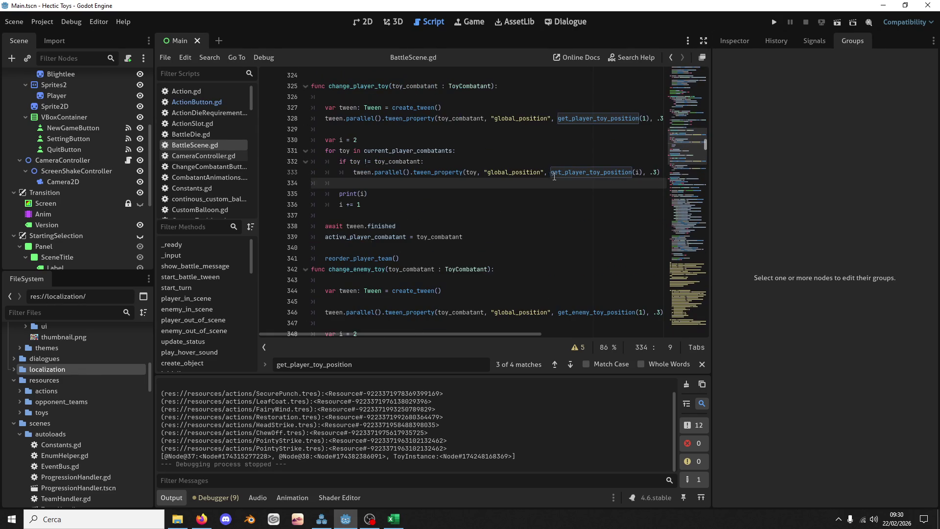
pyautogui.scroll(-1, 493, 219)
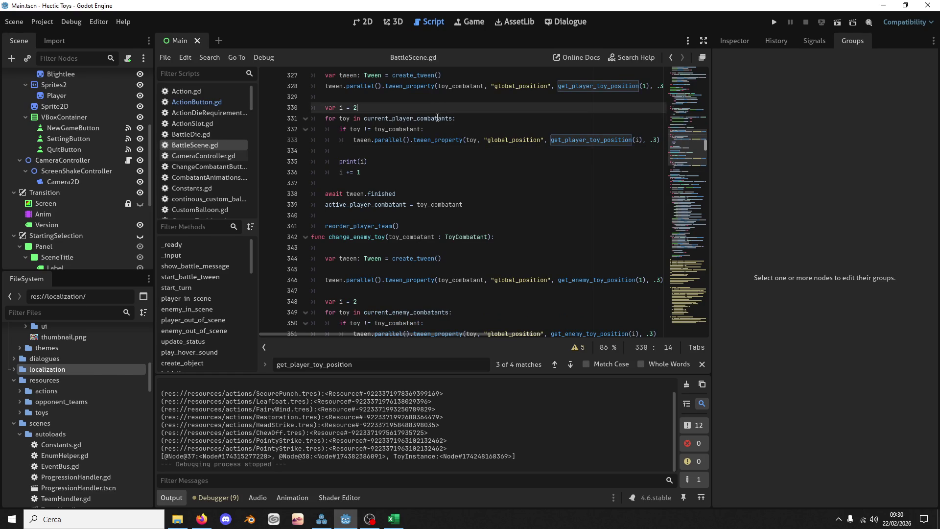
pyautogui.doubleClick(439, 119)
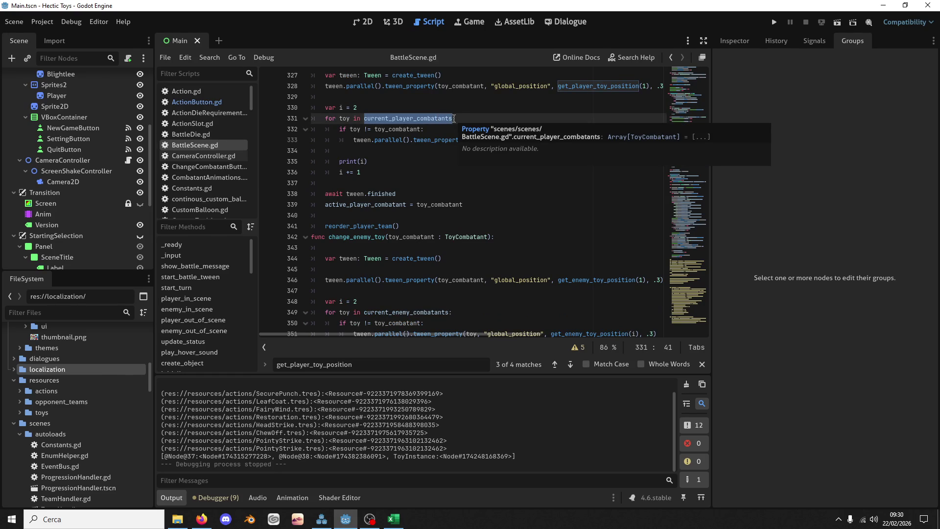
pyautogui.scroll(1, 452, 135)
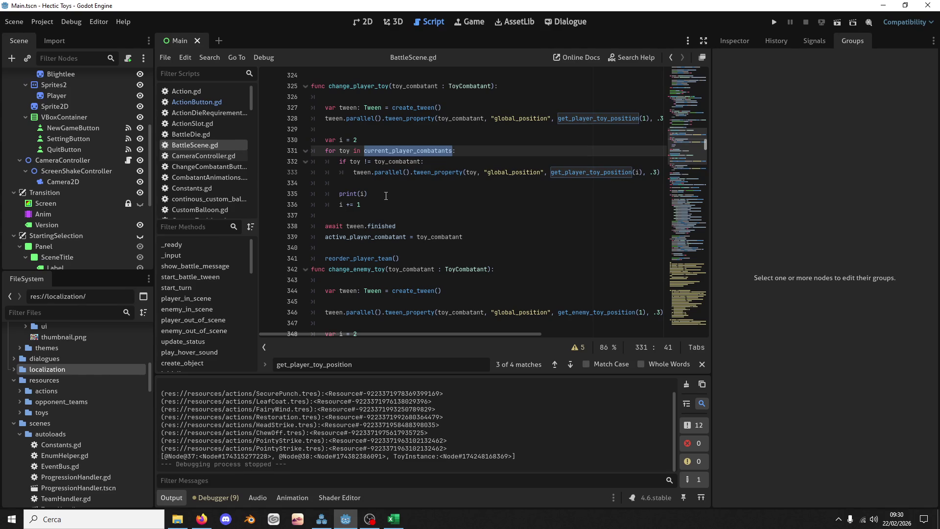
pyautogui.click(342, 205)
pyautogui.doubleClick(334, 209)
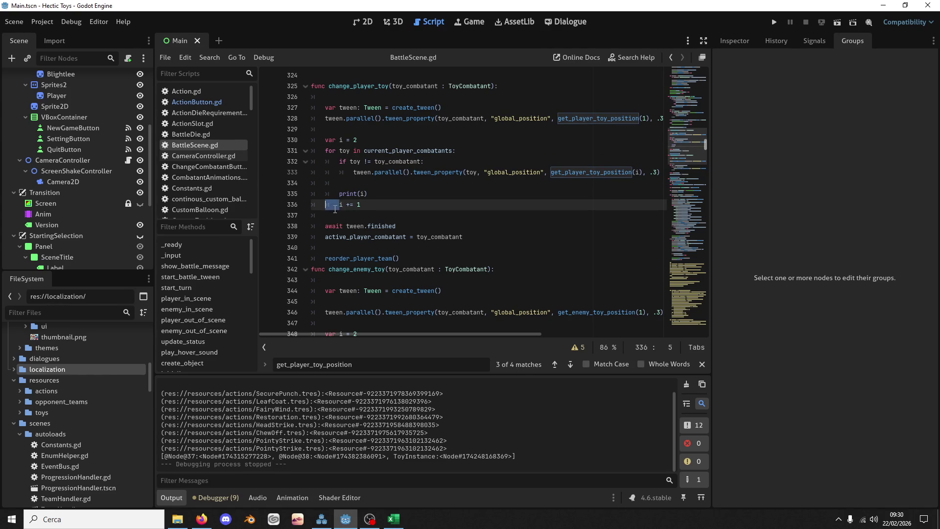
# Change the loop counter's starting value from 'var i = 2' to 'var i = 1'
pyautogui.click(357, 139)
pyautogui.scroll(-4, 358, 143)
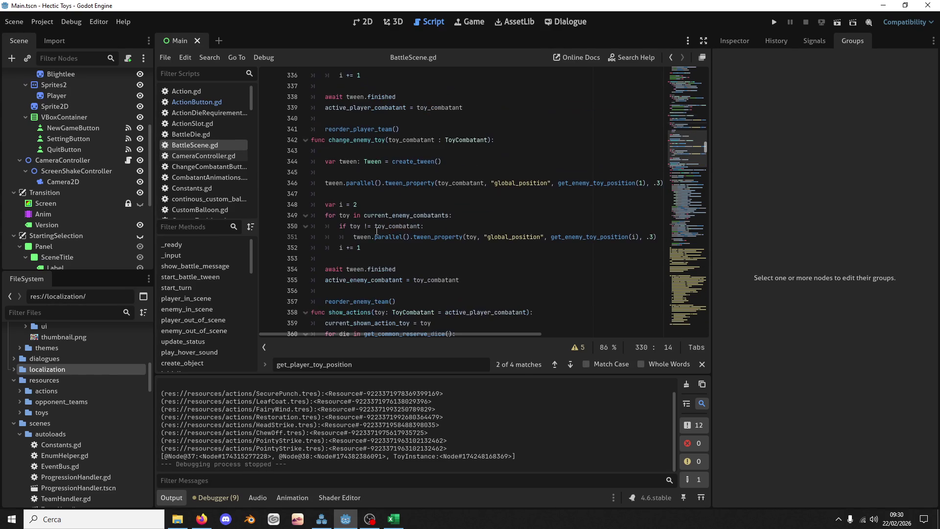
pyautogui.moveTo(358, 204); pyautogui.dragTo(369, 183)
pyautogui.write('1')
# Delete the print(i) debug line and its leftover blank line, then run the game
pyautogui.scroll(4, 370, 186)
pyautogui.press('BackSpace')
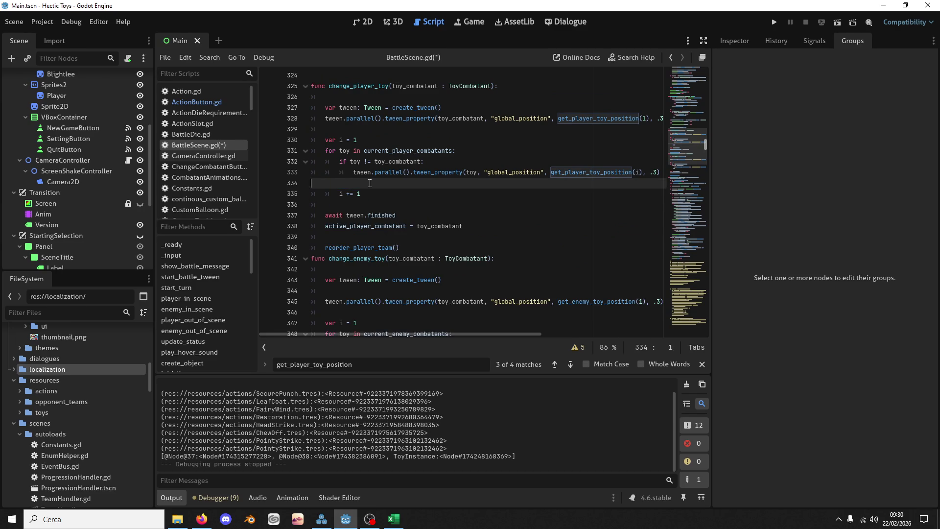
pyautogui.press('BackSpace')
pyautogui.press('BackSpace')
pyautogui.doubleClick(463, 116)
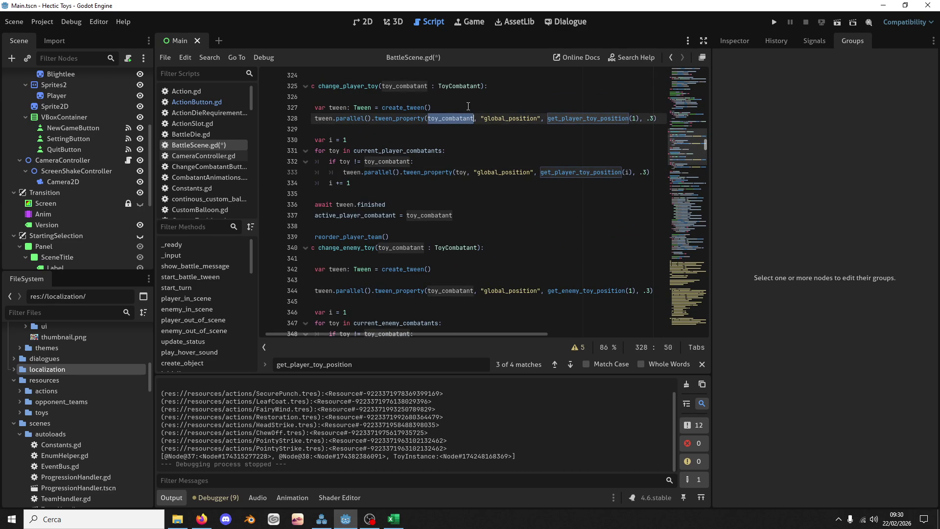
pyautogui.click(771, 22)
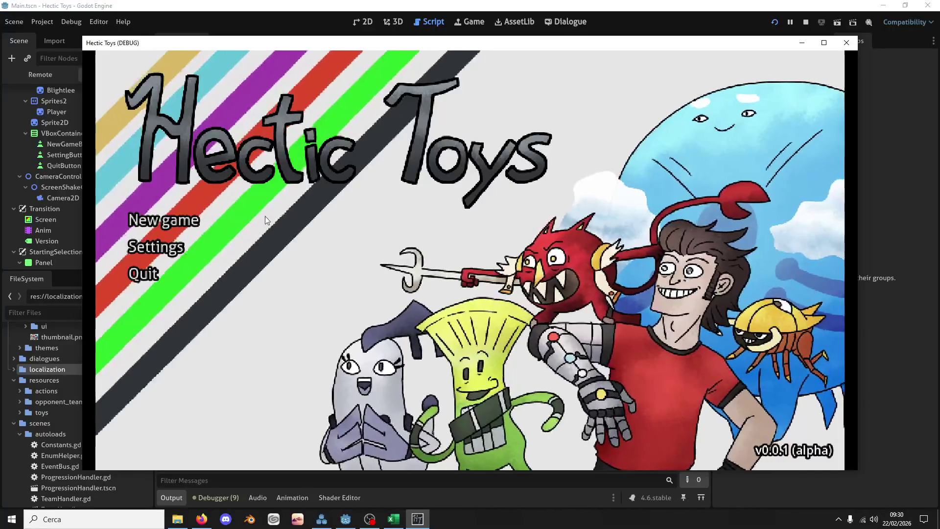
# Start a new game with the Defense deck, order Fluttery and Mosbat, and begin the battle
pyautogui.click(252, 217)
pyautogui.click(368, 343)
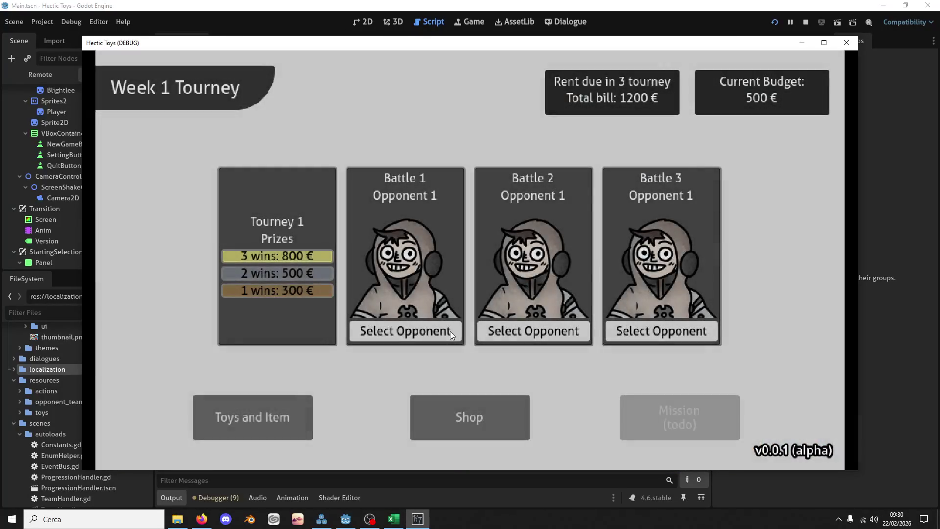
pyautogui.click(451, 331)
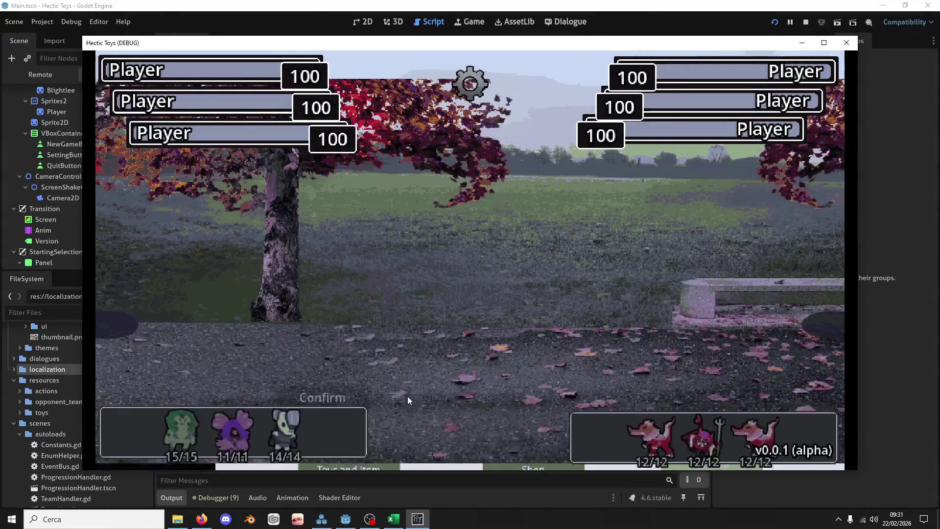
pyautogui.click(235, 426)
pyautogui.click(181, 430)
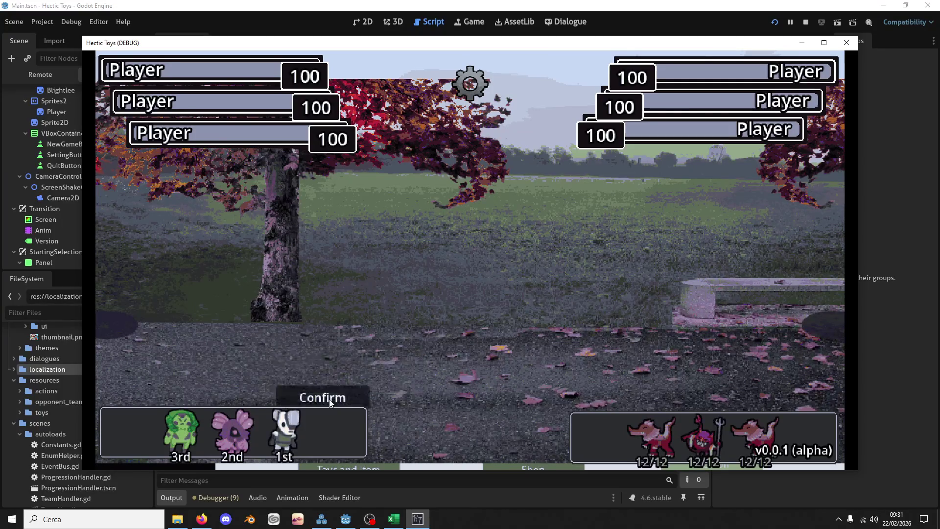
pyautogui.click(329, 398)
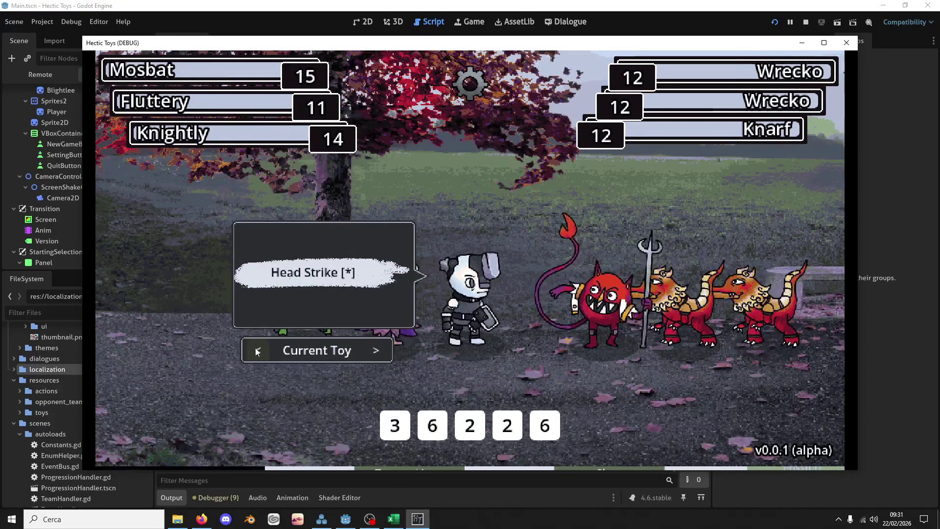
# Cycle through the toys, make Knightly active, then return to the script editor
pyautogui.click(256, 348)
pyautogui.click(256, 348)
pyautogui.click(367, 317)
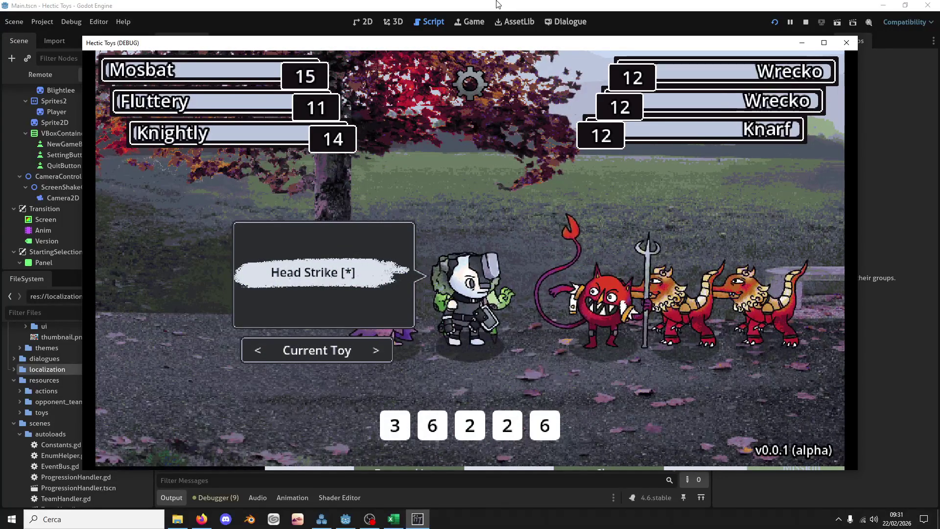
pyautogui.click(258, 349)
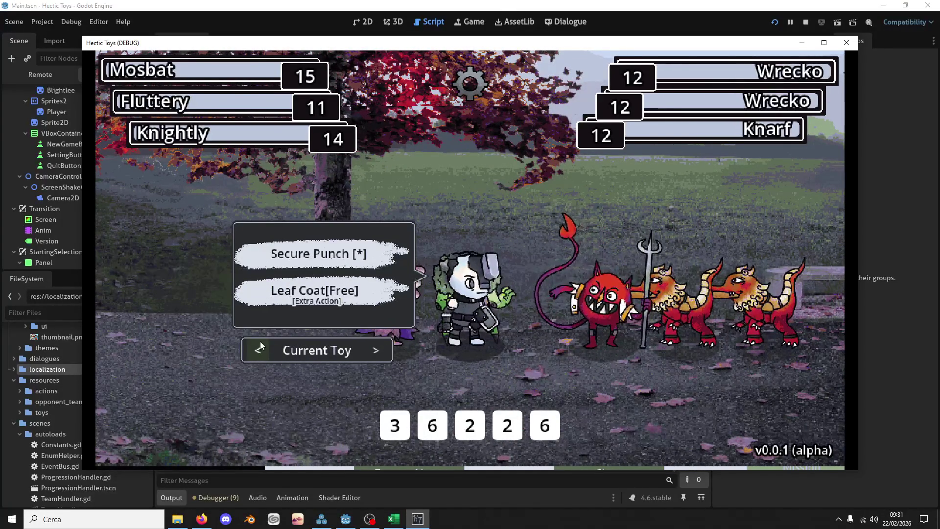
pyautogui.click(374, 359)
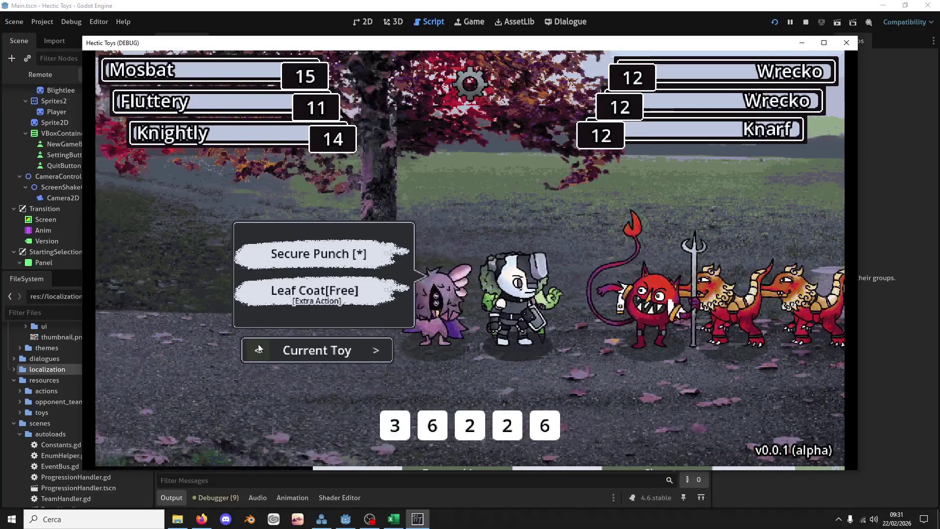
pyautogui.click(374, 358)
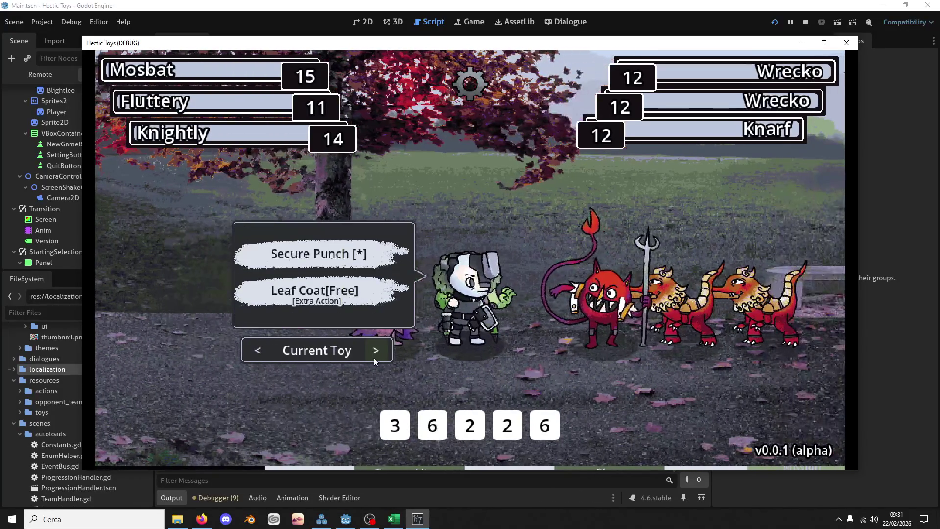
pyautogui.click(374, 357)
pyautogui.hotkey('alt', 'Tab')
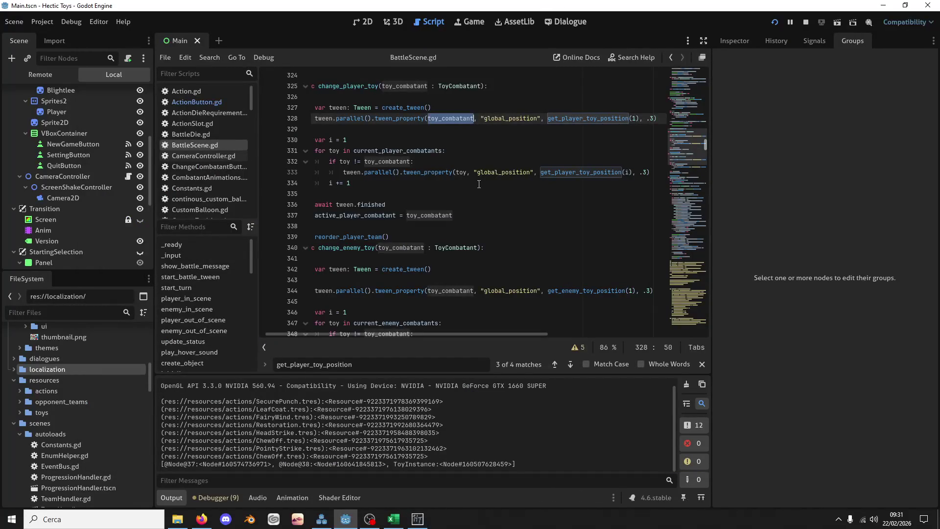
# Review the tween lines and toy_combatant uses in change_player_toy, then bring the game forward
pyautogui.moveTo(381, 194); pyautogui.dragTo(329, 183)
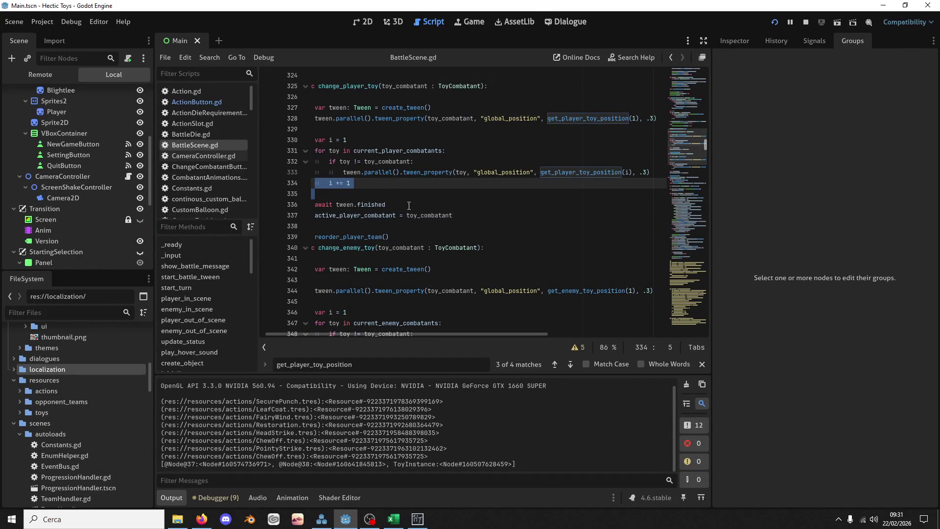
pyautogui.scroll(3, 410, 208)
pyautogui.click(325, 216)
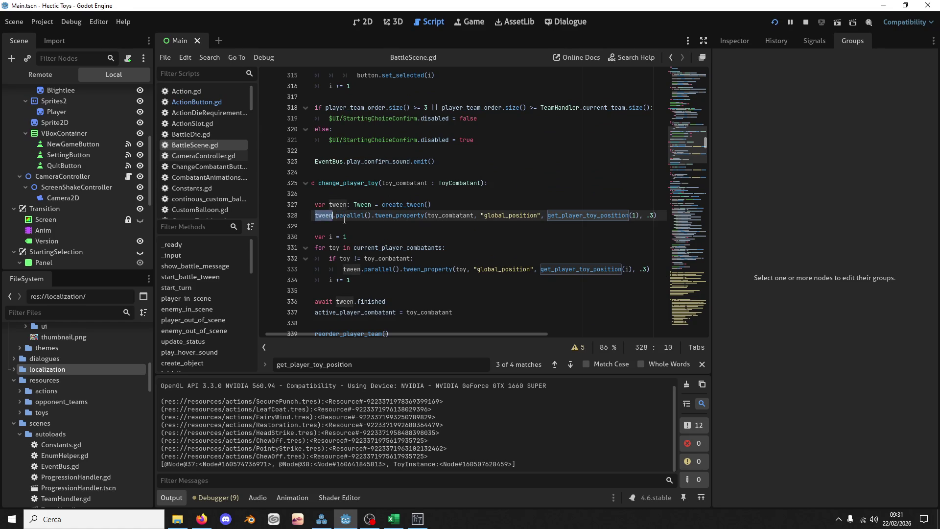
pyautogui.click(450, 222)
pyautogui.doubleClick(450, 219)
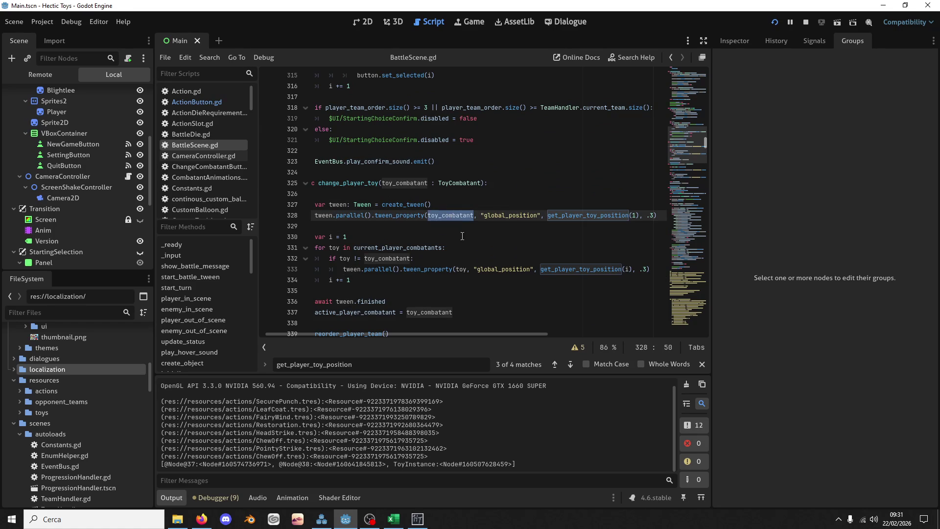
pyautogui.click(418, 518)
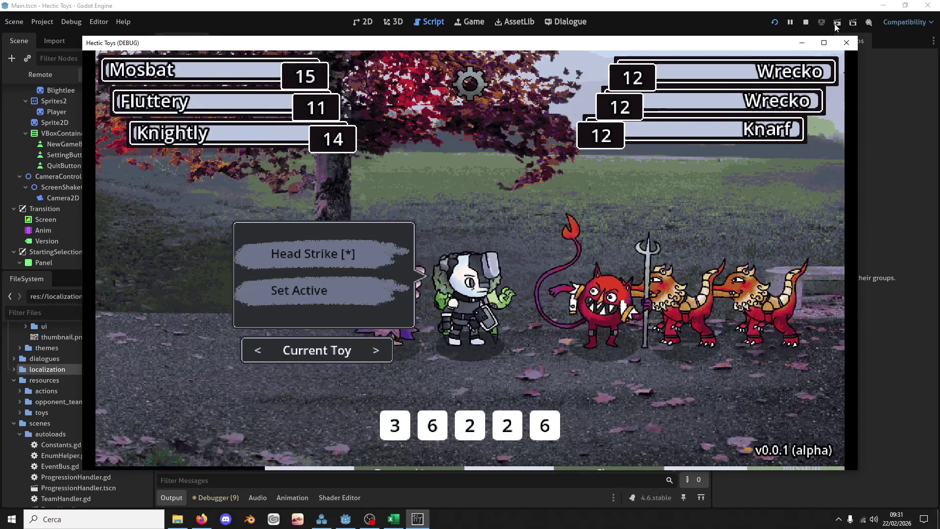
# Close the Hectic Toys debug window and examine toy_combatant and the position call on line 333
pyautogui.click(852, 42)
pyautogui.moveTo(453, 277); pyautogui.dragTo(314, 280)
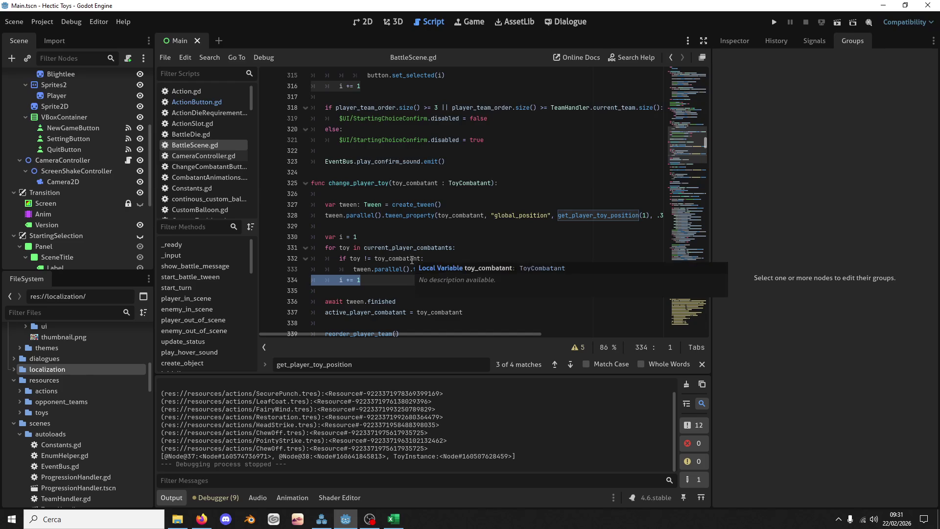
pyautogui.doubleClick(411, 259)
pyautogui.moveTo(412, 261)
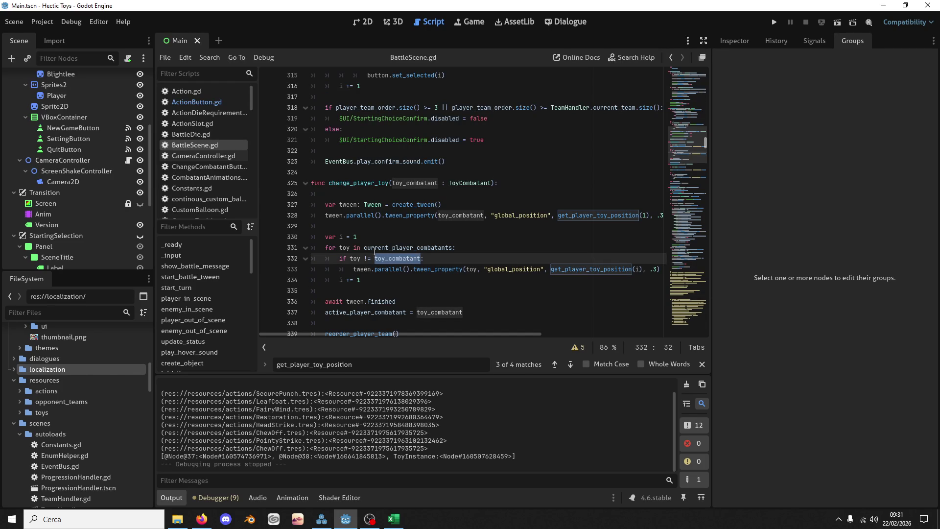
pyautogui.moveTo(550, 270); pyautogui.dragTo(658, 267)
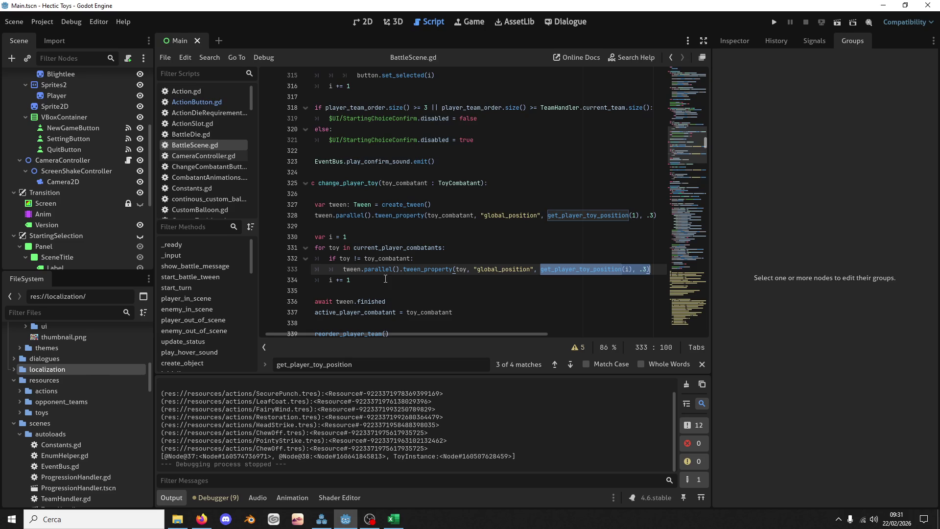
# Set the toy-switching loop counter back to start at 2
pyautogui.scroll(-3, 401, 266)
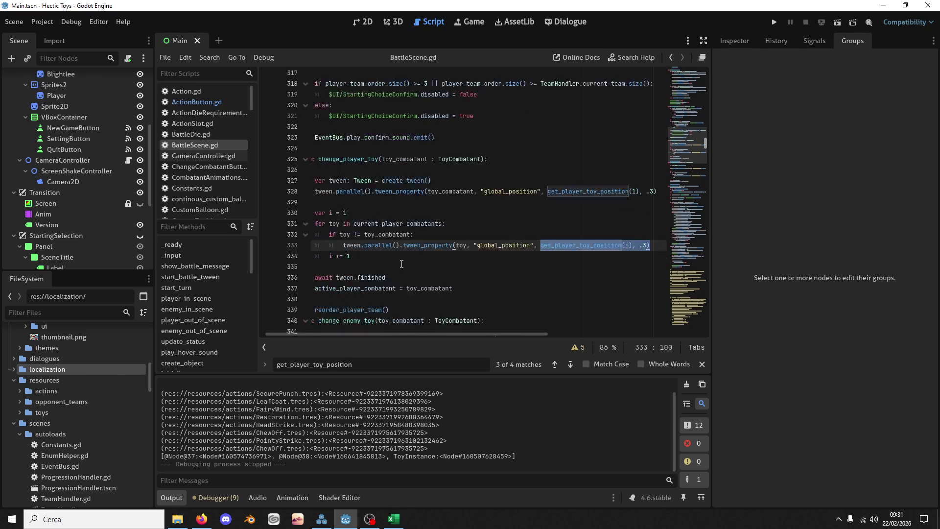
pyautogui.doubleClick(405, 153)
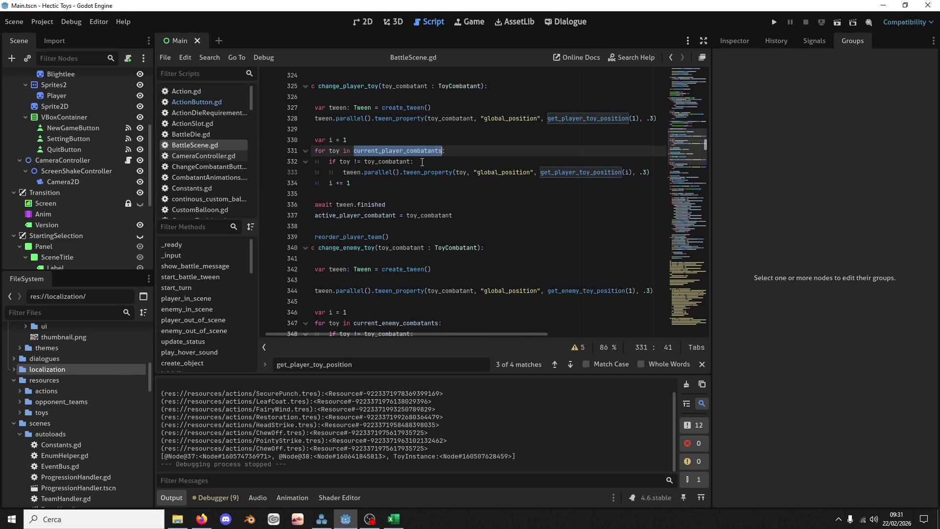
pyautogui.doubleClick(351, 139)
pyautogui.write('2')
pyautogui.scroll(-2, 350, 188)
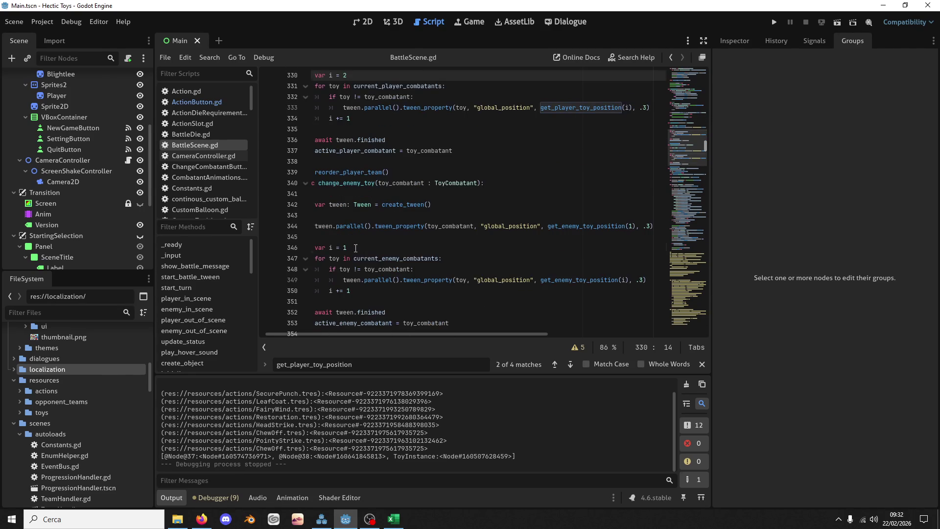
pyautogui.click(343, 247)
# Indent both i += 1 increments into their if blocks, save, and run the game
pyautogui.click(314, 119)
pyautogui.press('Tab')
pyautogui.click(343, 290)
pyautogui.press('Tab')
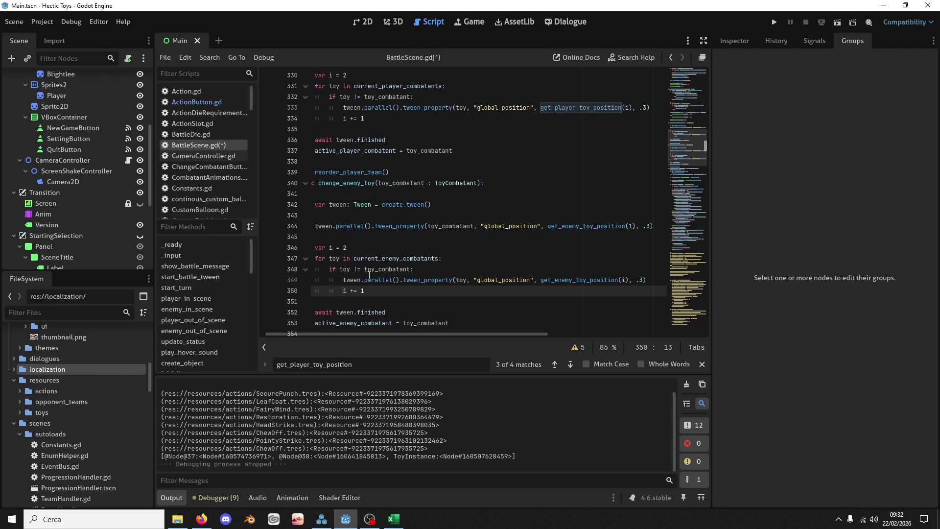
pyautogui.hotkey('ctrl', 's')
pyautogui.click(773, 23)
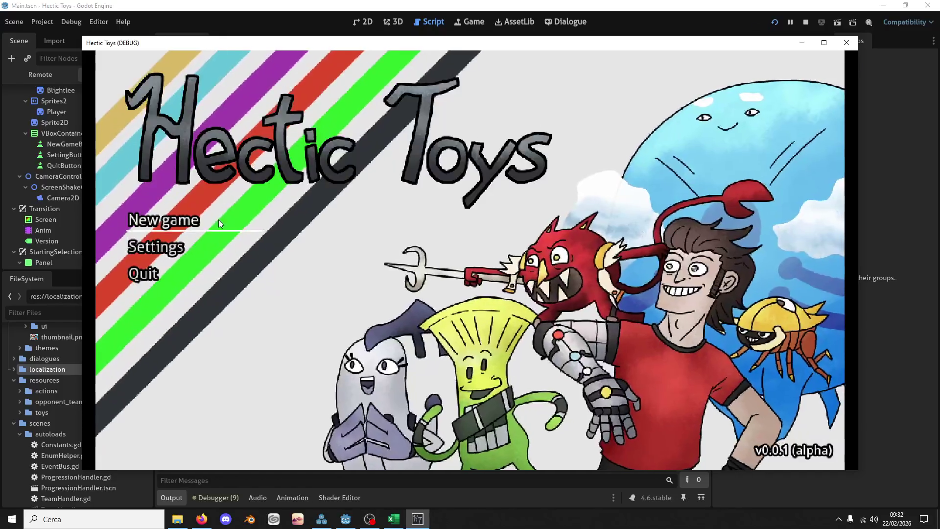
# Start a new game with the Defense Deck and confirm the toy order for the Week 1 battle
pyautogui.click(218, 220)
pyautogui.click(372, 338)
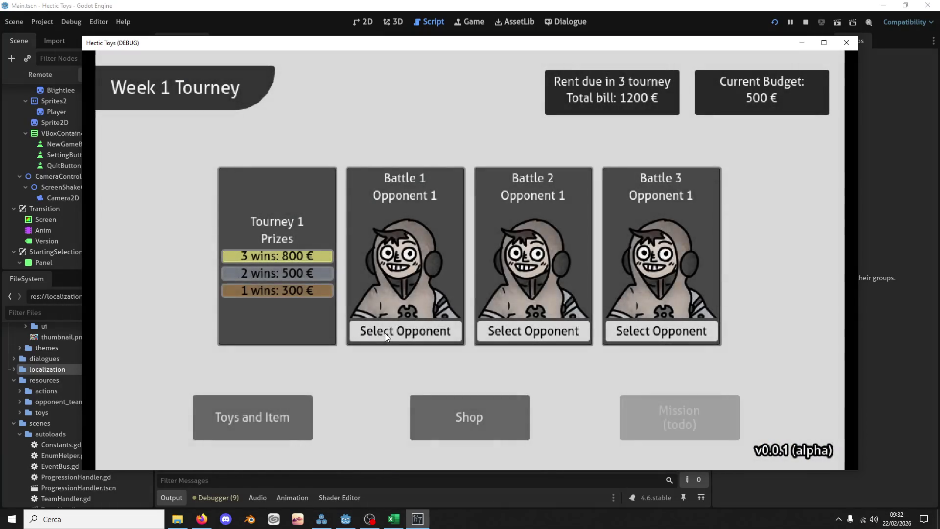
pyautogui.click(385, 333)
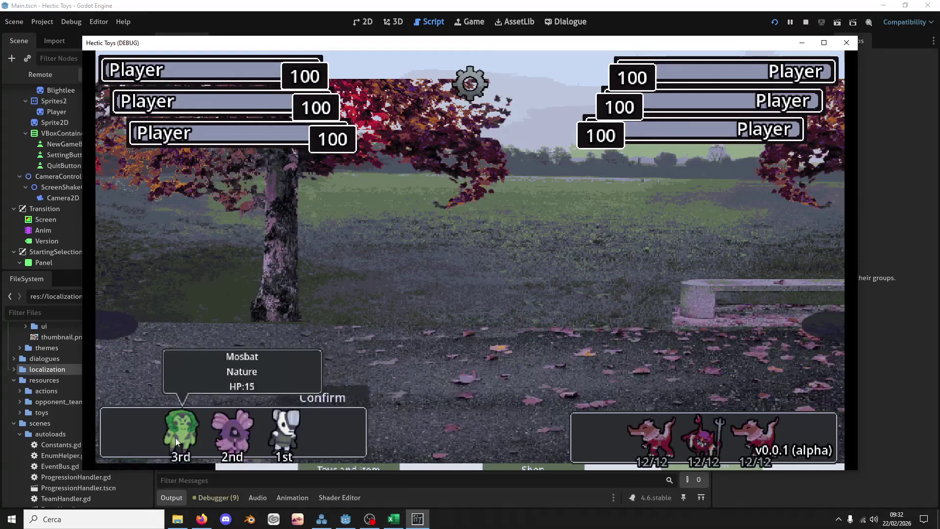
pyautogui.click(313, 396)
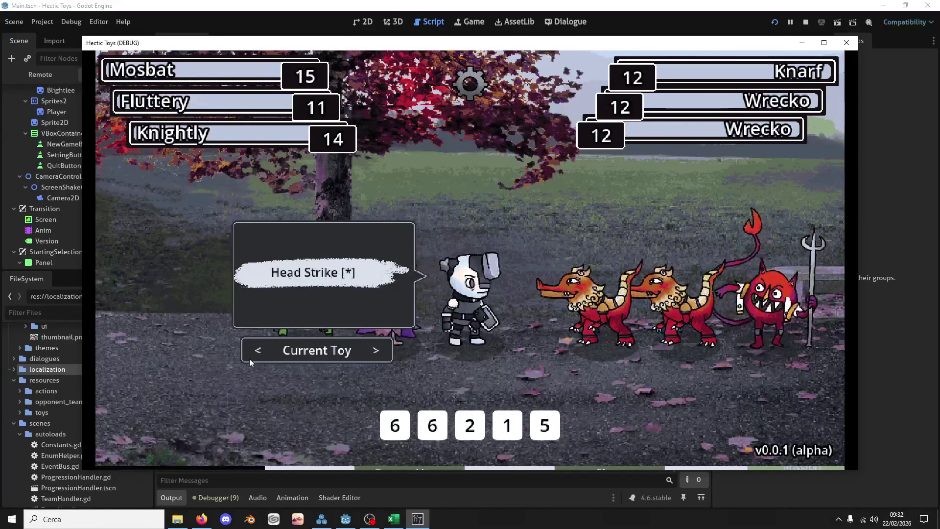
# Make the green Mosbat toy active, cycle through the toys, and return to the editor
pyautogui.click(251, 355)
pyautogui.click(252, 355)
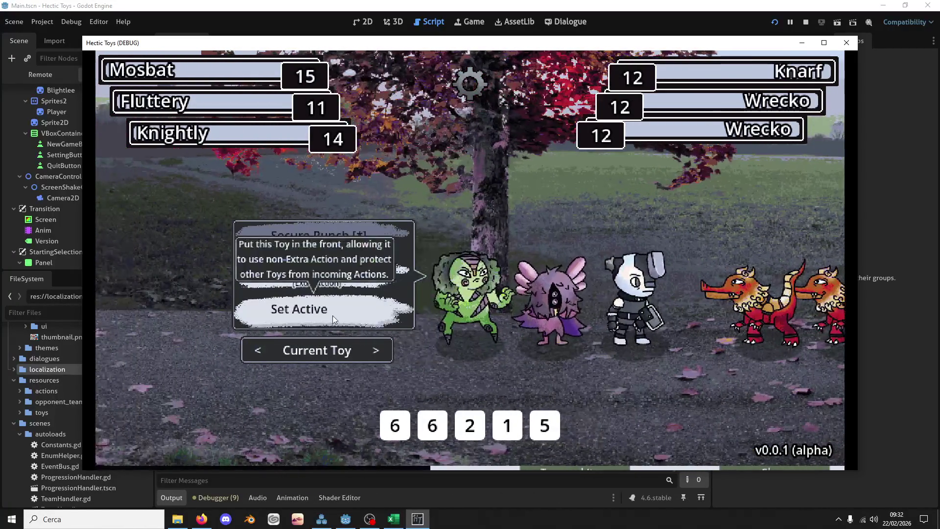
pyautogui.click(333, 317)
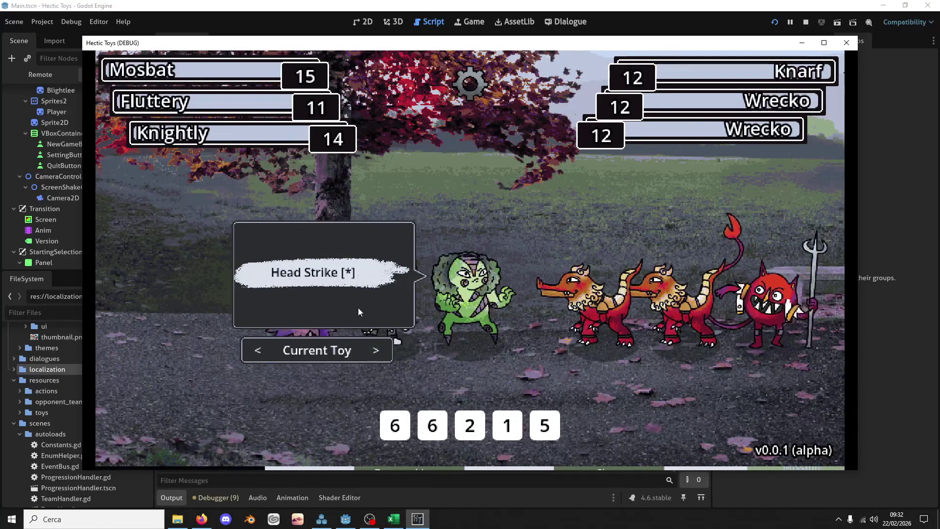
pyautogui.moveTo(342, 275)
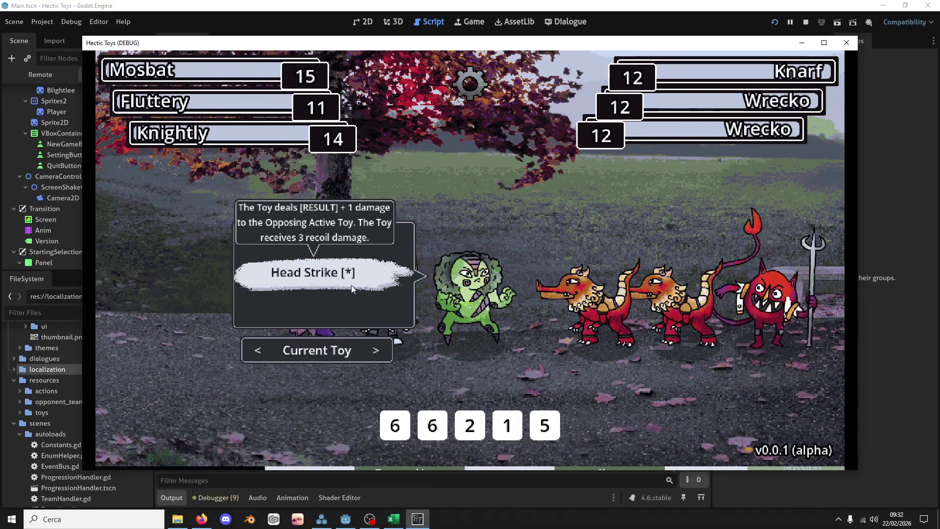
pyautogui.click(256, 349)
pyautogui.click(372, 351)
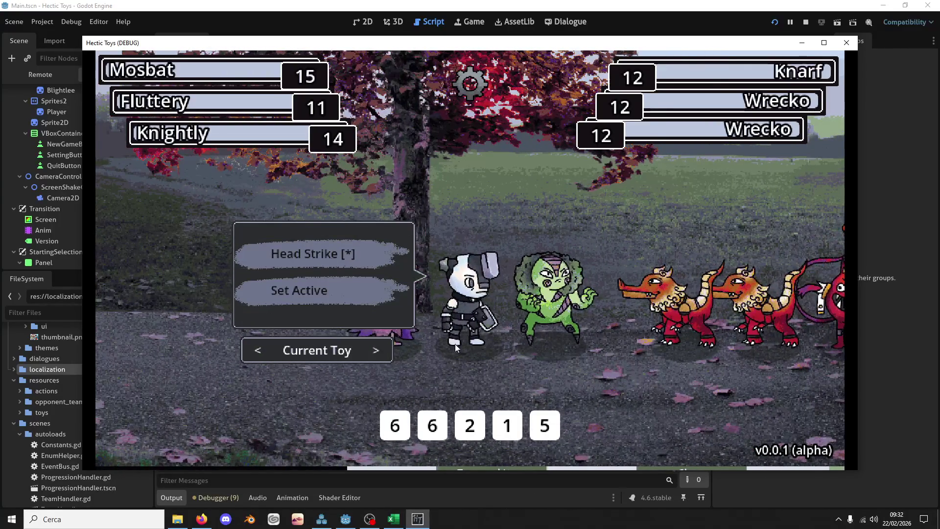
pyautogui.hotkey('alt', 'Tab')
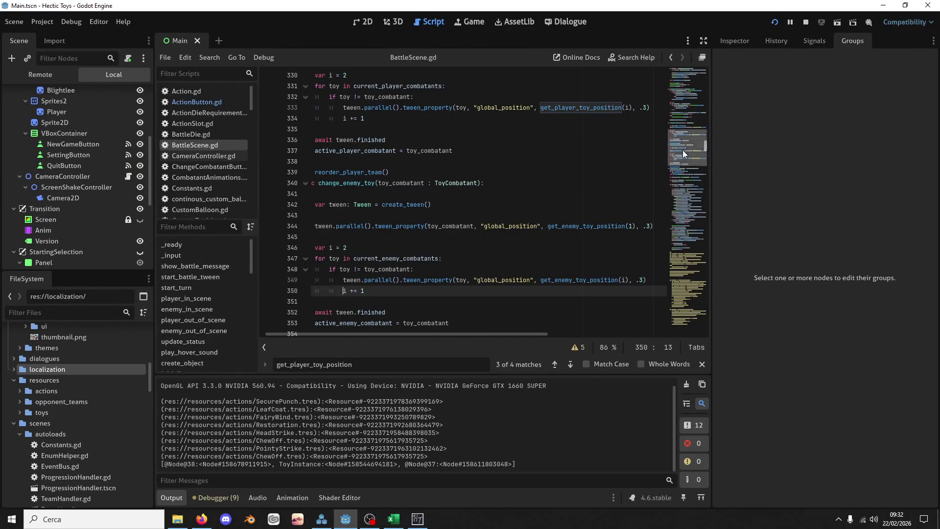
# Search BattleScene.gd for current_player_action_selected and current_shown_action_toy
pyautogui.moveTo(683, 149); pyautogui.dragTo(682, 74)
pyautogui.moveTo(406, 301); pyautogui.dragTo(312, 280)
pyautogui.scroll(-8, 382, 280)
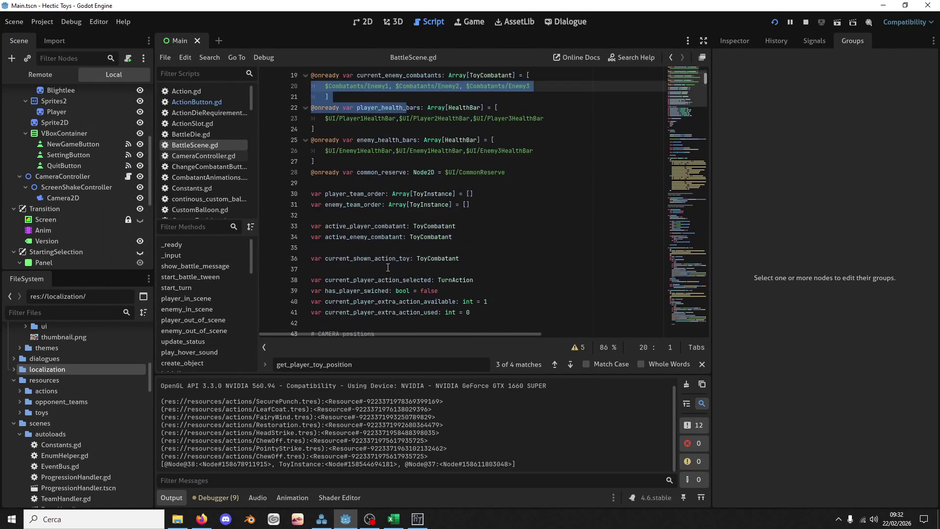
pyautogui.doubleClick(385, 215)
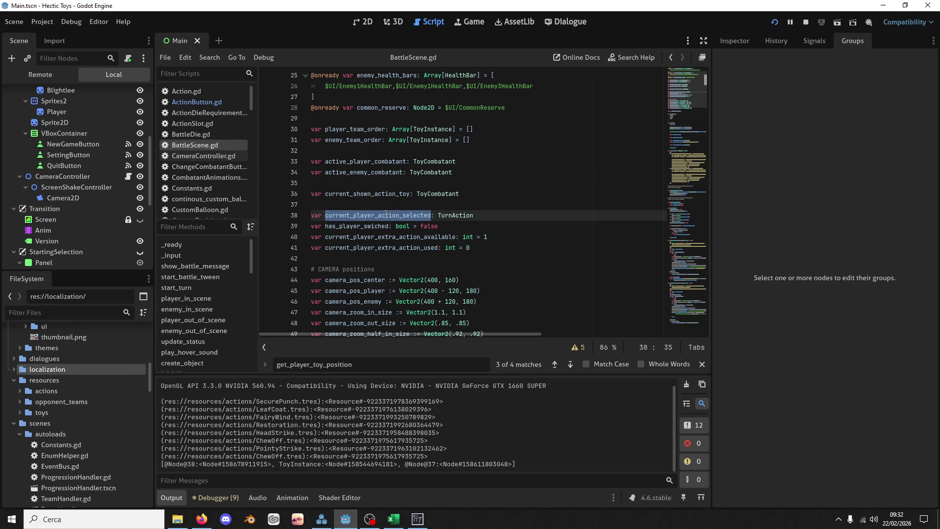
pyautogui.hotkey('ctrl', 'f')
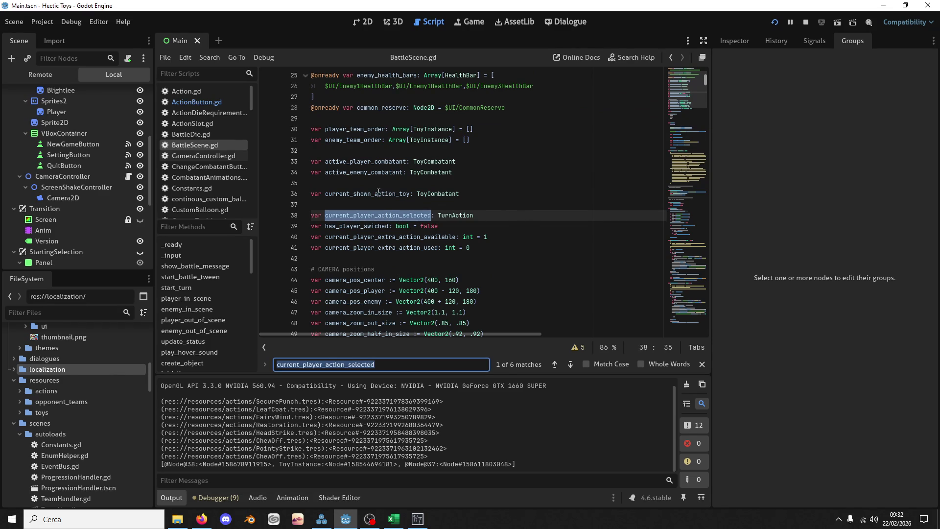
pyautogui.doubleClick(378, 194)
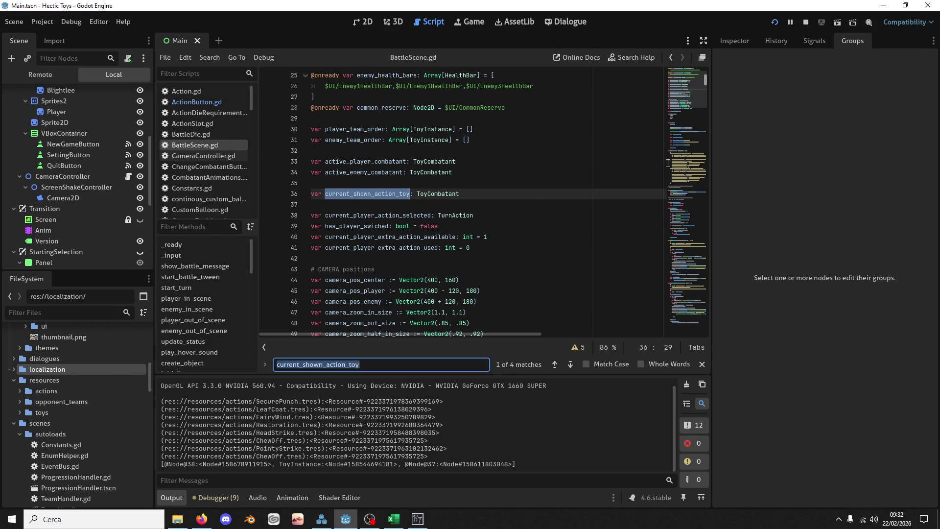
# Scroll through to choose_enemy_actions and highlight the uses of enemy_actions
pyautogui.moveTo(684, 92); pyautogui.dragTo(686, 156)
pyautogui.moveTo(687, 176); pyautogui.dragTo(686, 190)
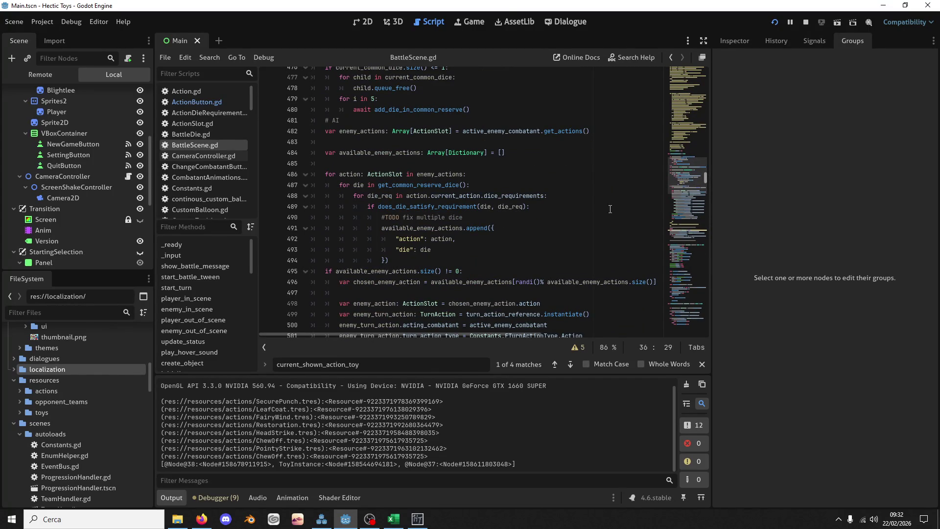
pyautogui.scroll(1, 453, 198)
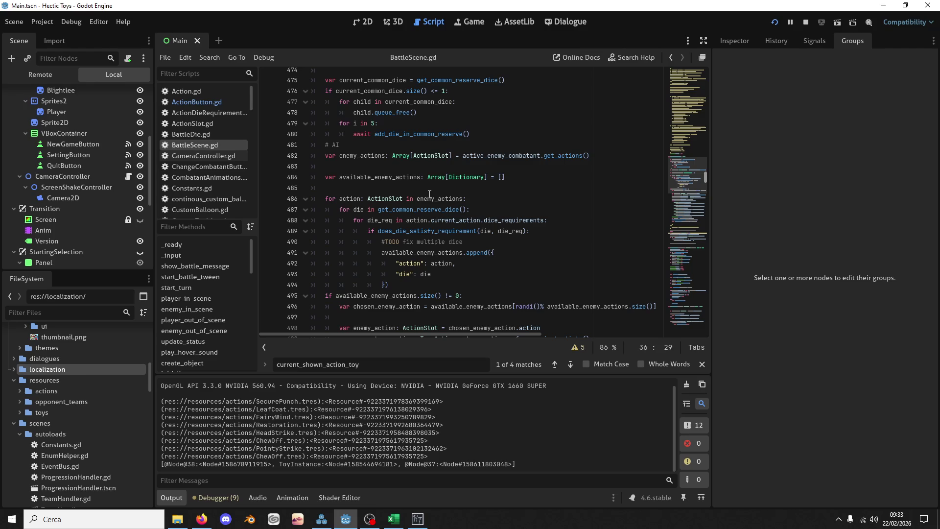
pyautogui.scroll(2, 429, 178)
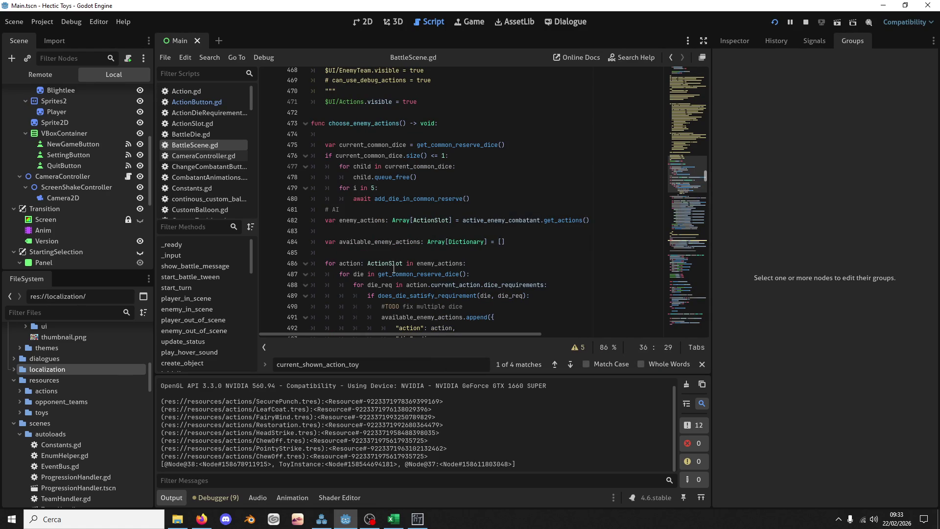
pyautogui.moveTo(394, 270)
pyautogui.doubleClick(378, 222)
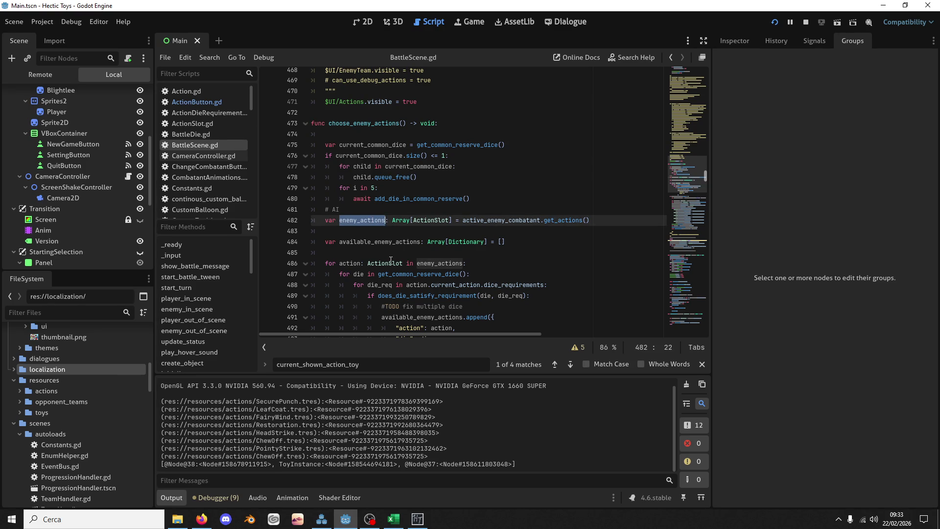
pyautogui.scroll(20, 416, 240)
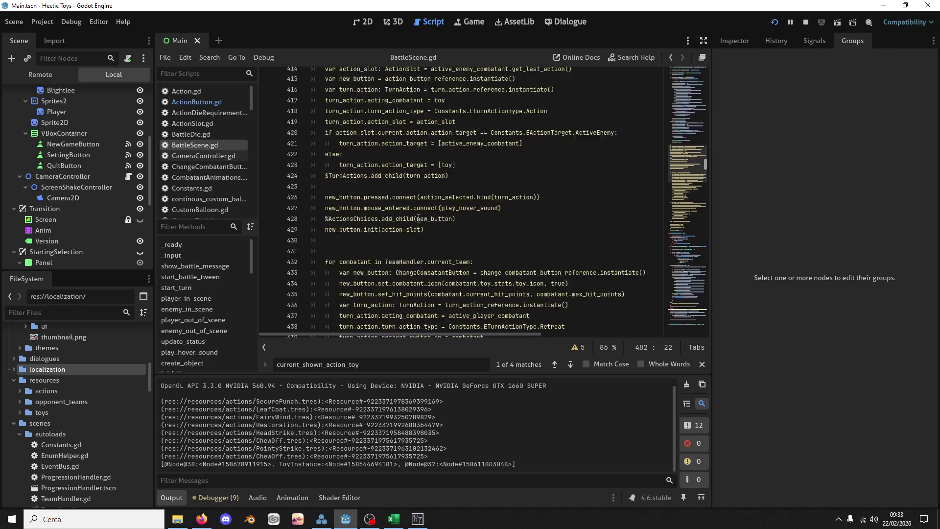
# Move around line 408 of BattleScene.gd, dismissing the go-to-line prompt
pyautogui.click(484, 178)
pyautogui.hotkey('ctrl', 'l')
pyautogui.write('cu')
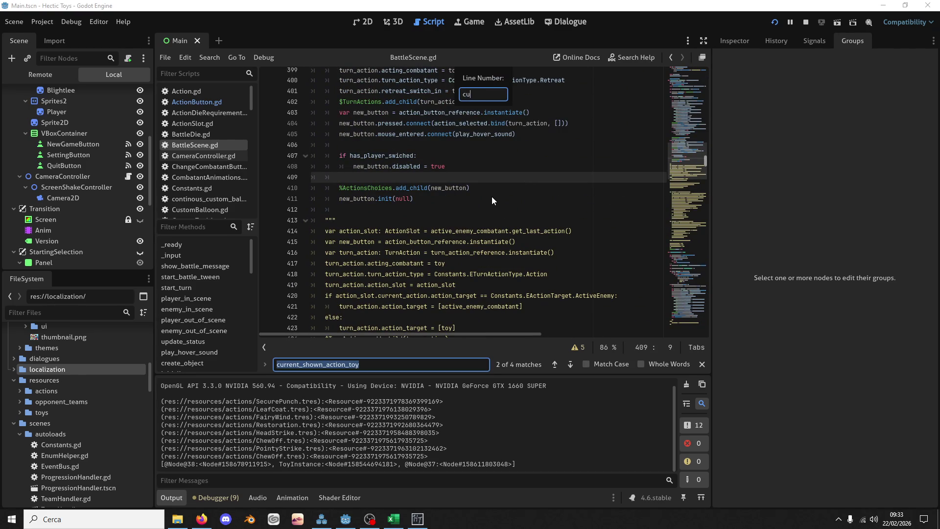
pyautogui.scroll(-12, 436, 240)
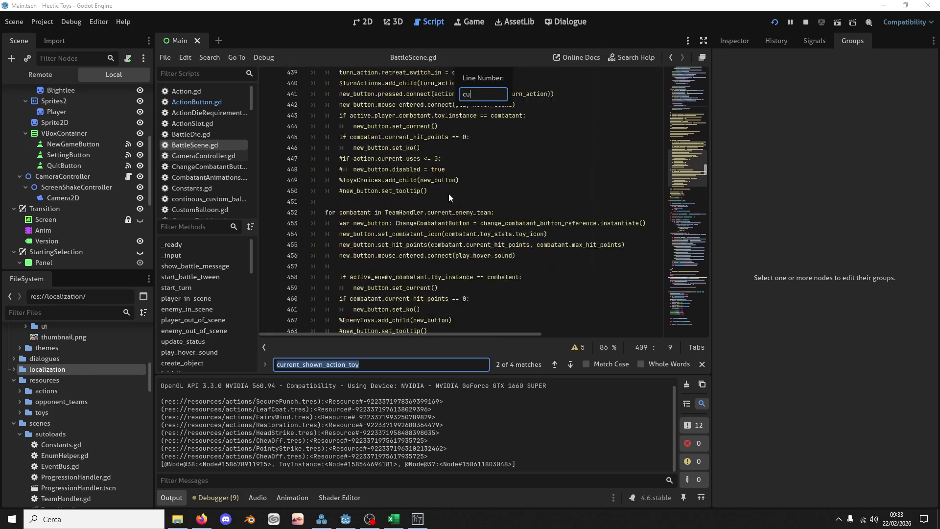
pyautogui.press('Escape')
pyautogui.click(446, 170)
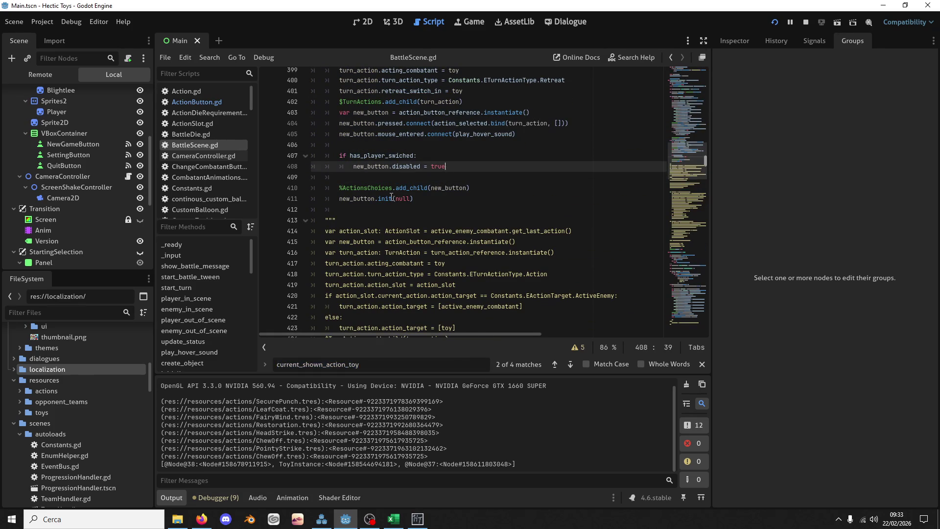
pyautogui.scroll(-15, 370, 266)
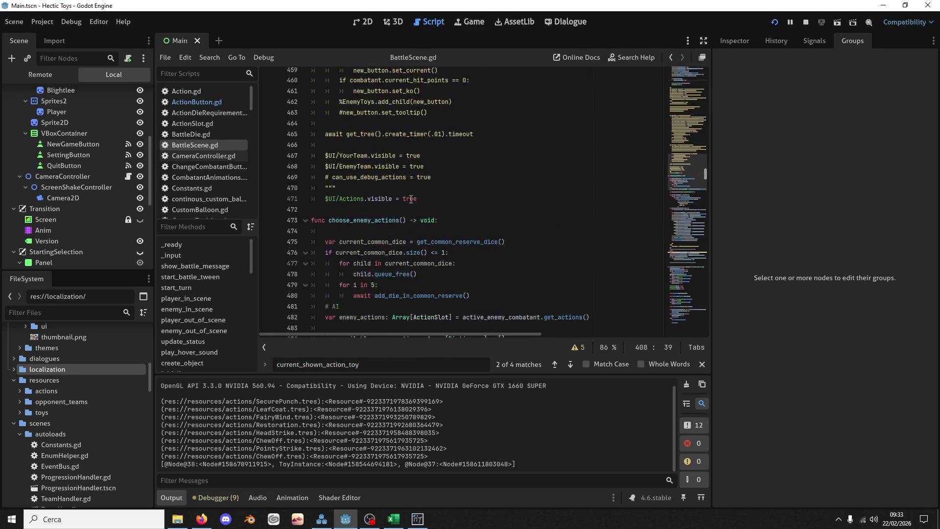
pyautogui.scroll(7, 412, 176)
# Search for change_player_toy and jump to its function definition
pyautogui.click(444, 148)
pyautogui.hotkey('ctrl', 'f')
pyautogui.write('change')
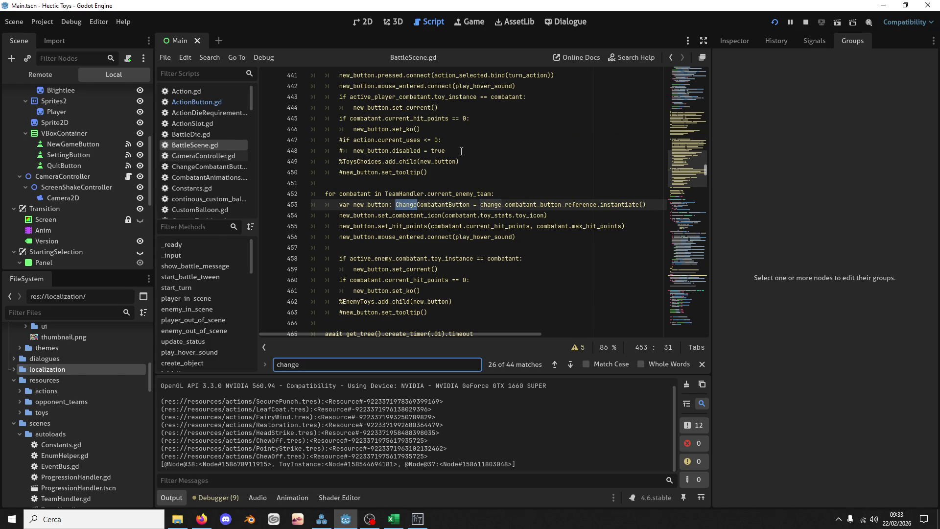
pyautogui.write('_')
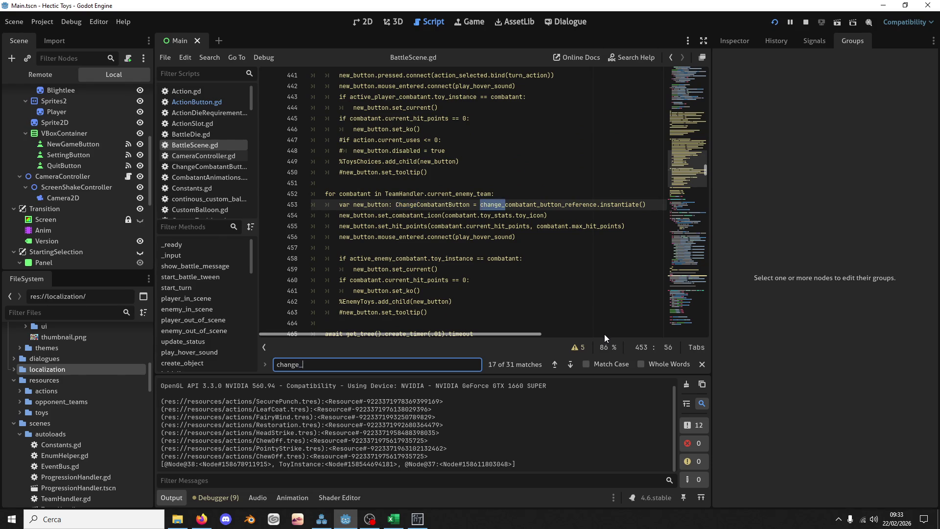
pyautogui.write('pl')
pyautogui.click(378, 208)
pyautogui.doubleClick(377, 208)
pyautogui.hotkey('ctrl', 'f')
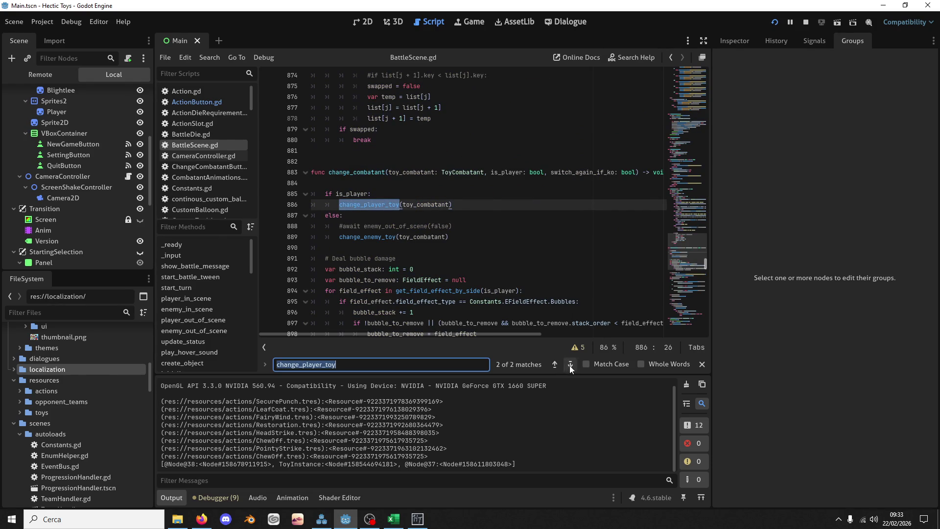
pyautogui.click(569, 365)
pyautogui.scroll(-2, 476, 262)
# Add 'current_shown_action_toy = toy_combatant' after line 337, save, and run the game
pyautogui.click(495, 270)
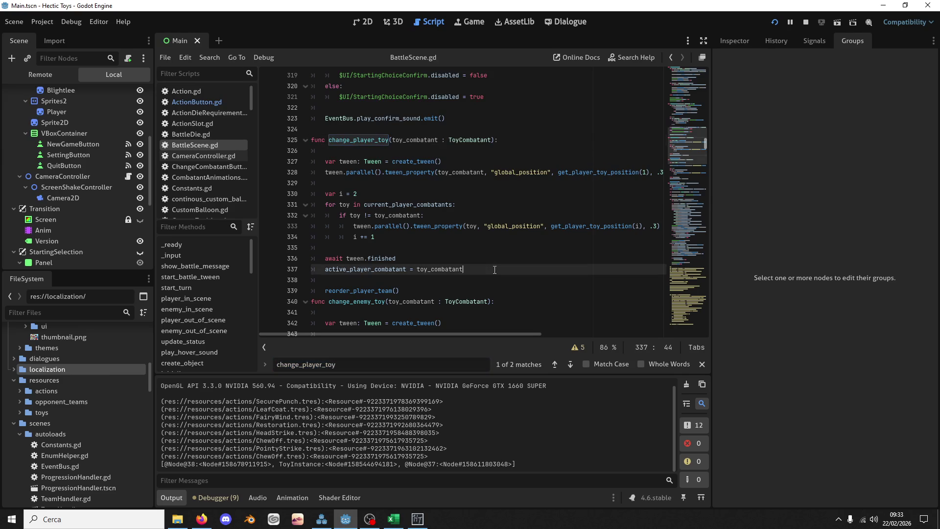
pyautogui.press('Return')
pyautogui.write('current_shown_action_toy = ')
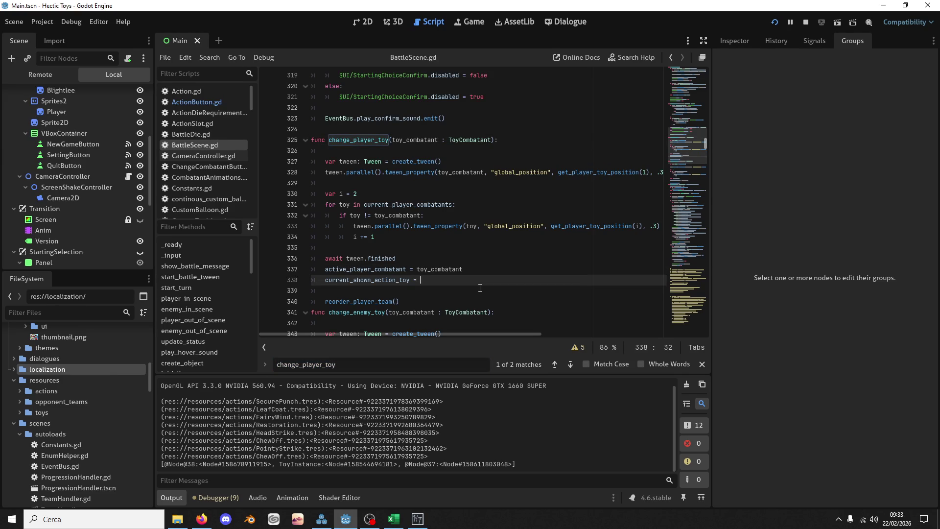
pyautogui.write('toy')
pyautogui.press('Return')
pyautogui.hotkey('ctrl', 's')
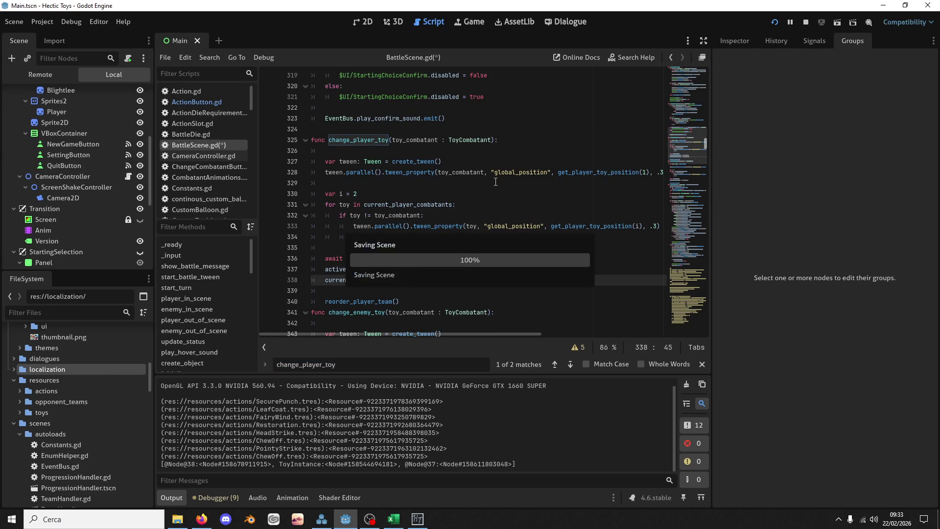
pyautogui.click(774, 22)
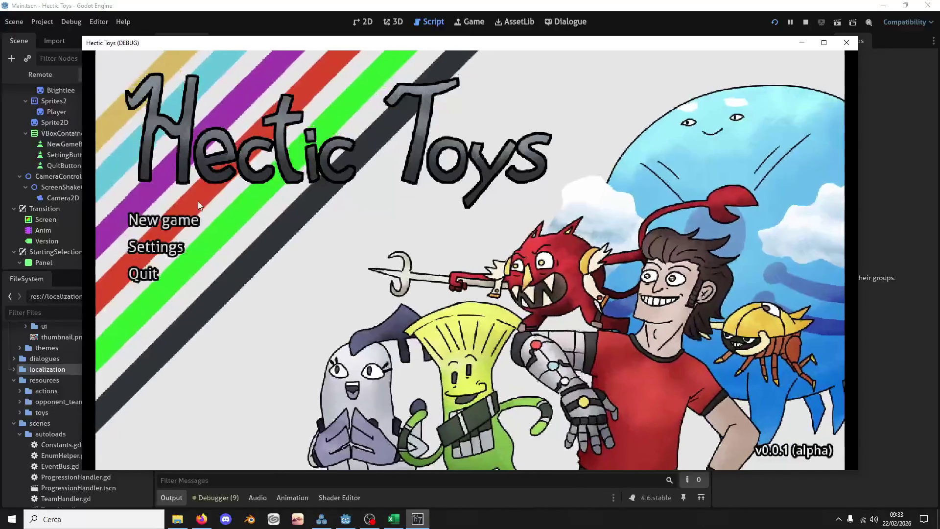
# Start a new game with the Defense Deck against Opponent 1 and confirm the three-toy order
pyautogui.click(195, 221)
pyautogui.click(339, 337)
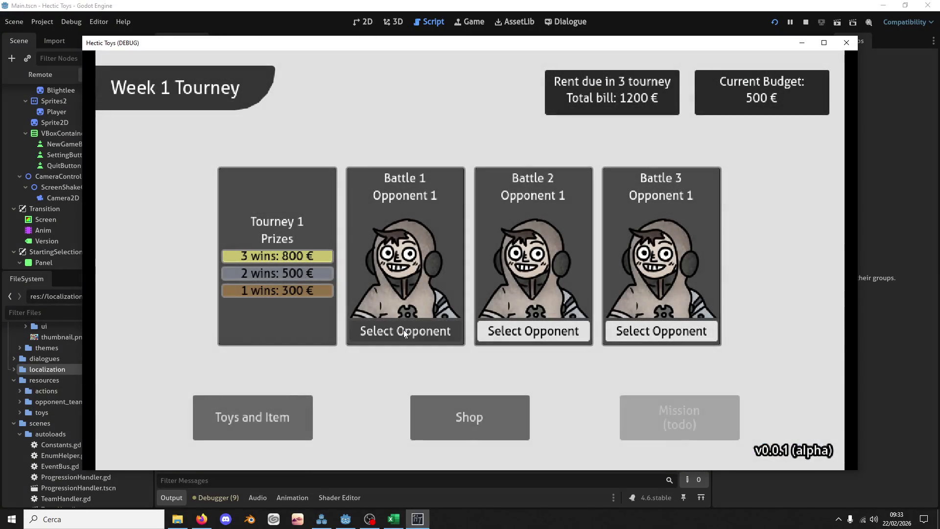
pyautogui.click(403, 330)
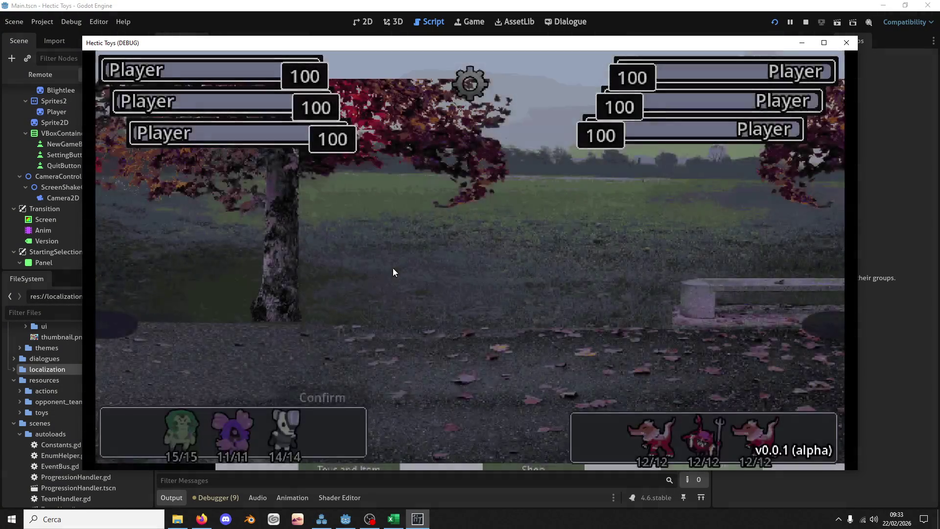
pyautogui.click(266, 437)
pyautogui.click(232, 433)
pyautogui.click(175, 434)
pyautogui.click(359, 389)
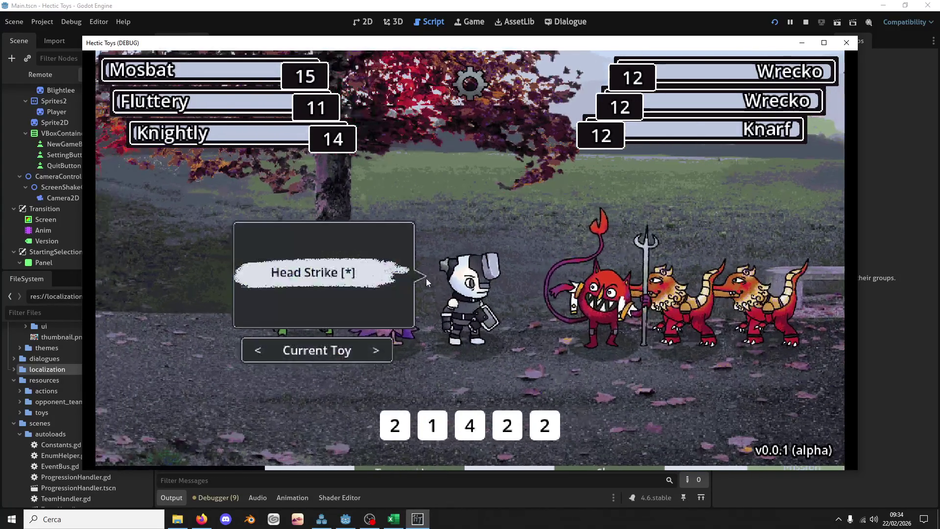
# Make Fluttery the active toy and cycle through each toy's offered actions
pyautogui.moveTo(344, 290)
pyautogui.click(252, 359)
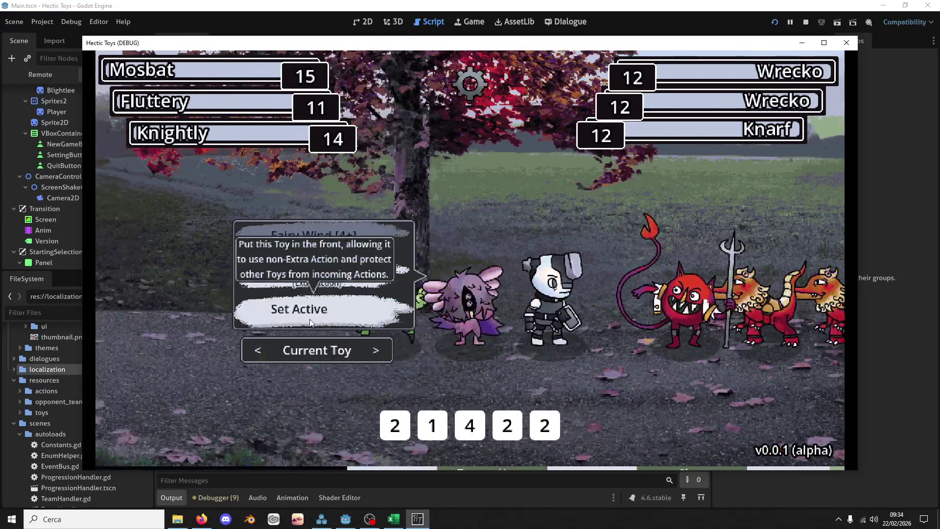
pyautogui.click(452, 345)
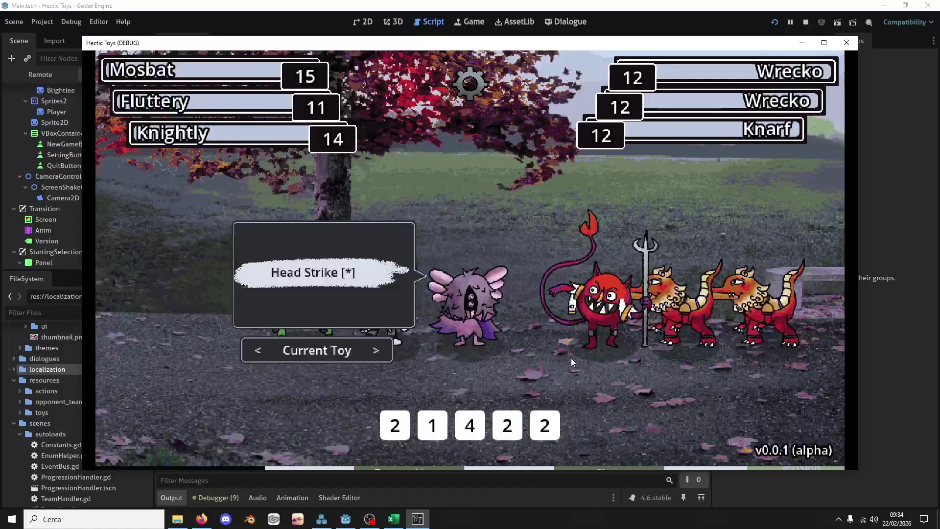
pyautogui.moveTo(371, 273)
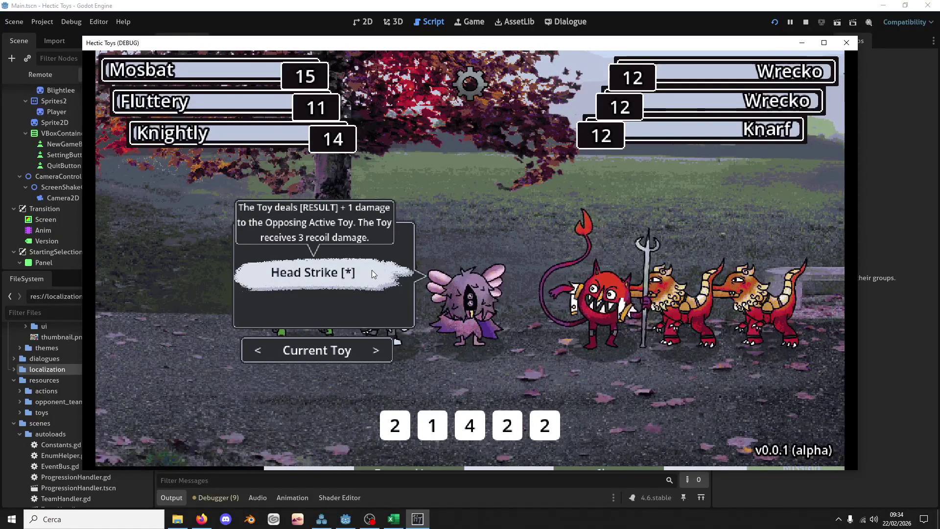
pyautogui.click(255, 357)
pyautogui.click(254, 355)
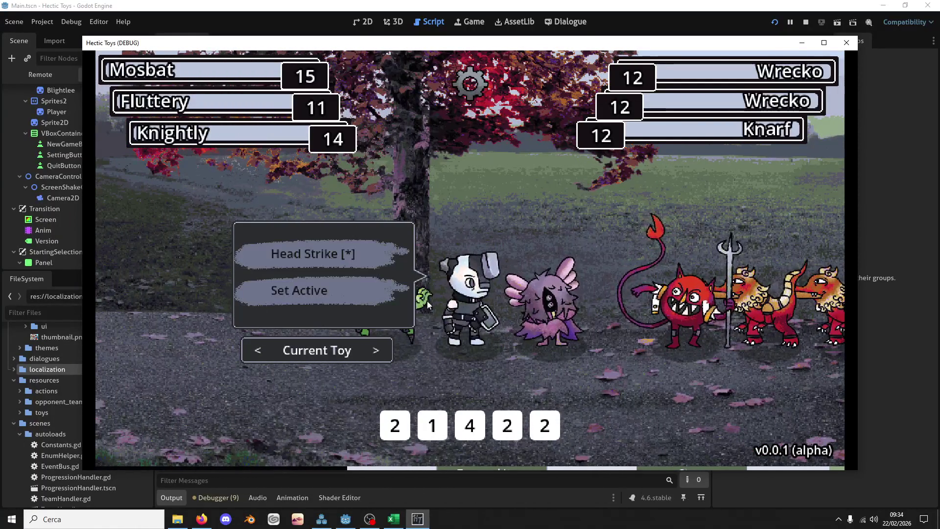
pyautogui.click(371, 354)
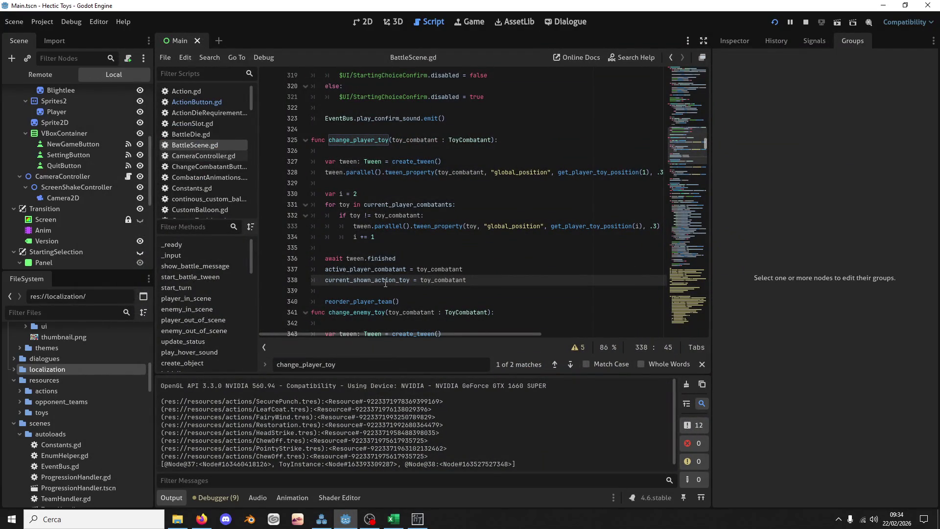
# Search BattleScene.gd for show_actions
pyautogui.doubleClick(418, 280)
pyautogui.scroll(6, 430, 282)
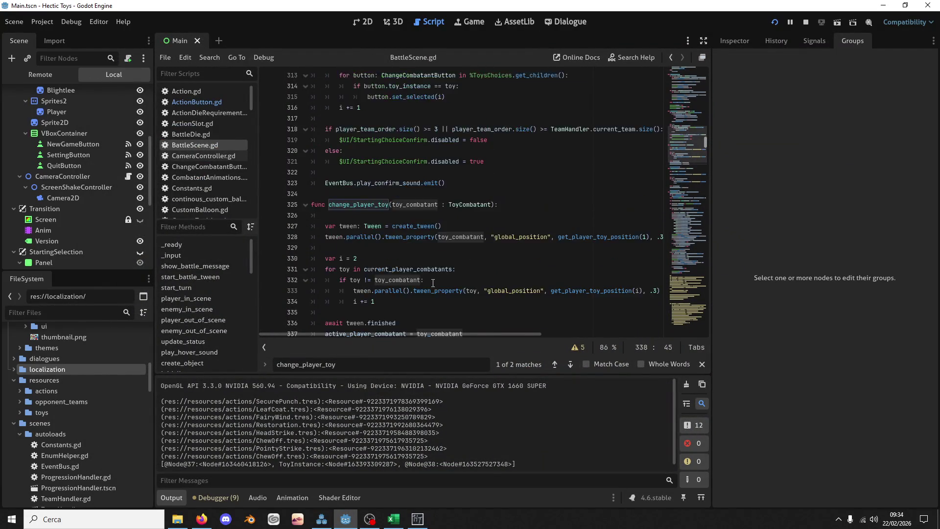
pyautogui.scroll(-5, 433, 283)
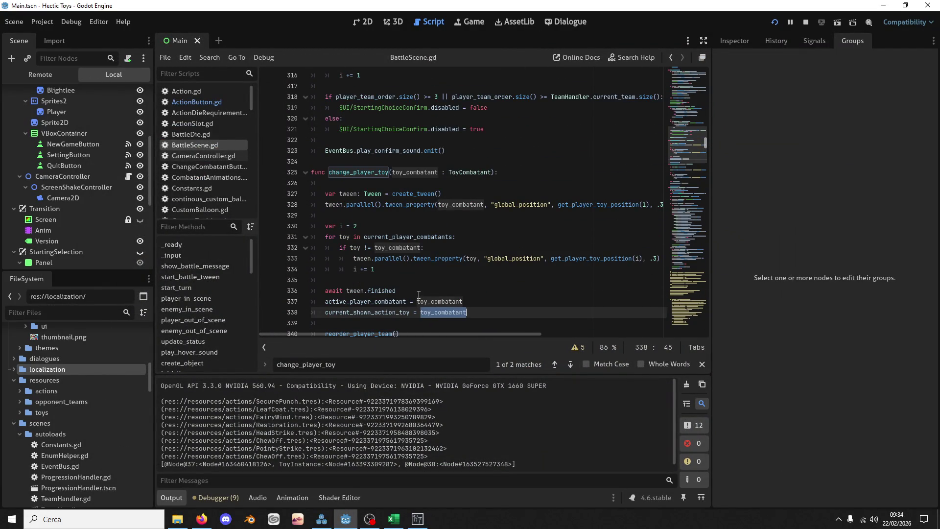
pyautogui.scroll(2, 421, 294)
pyautogui.click(422, 162)
pyautogui.hotkey('ctrl', 'f')
pyautogui.write('show')
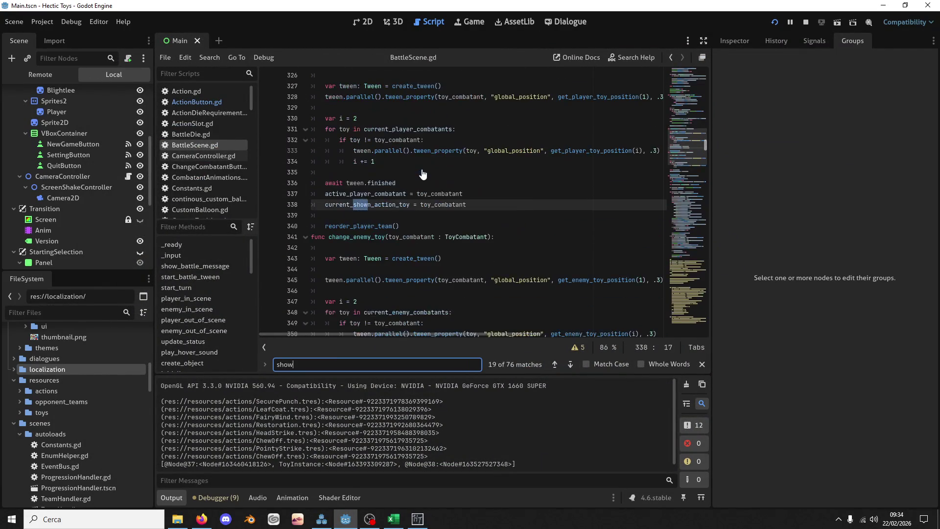
pyautogui.write('_actions')
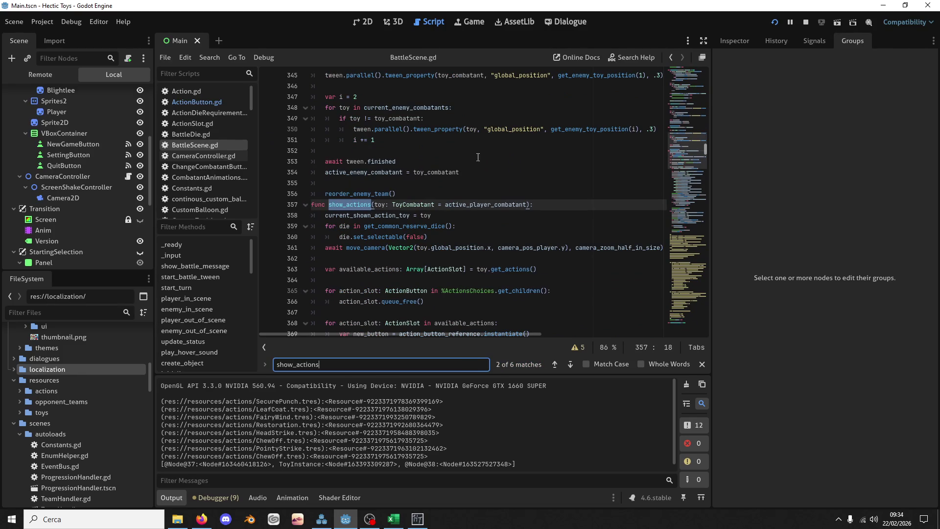
pyautogui.scroll(-6, 480, 158)
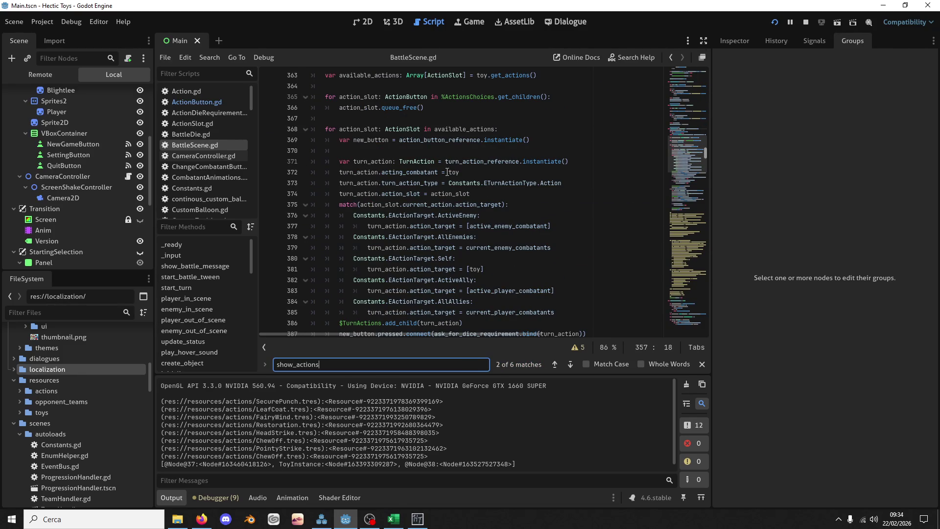
pyautogui.scroll(2, 389, 115)
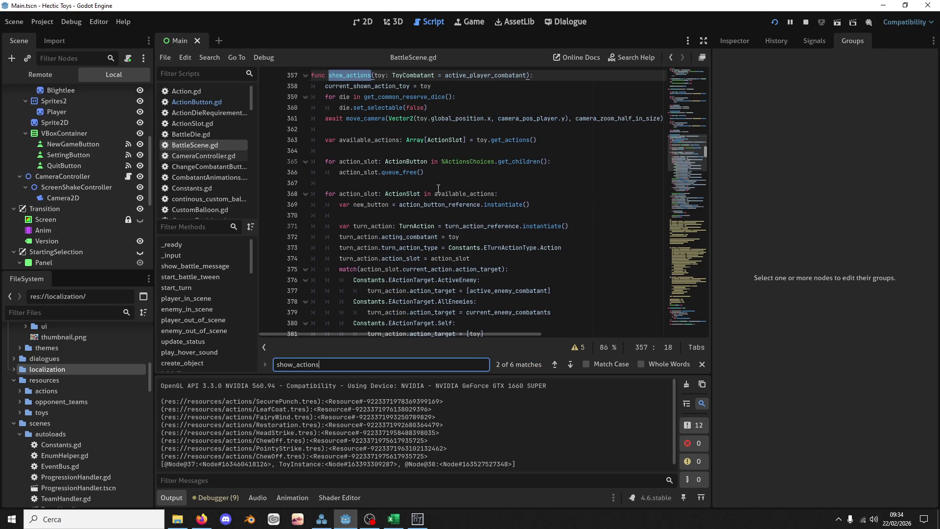
# Search for the show_actions function name from line 358 and jump to its next call
pyautogui.doubleClick(407, 86)
pyautogui.click(388, 75)
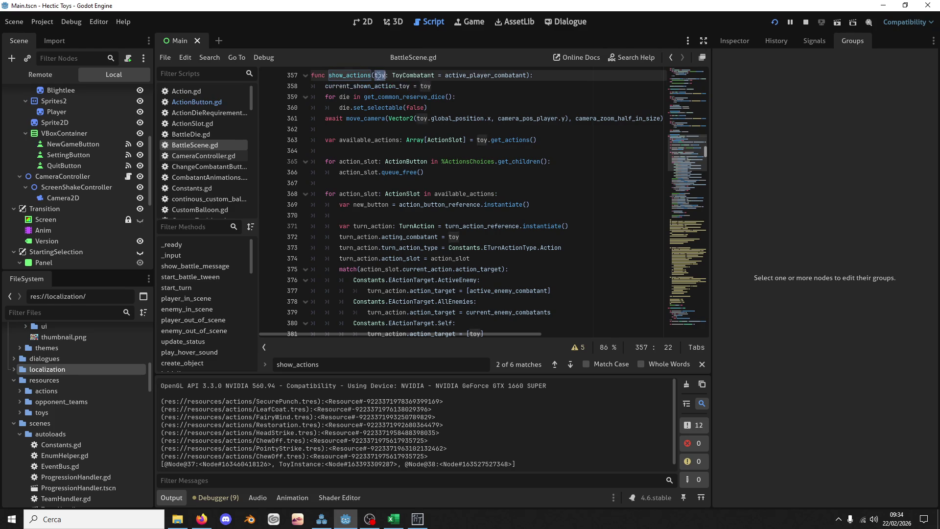
pyautogui.doubleClick(362, 75)
pyautogui.hotkey('ctrl', 'f')
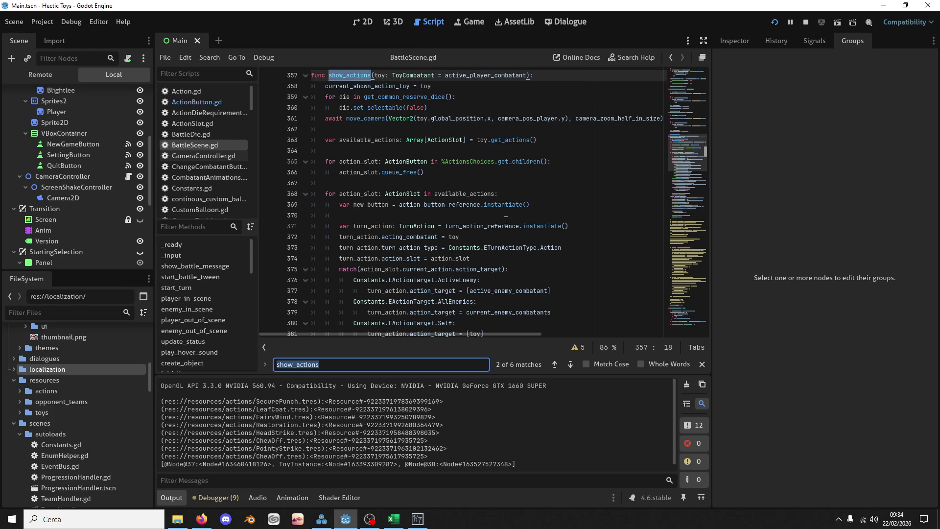
pyautogui.click(571, 366)
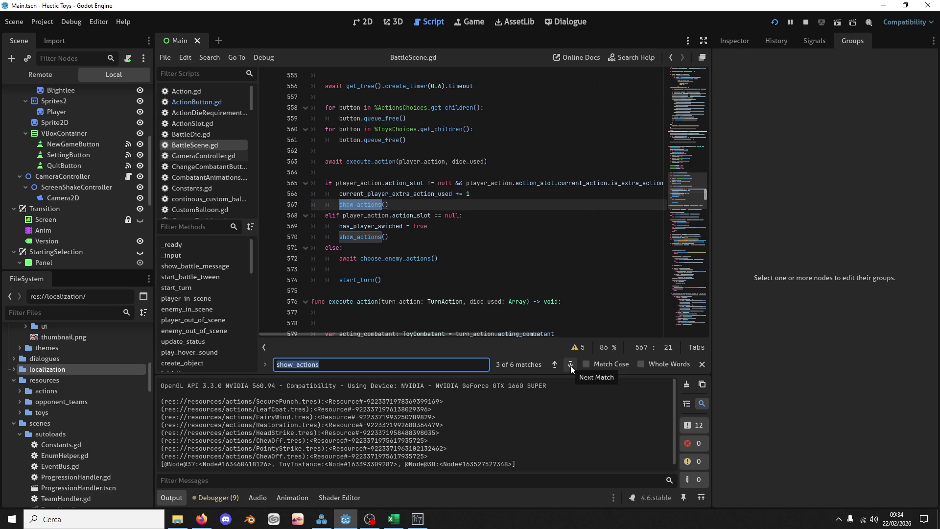
# Set a breakpoint on the show_actions() call at line 570 and relaunch the game
pyautogui.doubleClick(395, 162)
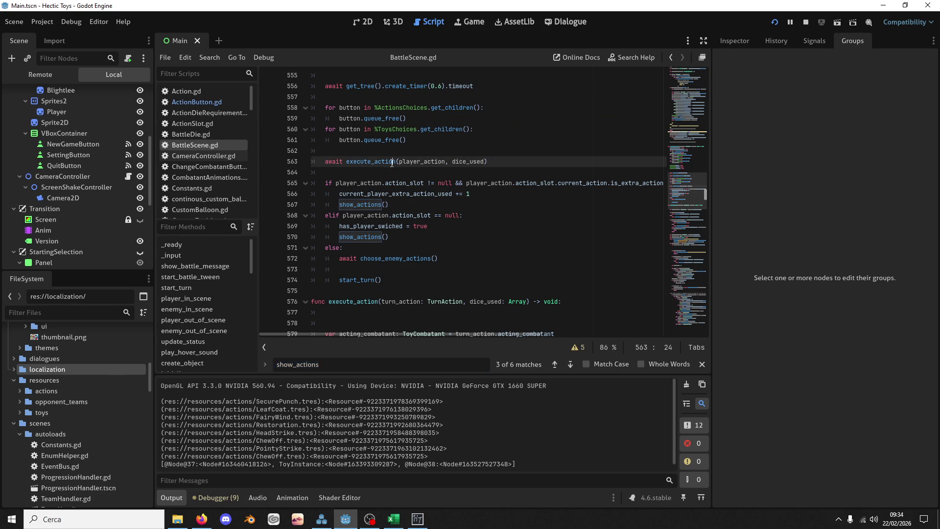
pyautogui.doubleClick(378, 237)
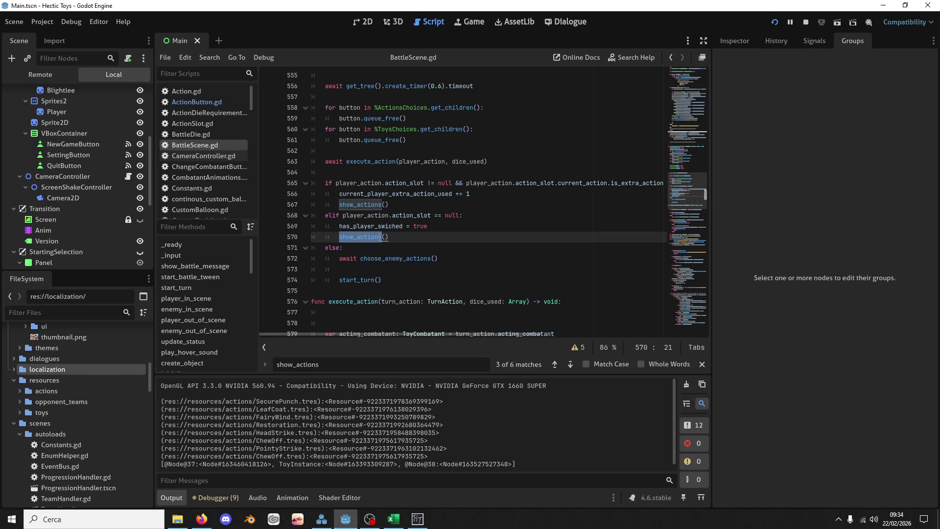
pyautogui.moveTo(382, 236)
pyautogui.scroll(5, 392, 236)
pyautogui.scroll(-5, 393, 237)
pyautogui.click(445, 226)
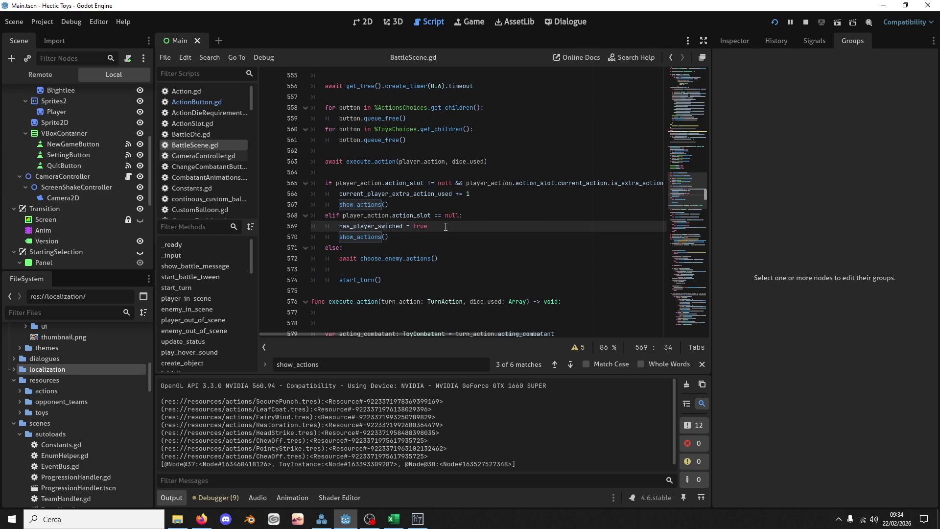
pyautogui.click(372, 238)
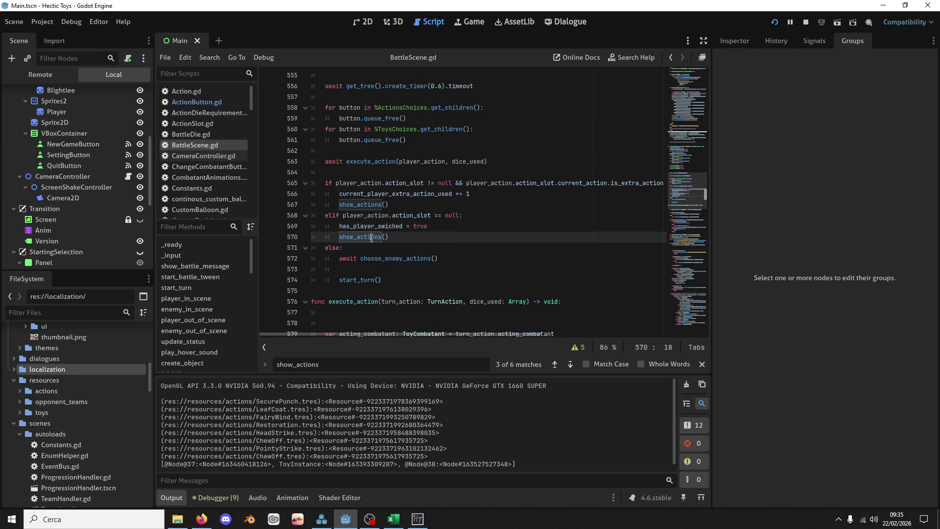
pyautogui.click(775, 23)
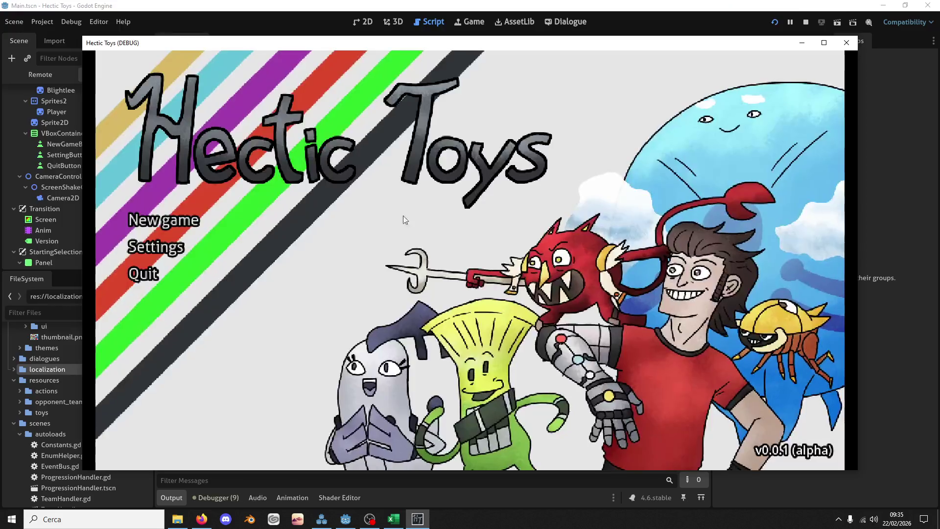
# Start a Defense Deck Battle 1 with Mosbat, Fluttery and Knightly, then bring the pink toy forward
pyautogui.click(252, 226)
pyautogui.click(336, 331)
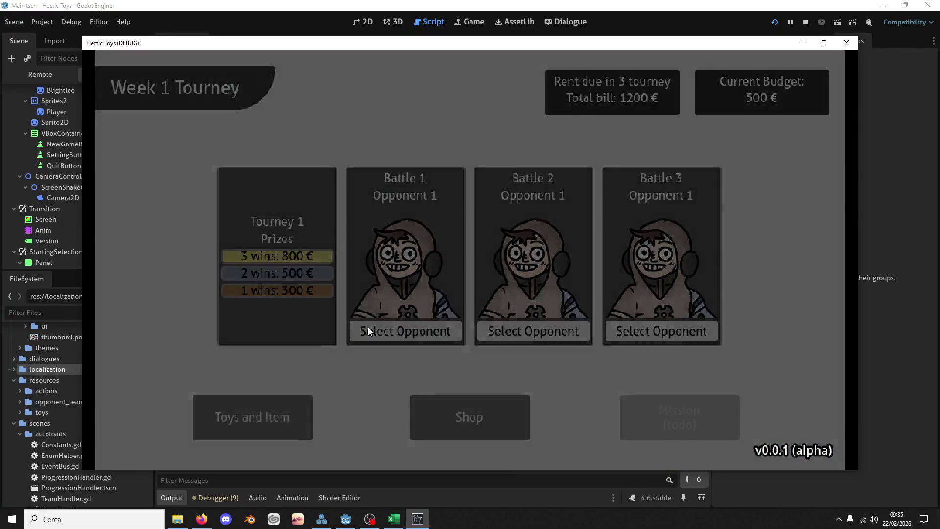
pyautogui.click(368, 331)
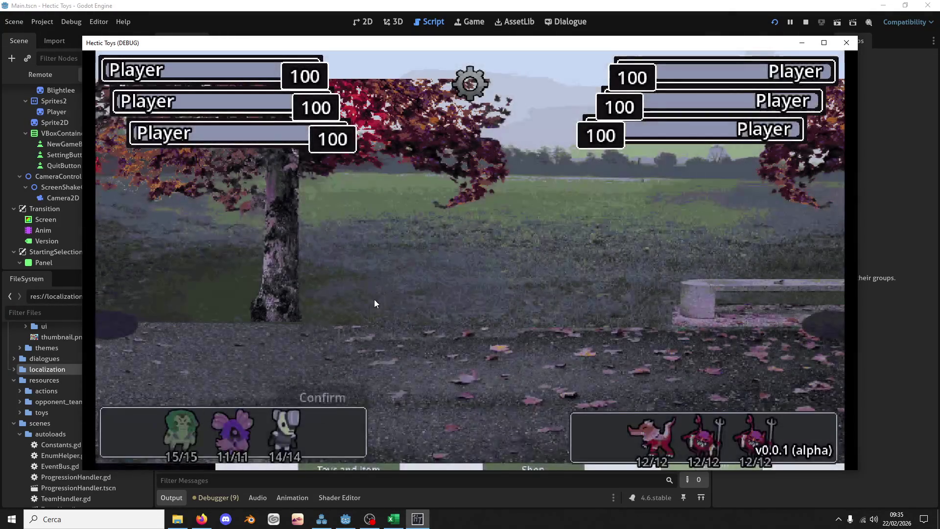
pyautogui.click(283, 425)
pyautogui.click(232, 425)
pyautogui.click(178, 431)
pyautogui.click(343, 389)
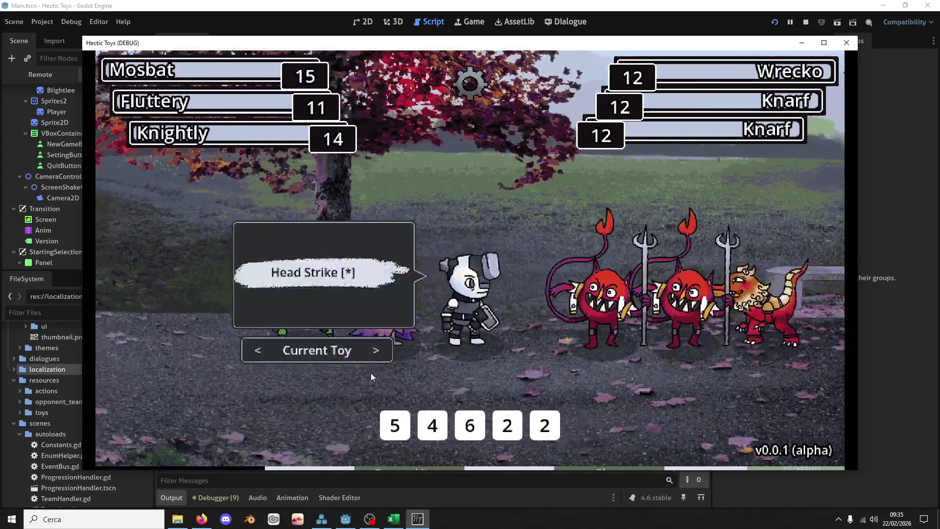
pyautogui.click(269, 347)
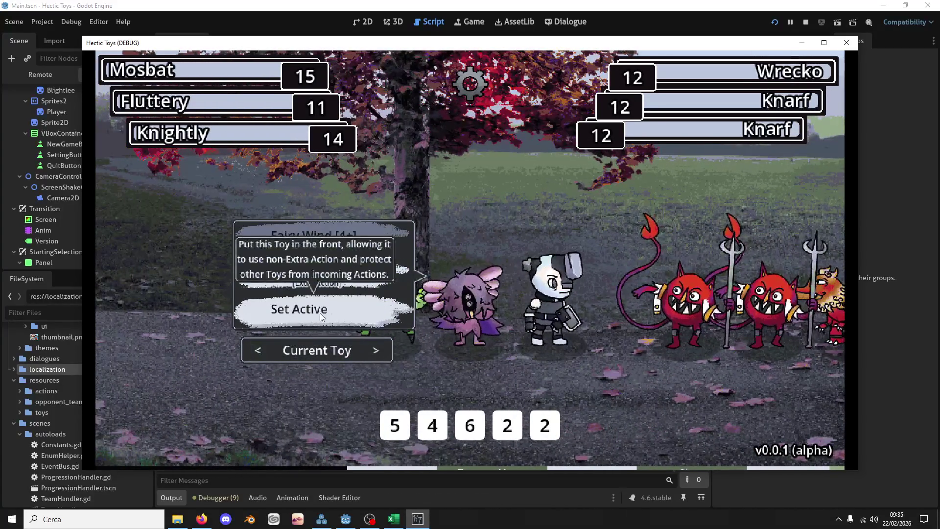
pyautogui.click(310, 308)
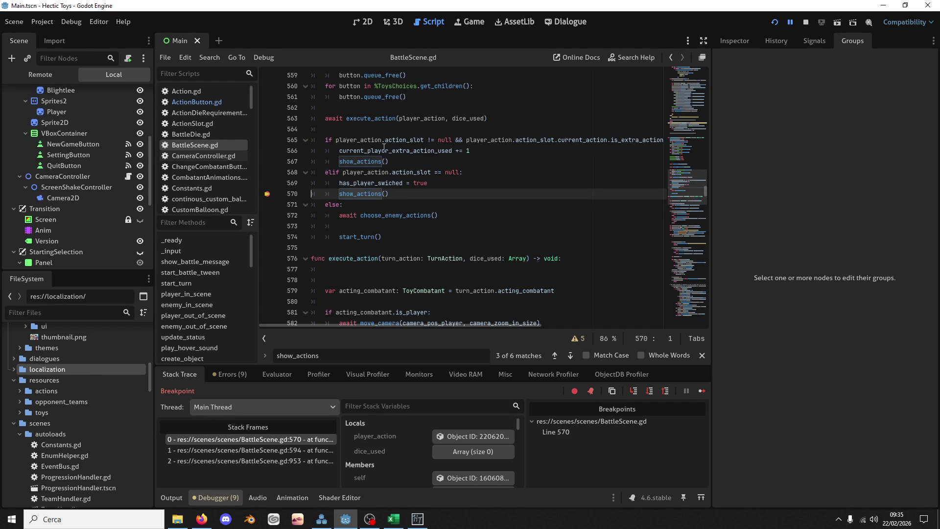
# Inspect active_player_combatant in the stack variables and its Toy Instance showing 14/14 hit points
pyautogui.moveTo(374, 124)
pyautogui.scroll(-5, 442, 434)
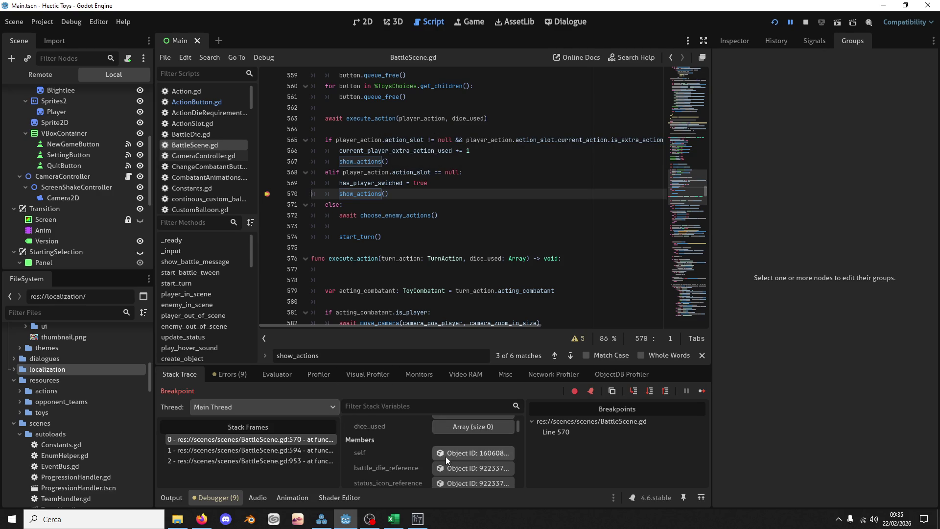
pyautogui.scroll(-4, 445, 448)
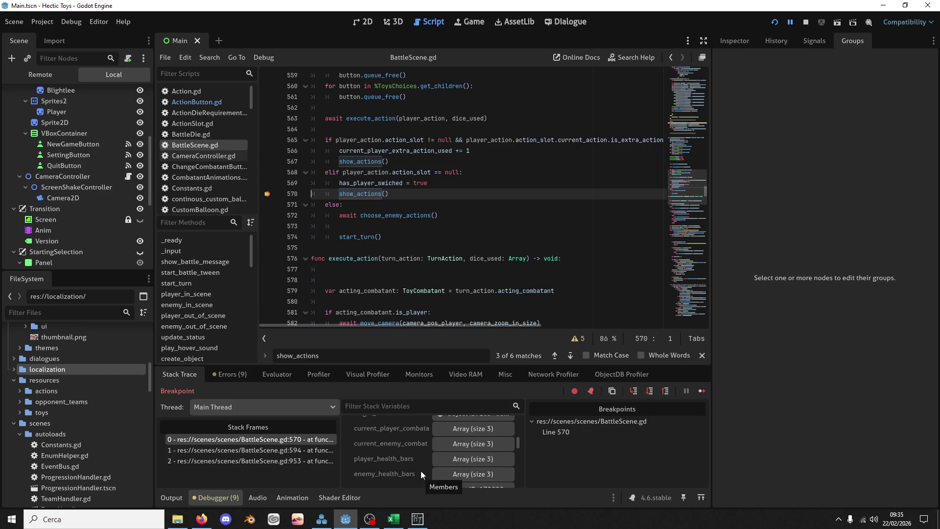
pyautogui.scroll(-3, 422, 466)
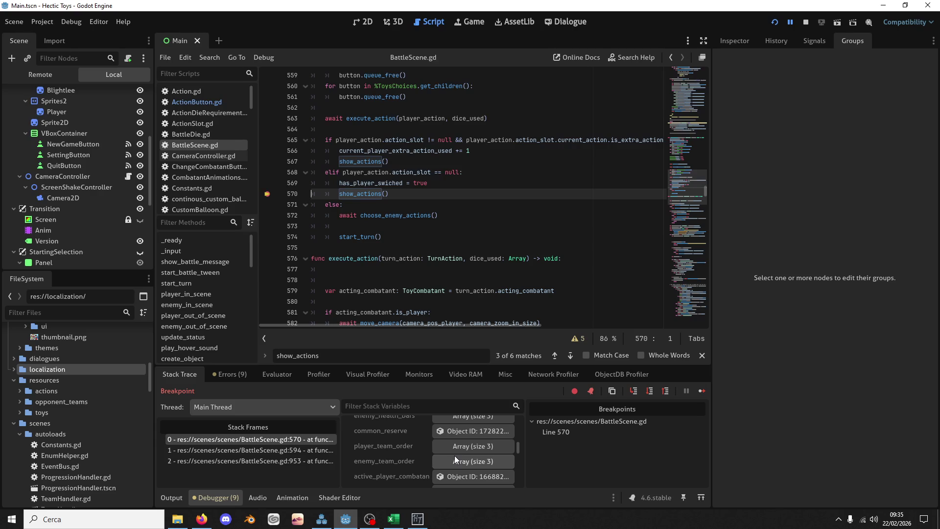
pyautogui.scroll(-2, 457, 454)
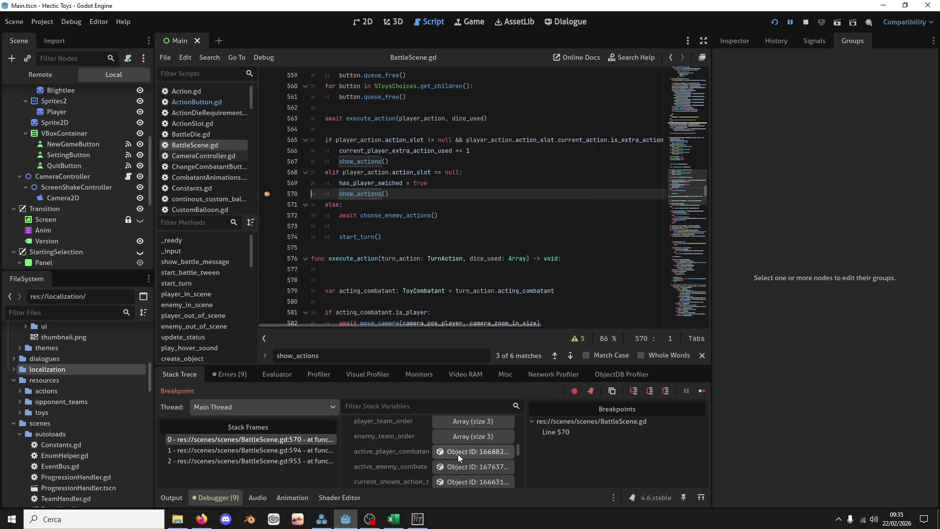
pyautogui.click(455, 451)
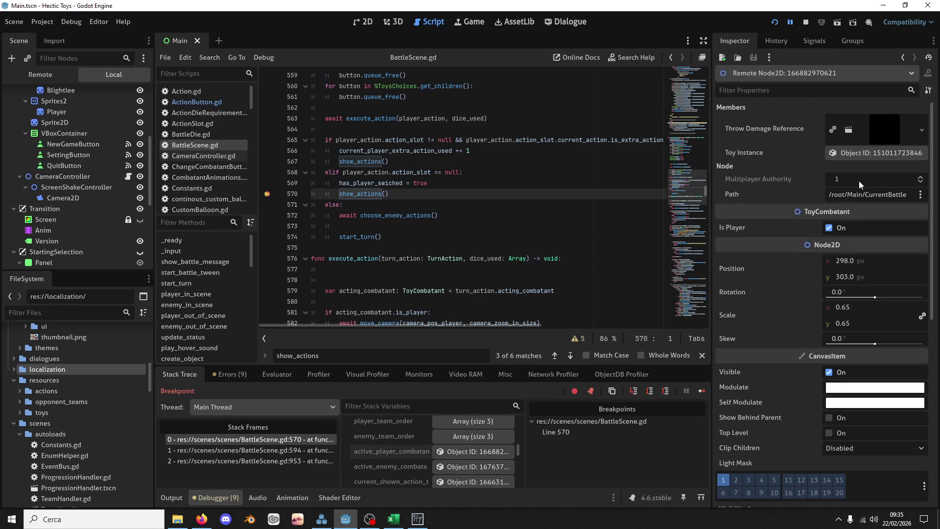
pyautogui.click(853, 151)
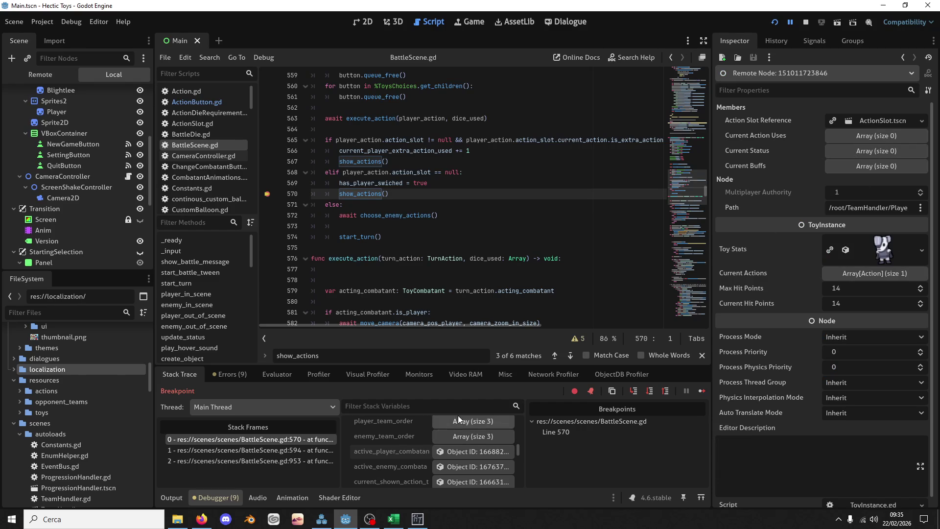
pyautogui.scroll(2, 376, 190)
# Find player_out_of_scene in the retreat branch and delete the if/else at lines 587–590
pyautogui.doubleClick(376, 184)
pyautogui.hotkey('ctrl', 'f')
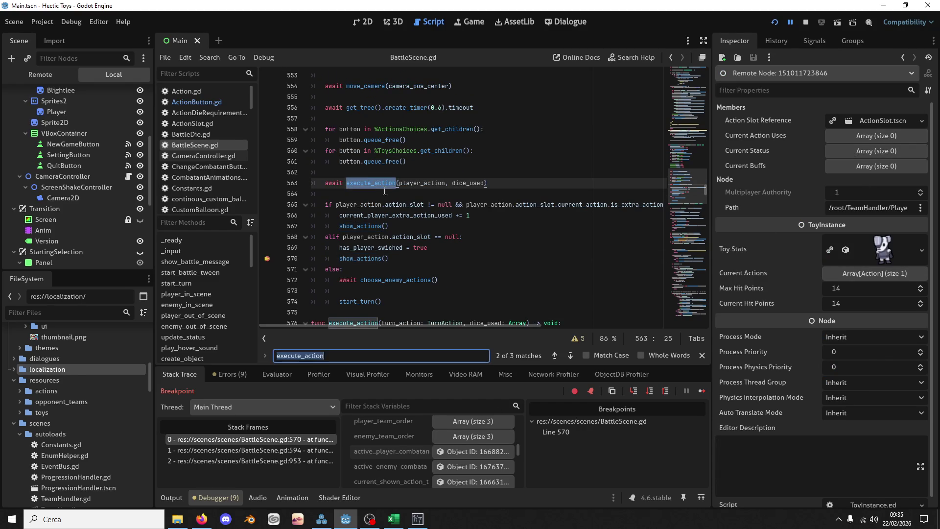
pyautogui.click(570, 356)
pyautogui.scroll(-4, 422, 228)
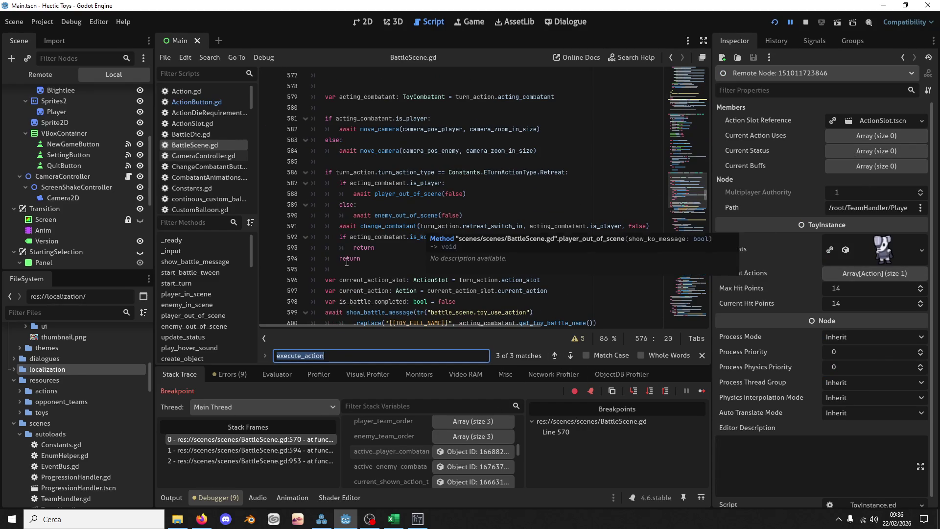
pyautogui.doubleClick(412, 193)
pyautogui.hotkey('ctrl', 'f')
pyautogui.click(570, 355)
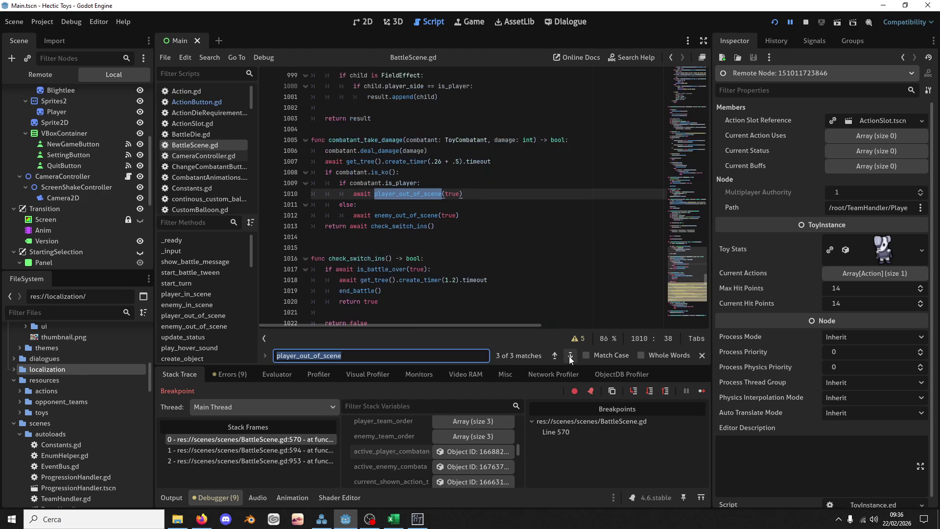
pyautogui.click(555, 356)
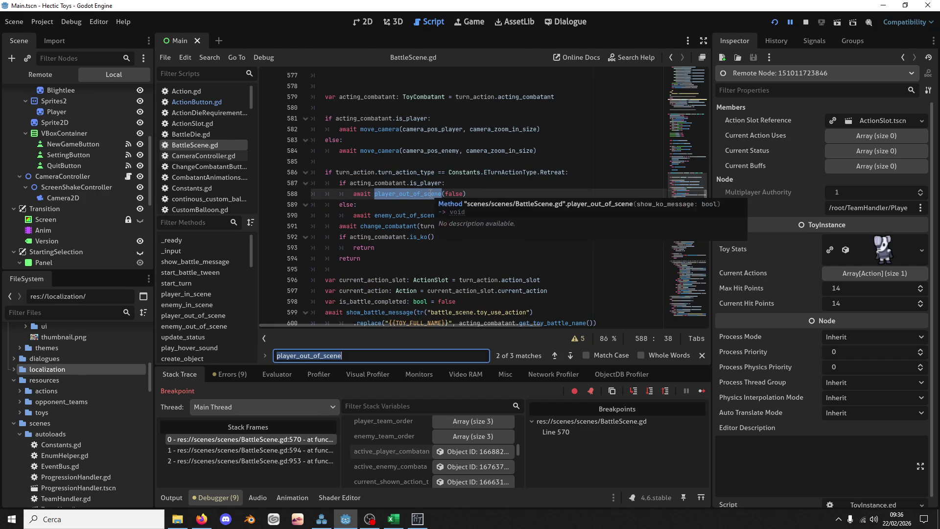
pyautogui.click(471, 178)
pyautogui.moveTo(470, 221); pyautogui.dragTo(605, 175)
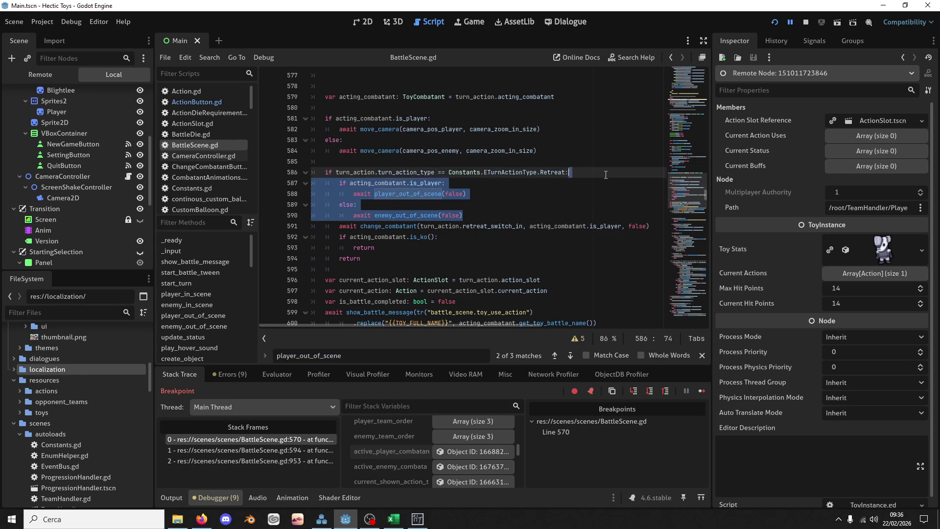
pyautogui.press('BackSpace')
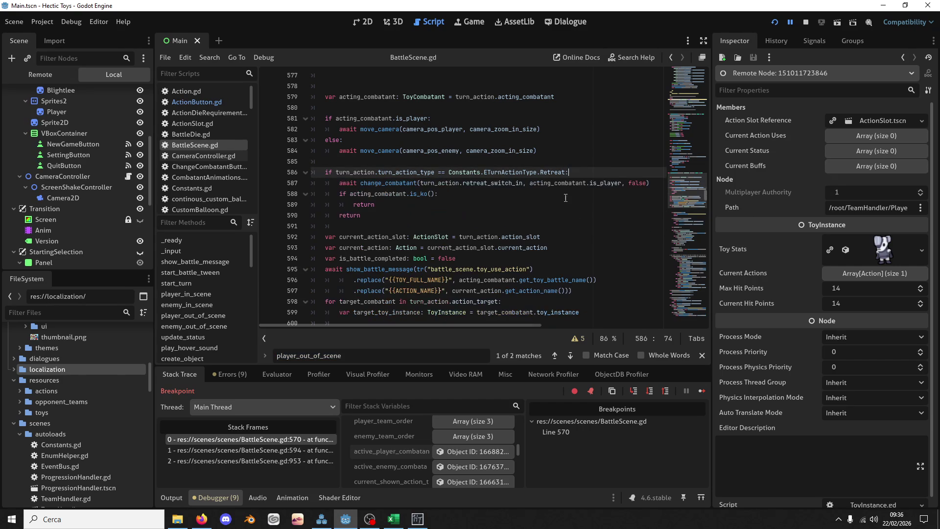
# Add 'await' before change_enemy_toy in change_combatant and save BattleScene.gd
pyautogui.doubleClick(415, 181)
pyautogui.hotkey('ctrl', 'f')
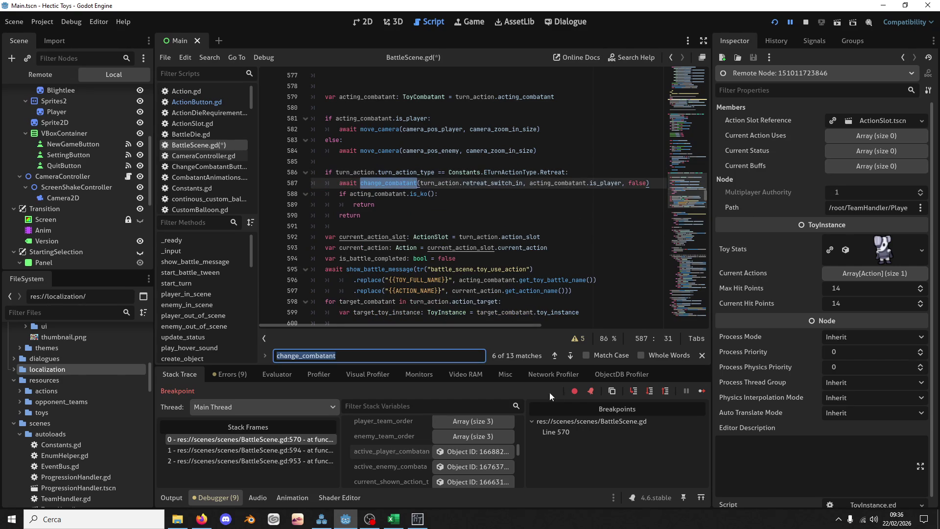
pyautogui.click(576, 357)
pyautogui.click(576, 357)
pyautogui.click(576, 356)
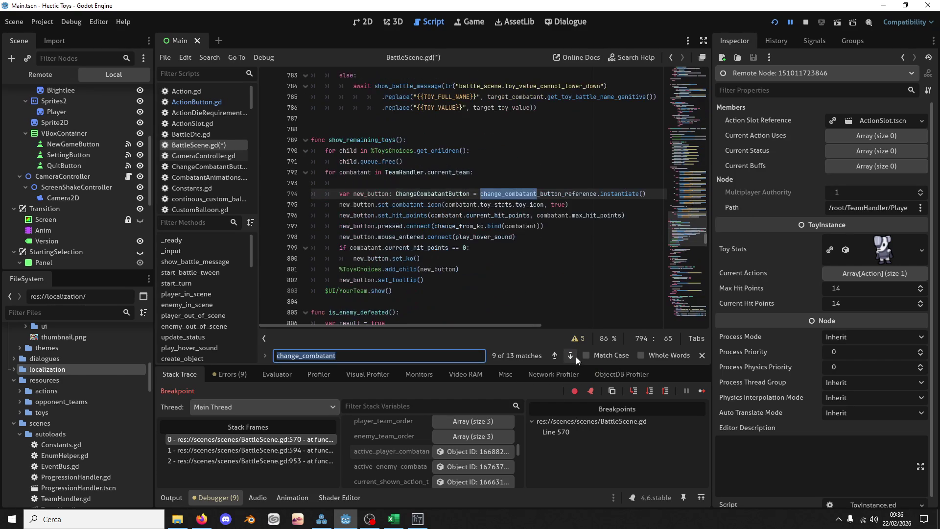
pyautogui.click(576, 356)
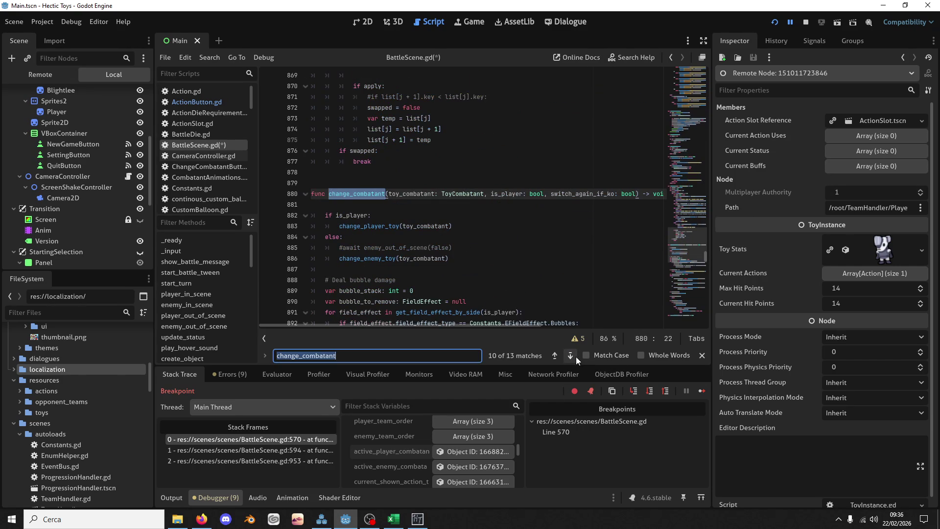
pyautogui.click(344, 232)
pyautogui.press('Down')
pyautogui.press('Down')
pyautogui.press('Down')
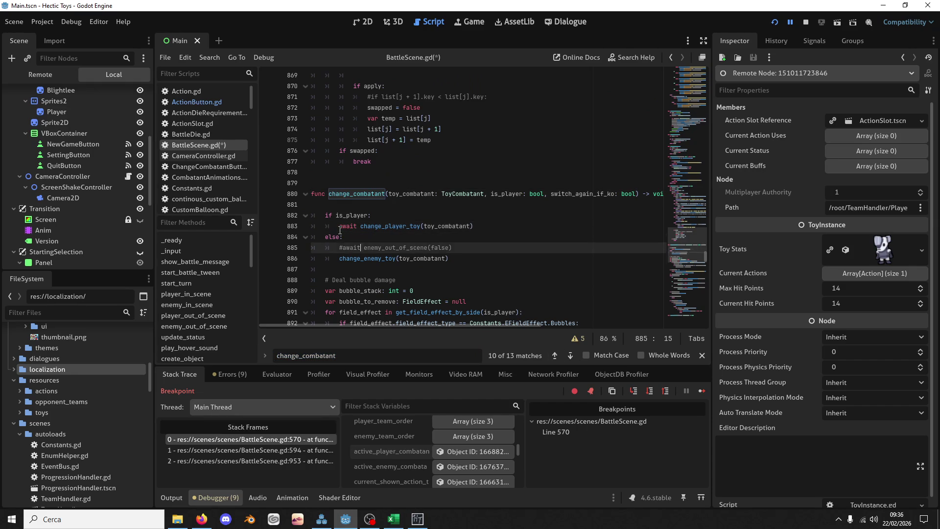
pyautogui.write('await')
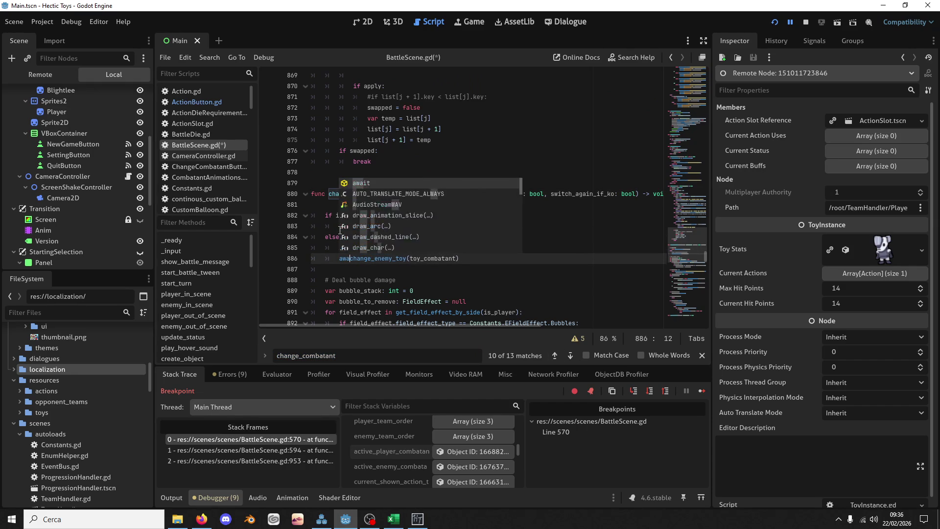
pyautogui.press('Escape')
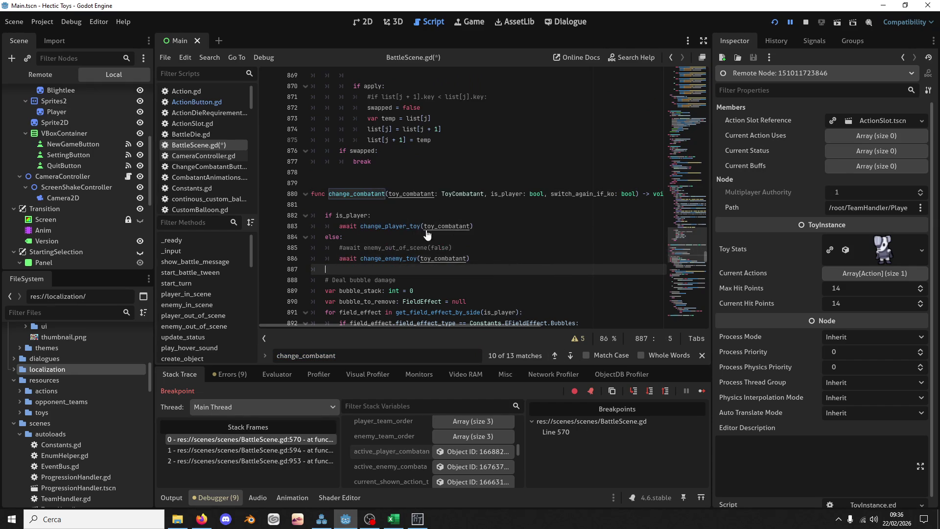
pyautogui.hotkey('ctrl', 's')
# Look up the change_player_toy definition and restart the game to test the fix
pyautogui.doubleClick(411, 227)
pyautogui.hotkey('ctrl', 'f')
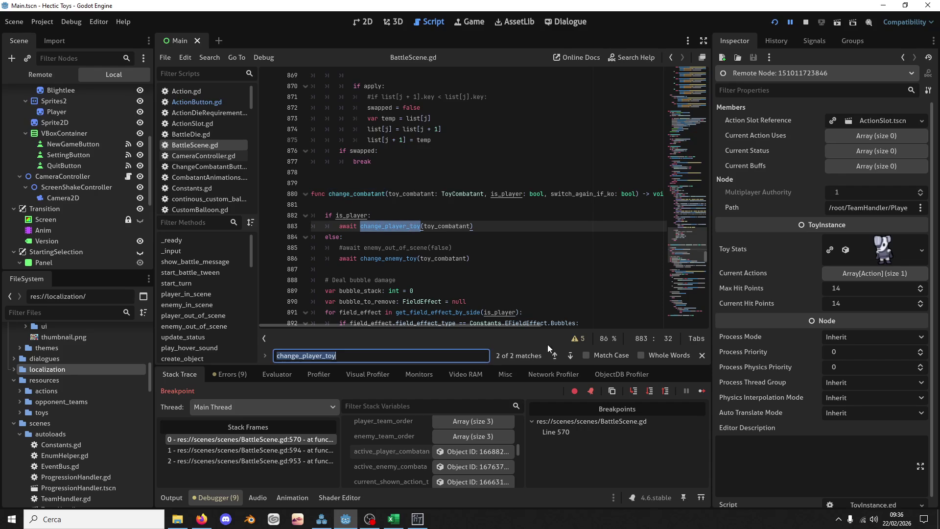
pyautogui.click(570, 356)
pyautogui.scroll(-2, 374, 247)
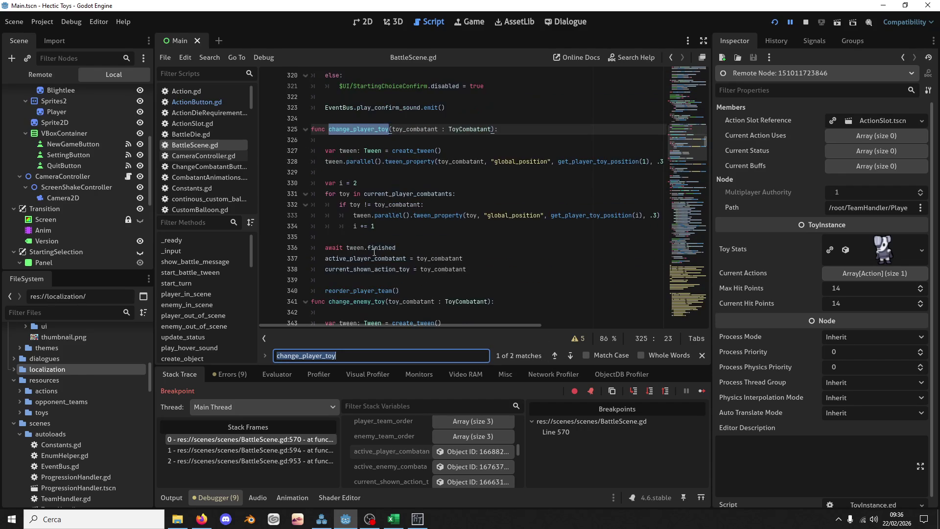
pyautogui.click(775, 22)
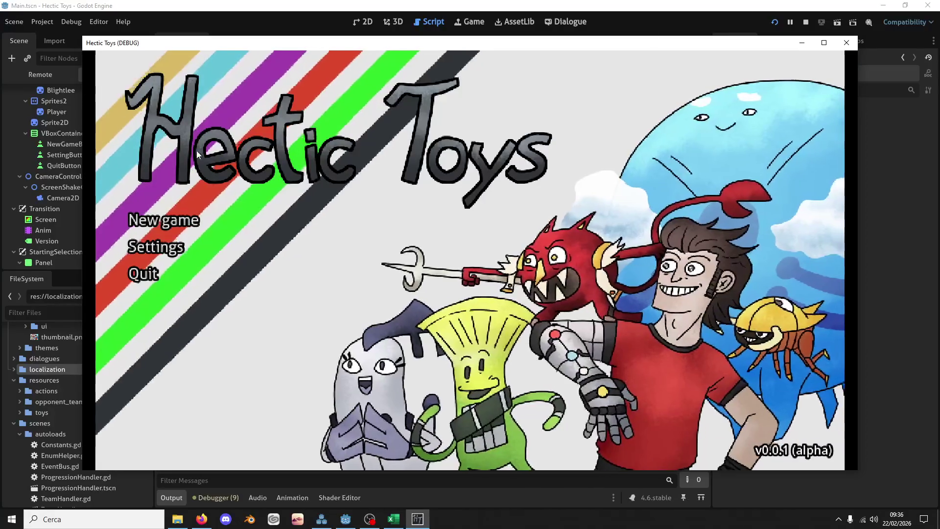
# Start another Defense Deck battle against Opponent 1 with the three toys ordered
pyautogui.click(171, 220)
pyautogui.click(348, 340)
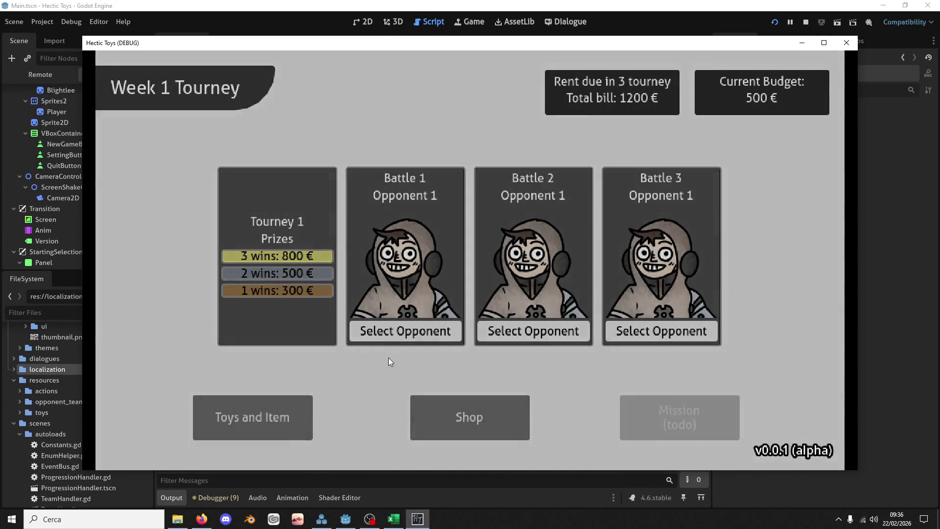
pyautogui.click(398, 329)
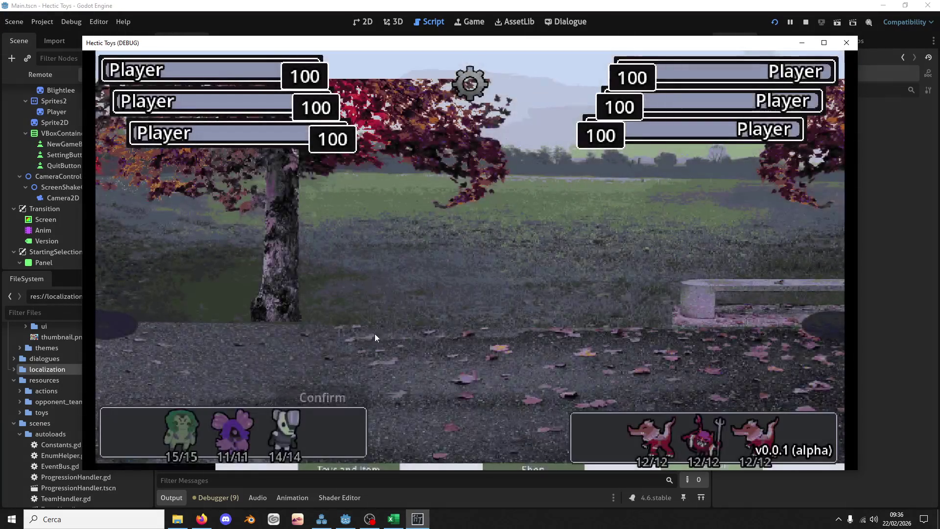
pyautogui.click(287, 426)
pyautogui.click(233, 428)
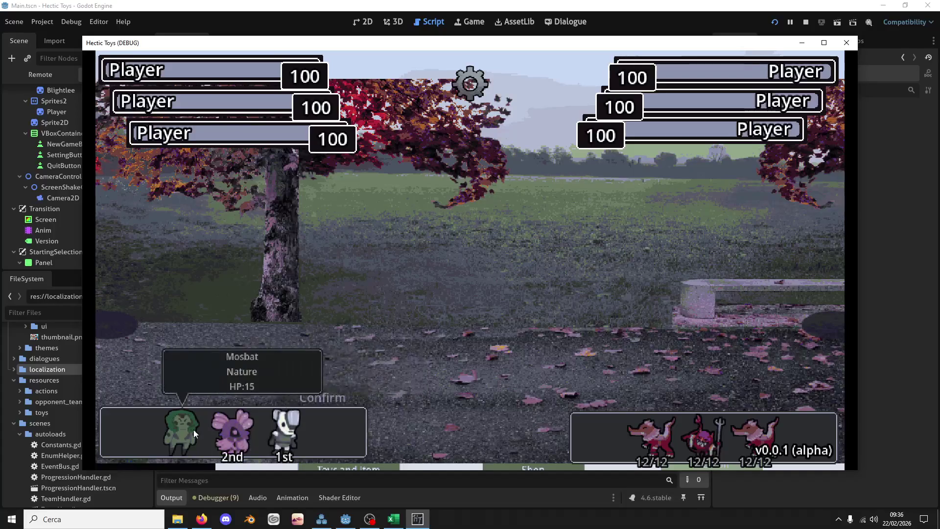
pyautogui.click(181, 430)
pyautogui.click(339, 397)
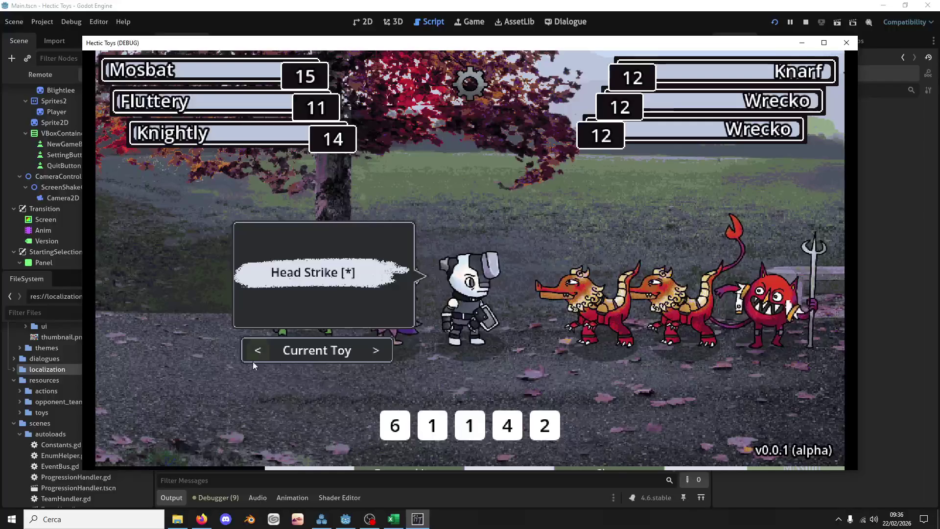
# Bring Fluttery forward, resume past the breakpoint, and spend the 4 die on Fairy Wind
pyautogui.click(253, 359)
pyautogui.click(357, 313)
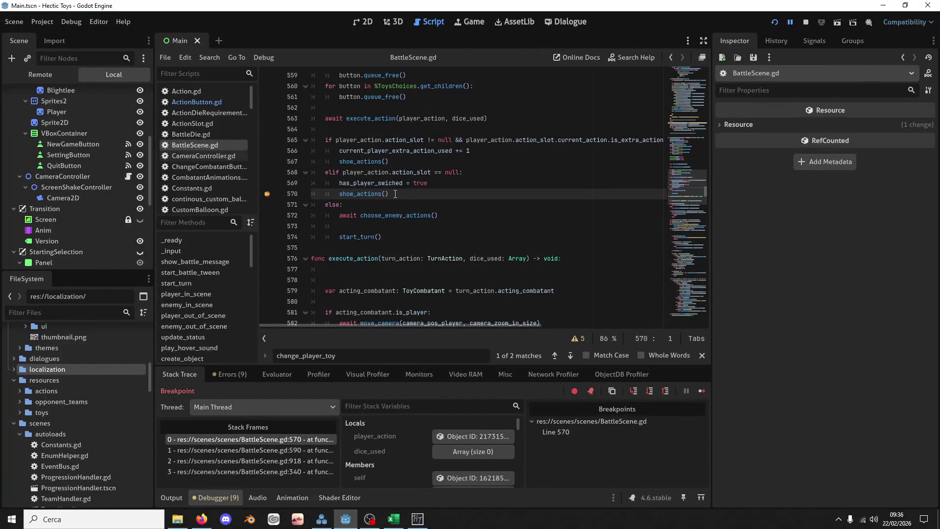
pyautogui.press('F12')
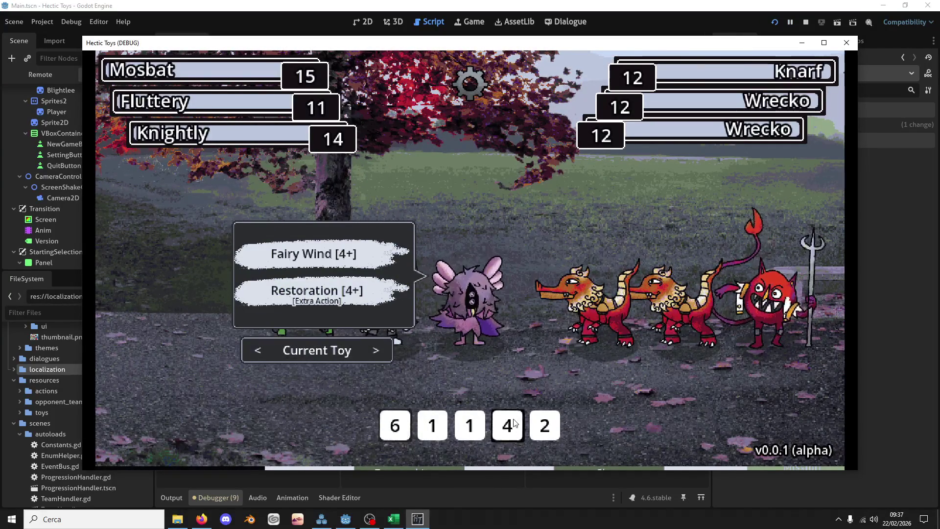
pyautogui.moveTo(509, 423); pyautogui.dragTo(493, 307)
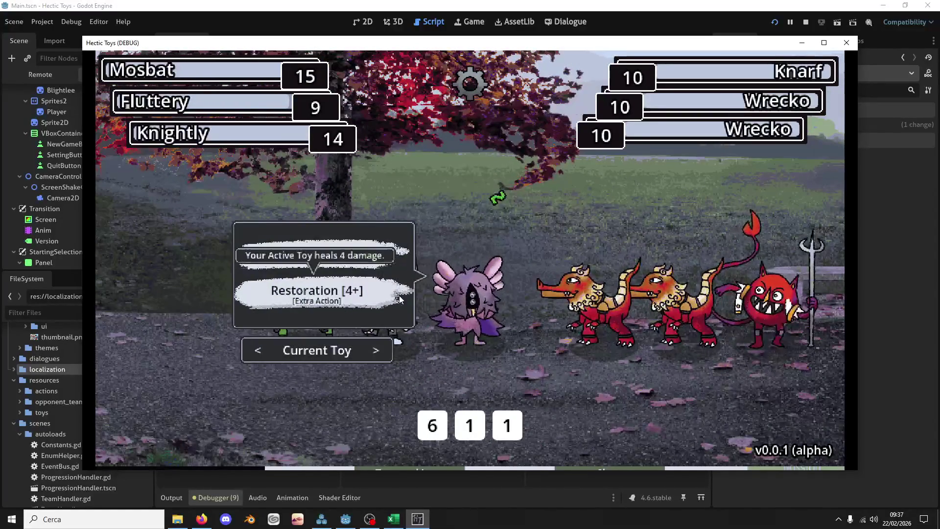
pyautogui.click(262, 360)
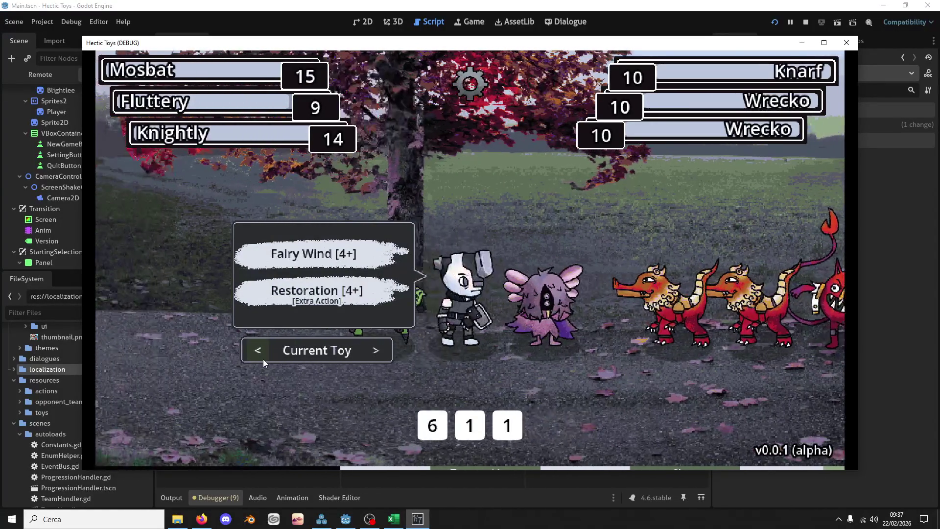
# Make the green toy active and hit Wrecko with Secure Punch using the 6 die
pyautogui.click(263, 359)
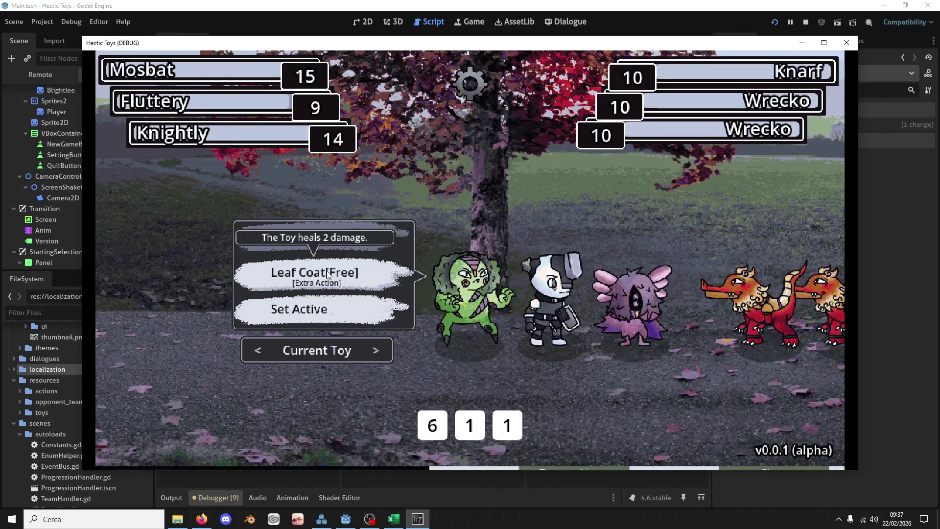
pyautogui.click(343, 311)
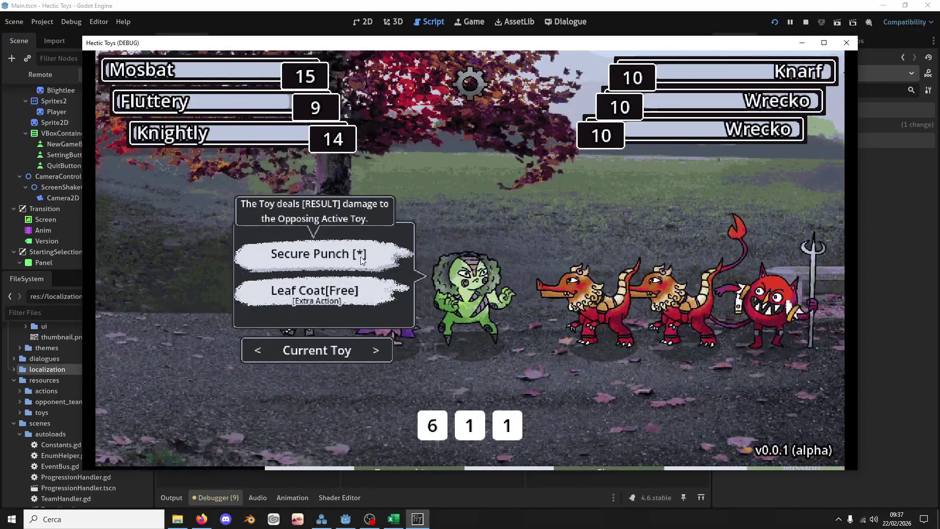
pyautogui.click(265, 349)
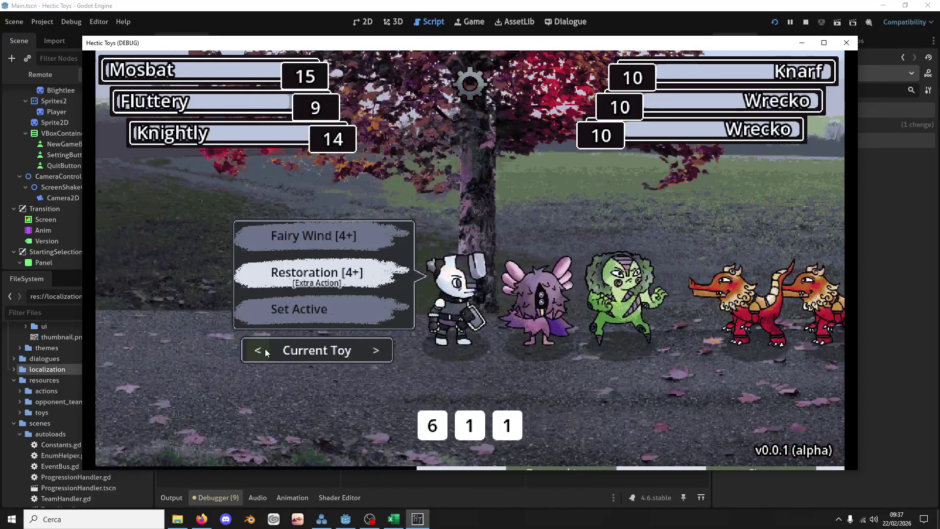
pyautogui.click(265, 348)
pyautogui.click(376, 350)
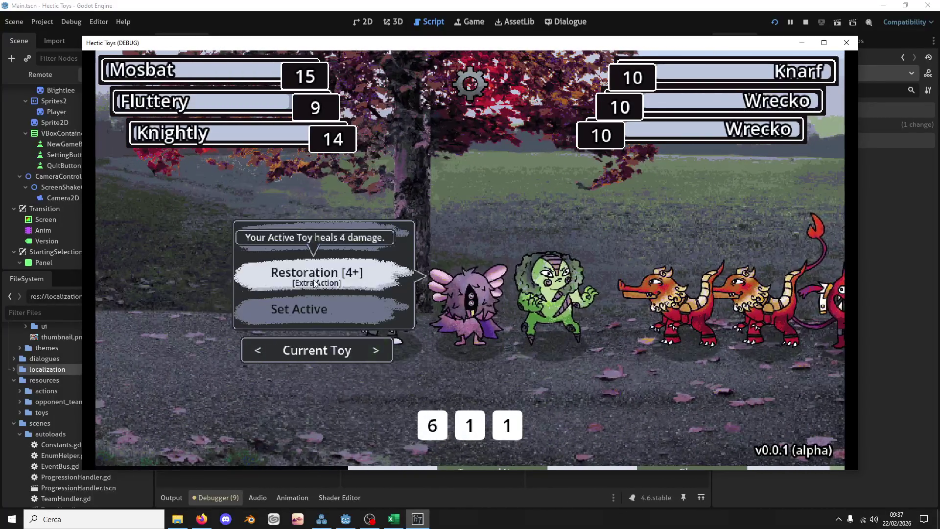
pyautogui.click(383, 348)
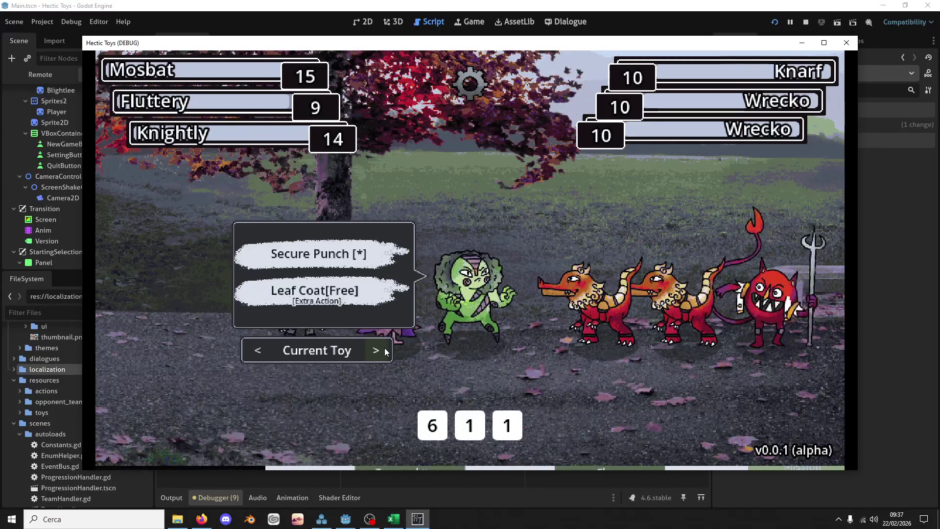
pyautogui.click(318, 254)
pyautogui.click(433, 425)
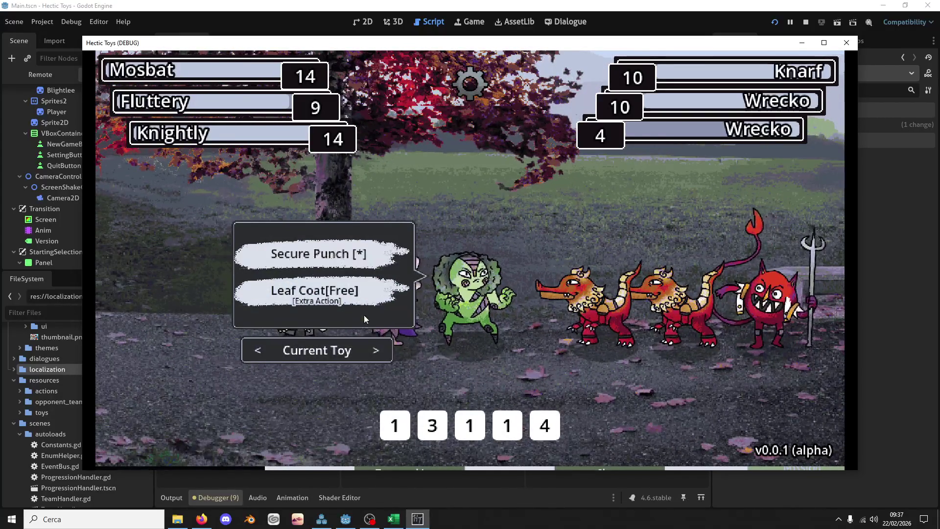
# Heal Mosbat with Restoration using the 4 die, then Secure Punch with the 3 die
pyautogui.click(253, 357)
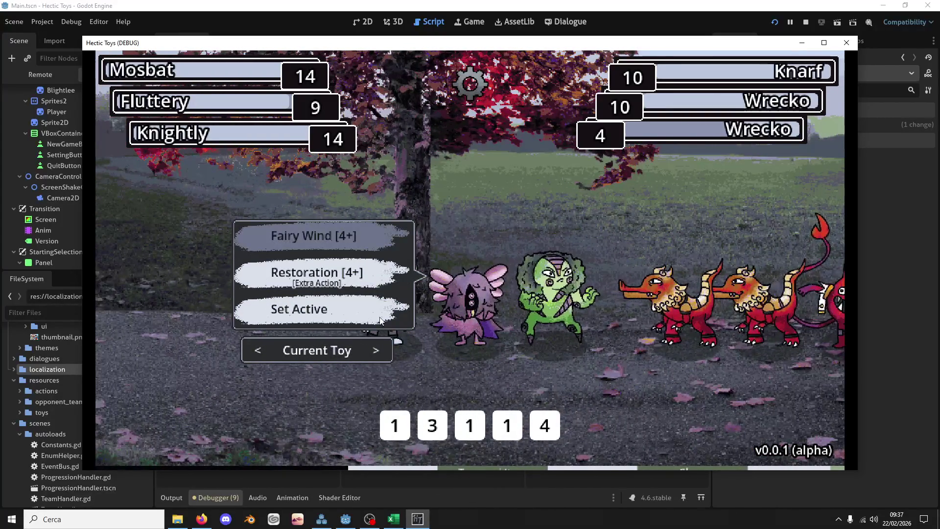
pyautogui.click(543, 424)
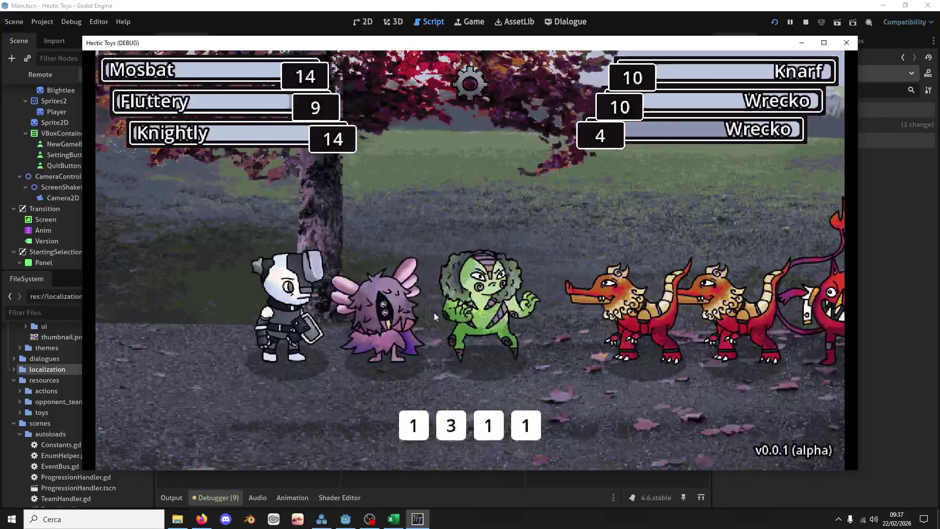
pyautogui.click(434, 316)
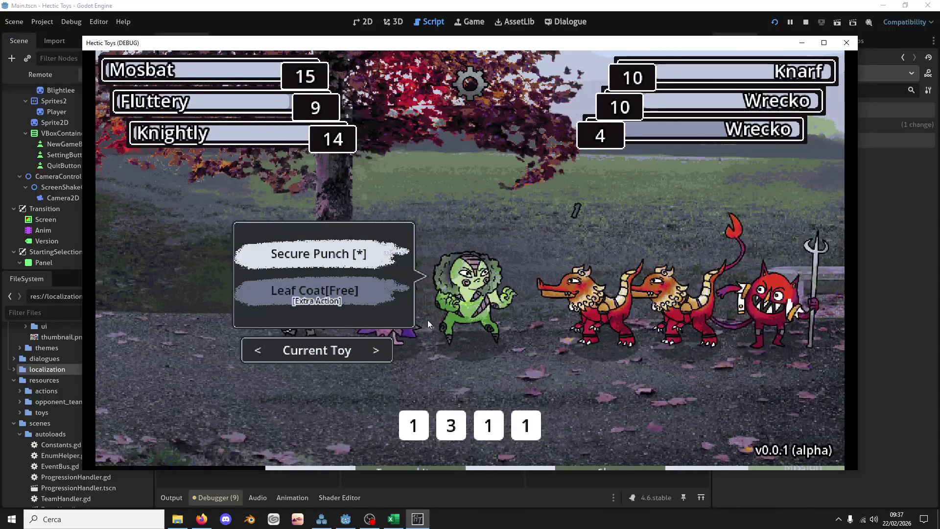
pyautogui.click(450, 424)
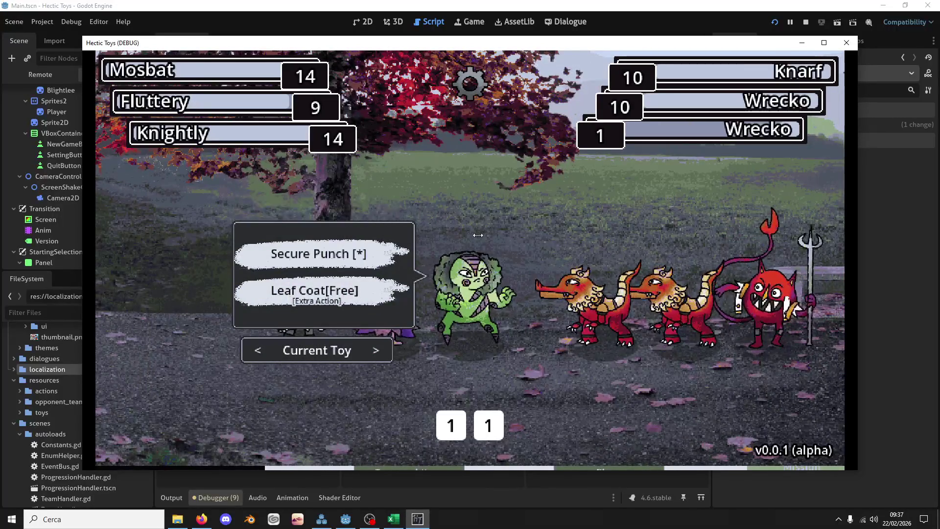
# Punch the Wrecko down to 0 hit points, then close the game window
pyautogui.click(372, 253)
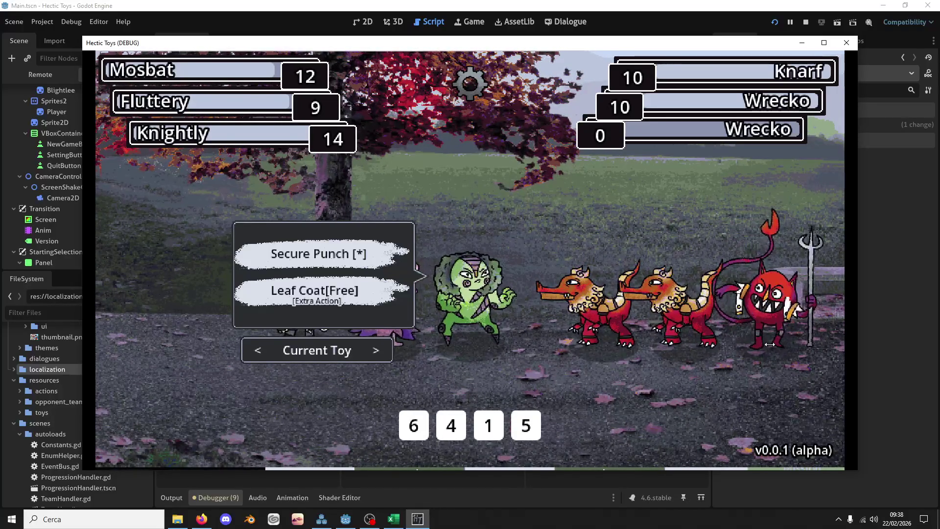
pyautogui.click(845, 42)
# Stop the game and search BattleScene.gd for is_ko
pyautogui.click(416, 250)
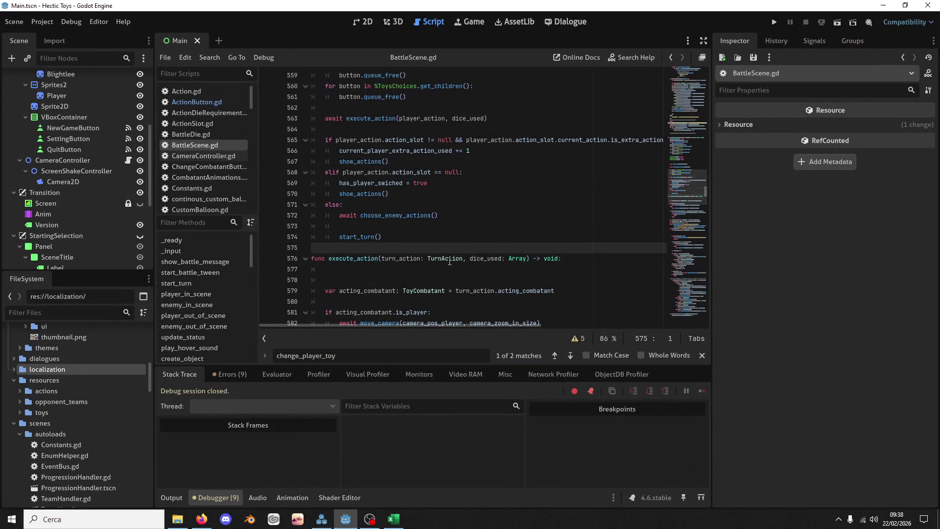
pyautogui.hotkey('alt', 'Tab')
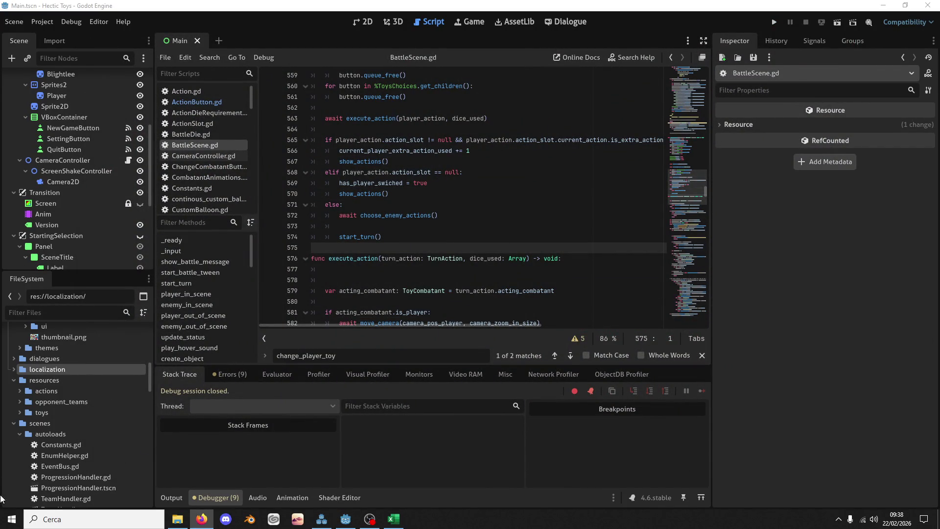
pyautogui.click(549, 266)
pyautogui.scroll(6, 471, 207)
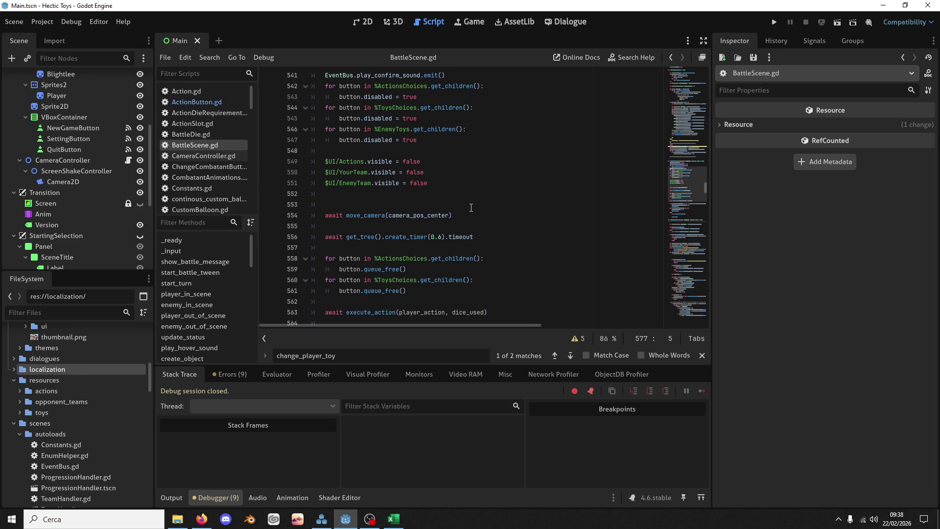
pyautogui.click(534, 219)
pyautogui.hotkey('ctrl', 'f')
pyautogui.write('is_ko')
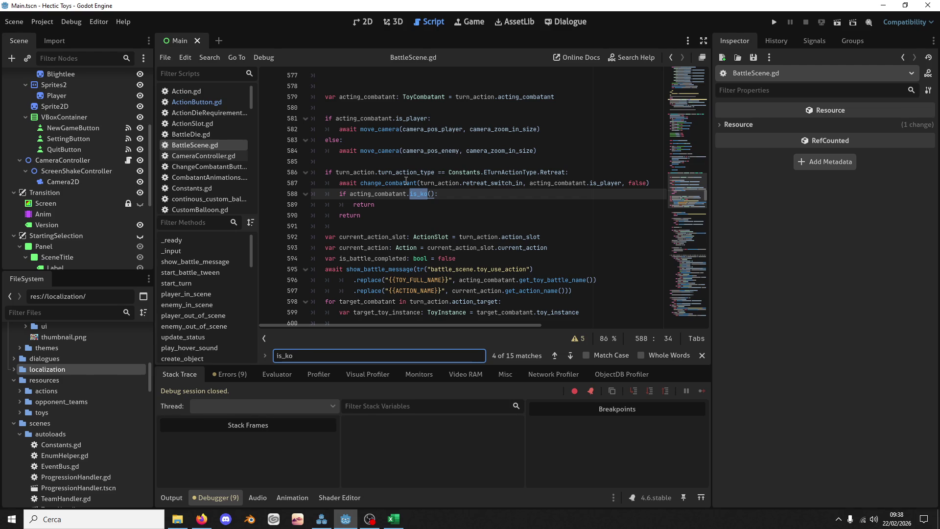
# Select the is_ko check and returns on lines 588–590 after the retreat's change_combatant
pyautogui.doubleClick(385, 194)
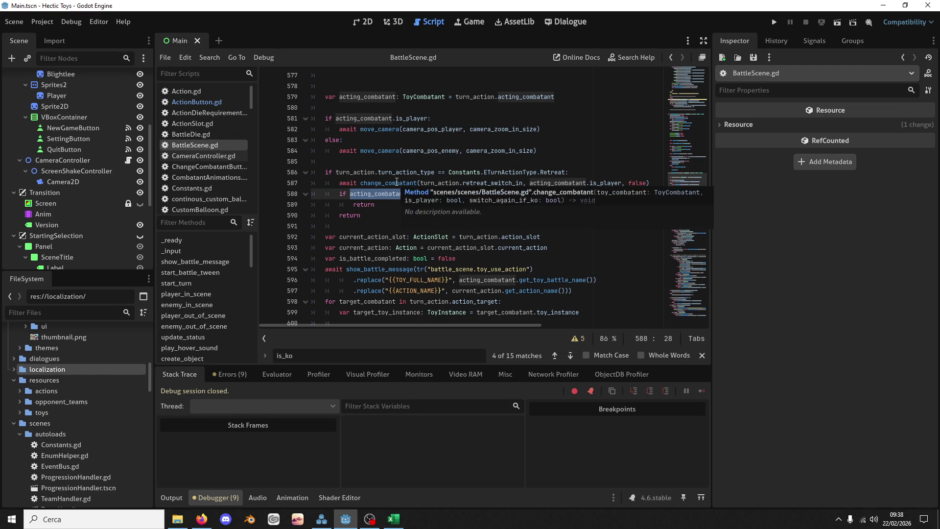
pyautogui.doubleClick(359, 205)
pyautogui.doubleClick(387, 183)
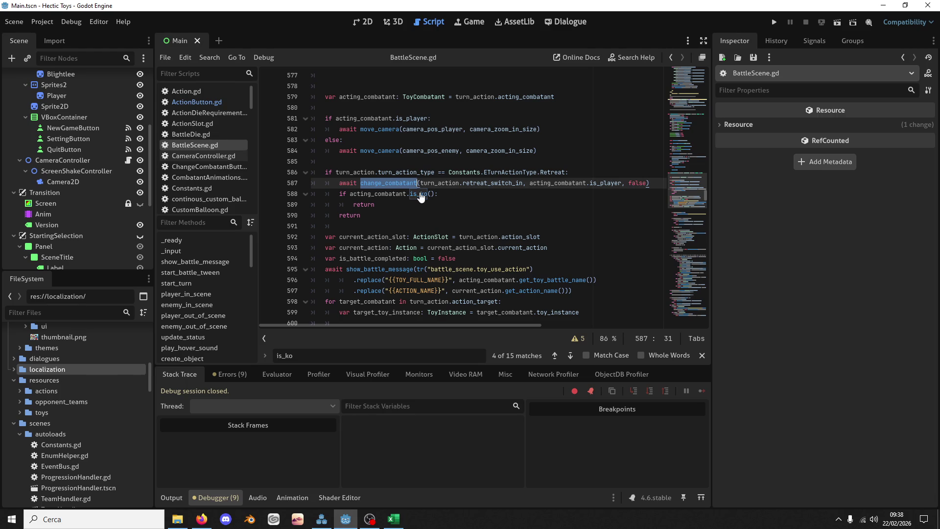
pyautogui.scroll(-1, 393, 210)
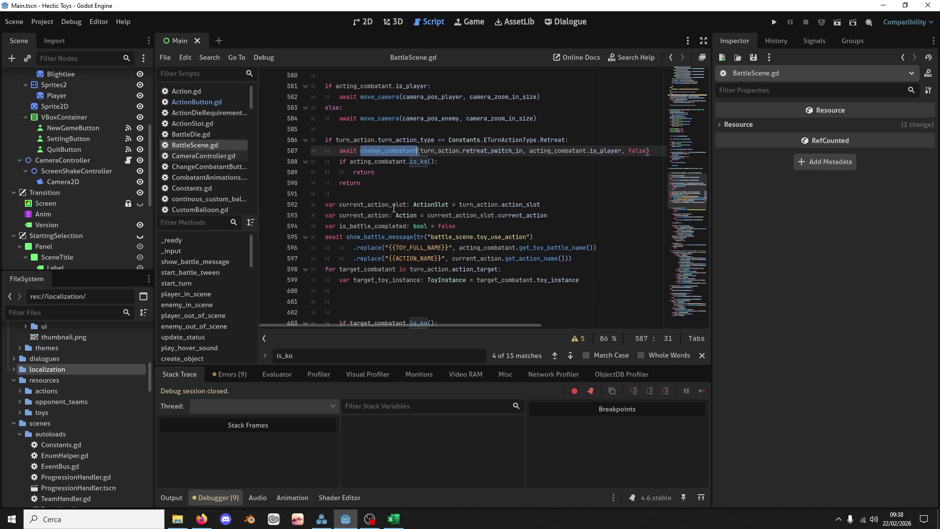
pyautogui.moveTo(374, 179); pyautogui.dragTo(347, 163)
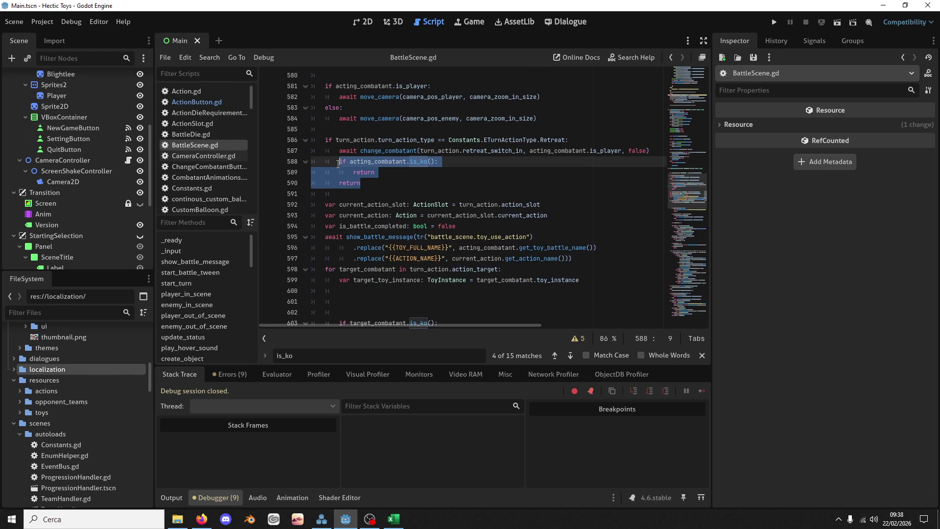
pyautogui.scroll(-20, 359, 191)
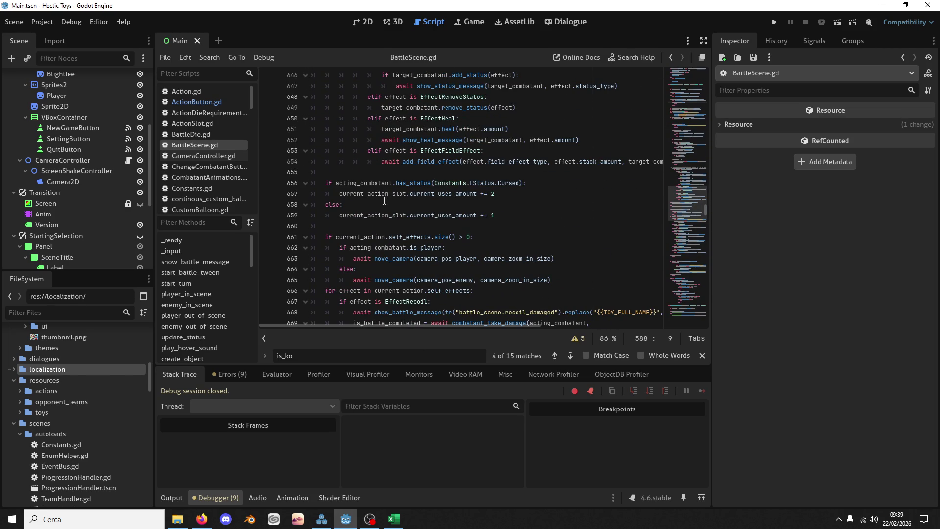
pyautogui.scroll(20, 388, 204)
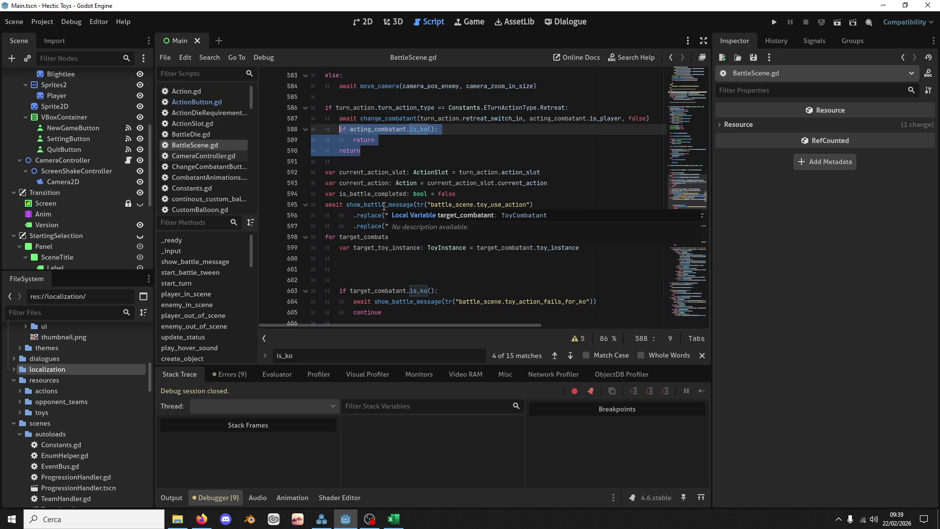
# Delete the KO check after the retreat switch and indent the lines below the new else
pyautogui.press('Delete')
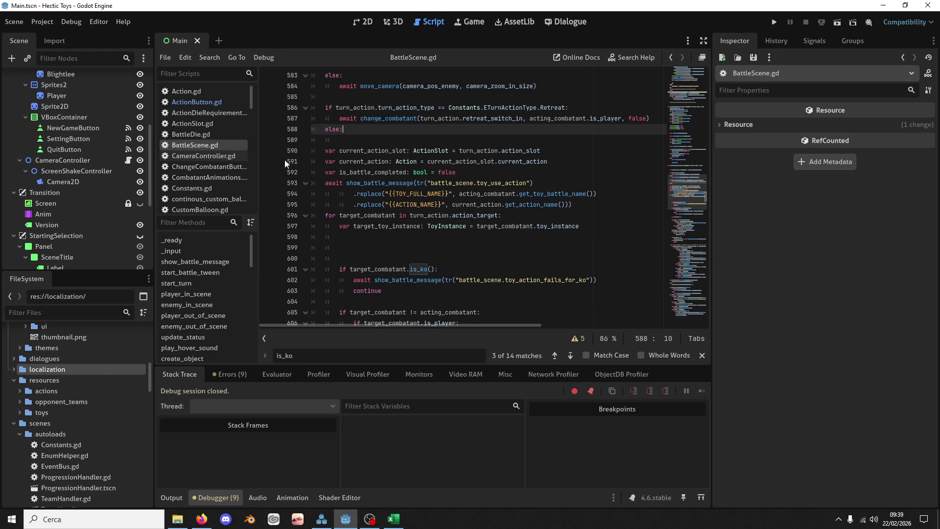
pyautogui.click(334, 149)
pyautogui.scroll(-7, 334, 146)
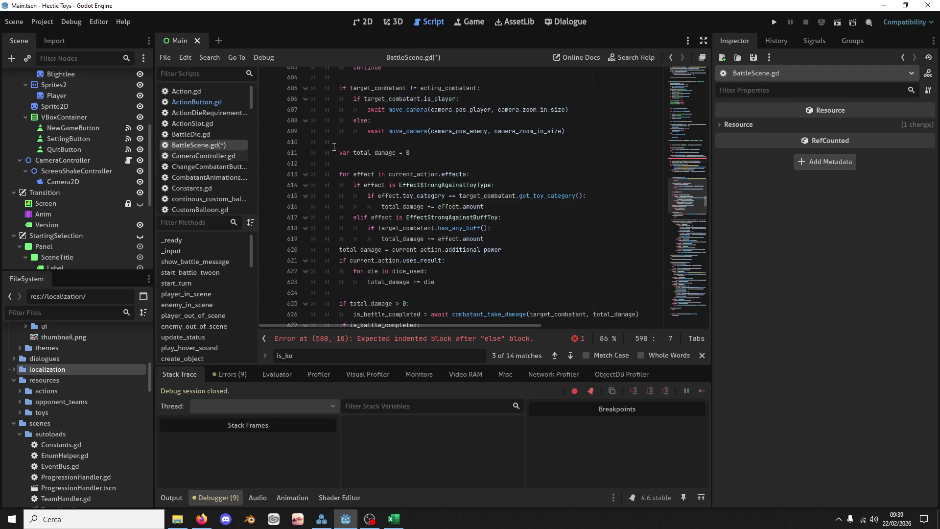
pyautogui.scroll(6, 334, 146)
pyautogui.scroll(-18, 339, 156)
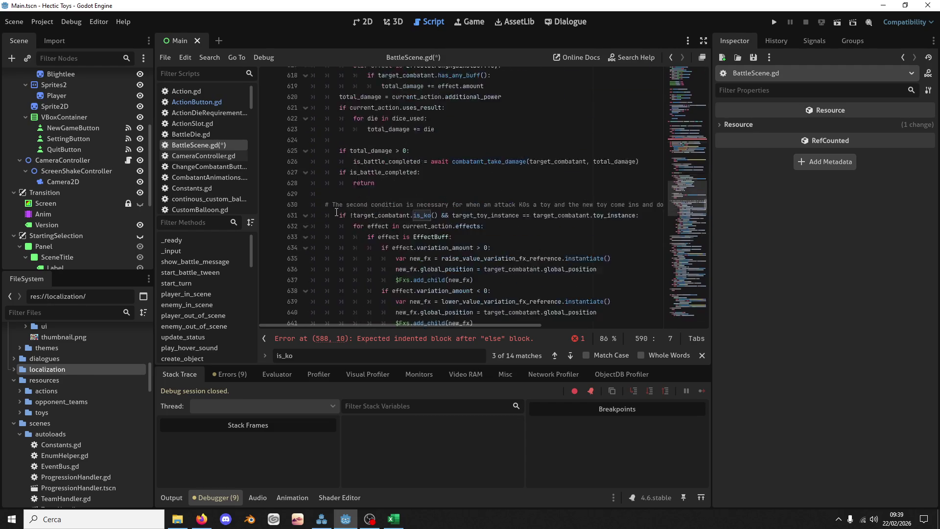
pyautogui.scroll(-1, 336, 220)
pyautogui.moveTo(312, 75); pyautogui.dragTo(352, 176)
pyautogui.press('Tab')
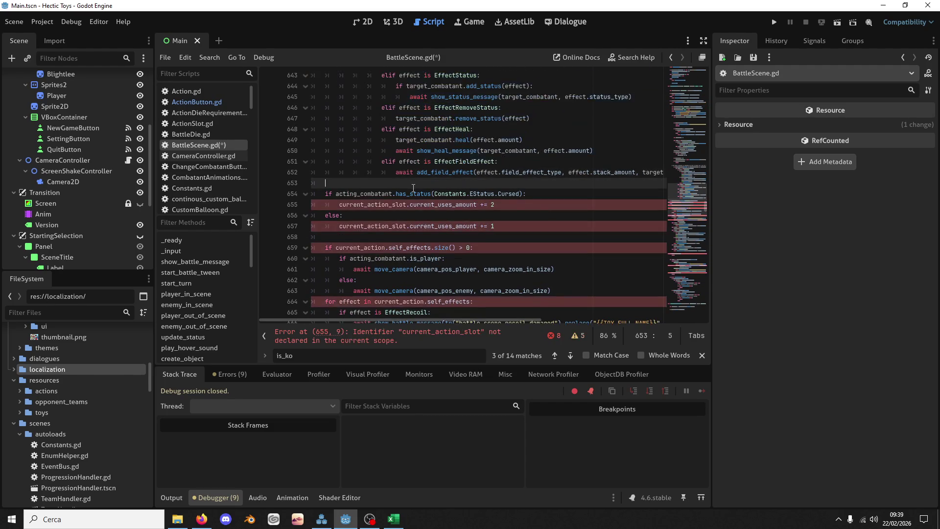
# Indent the post-action effect-handling block, down to its return line, one level deeper
pyautogui.scroll(2, 413, 188)
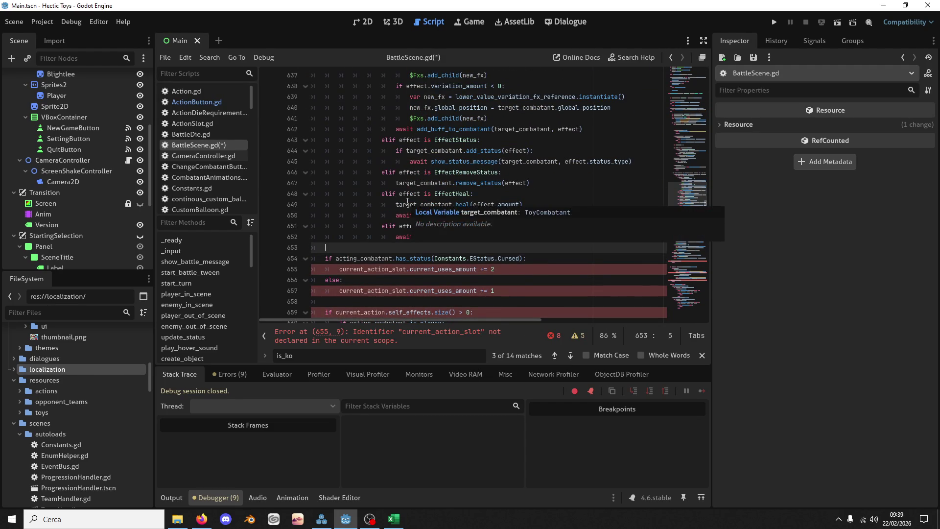
pyautogui.scroll(14, 402, 201)
pyautogui.scroll(-4, 392, 201)
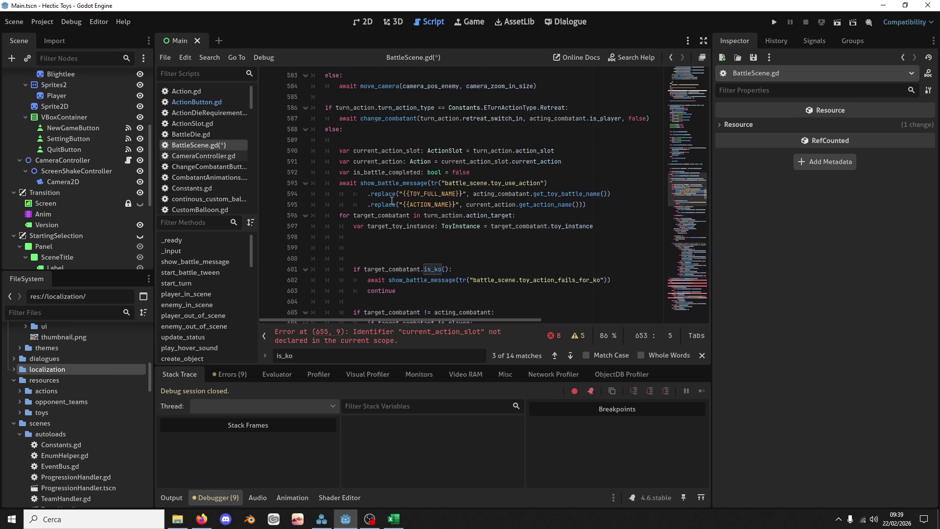
pyautogui.scroll(-14, 685, 216)
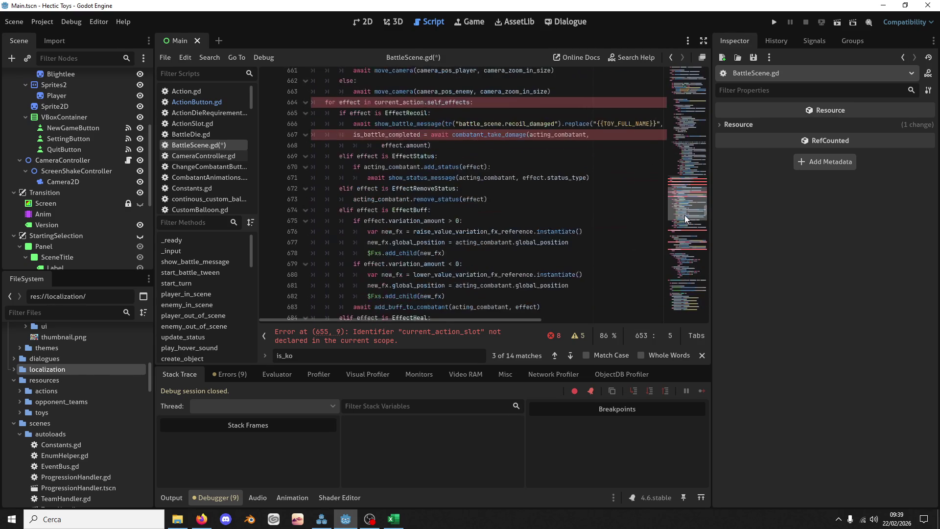
pyautogui.scroll(1, 605, 215)
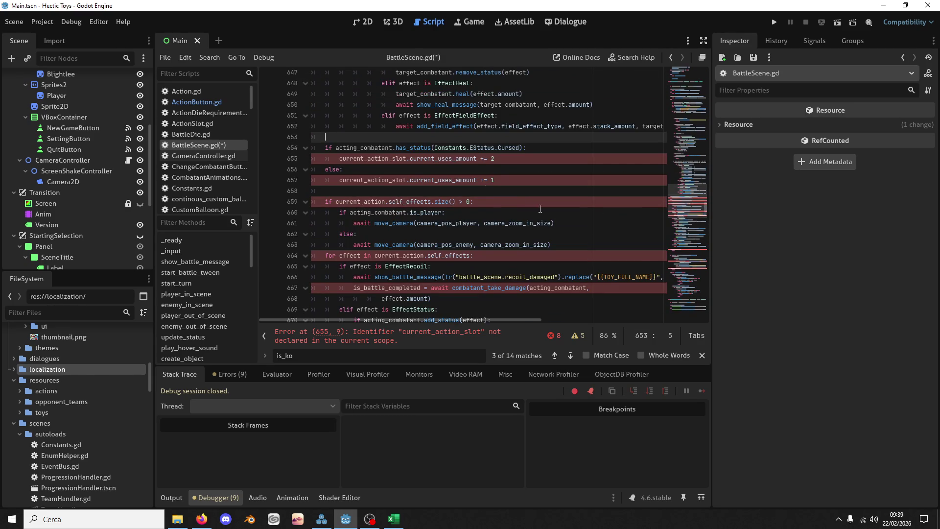
pyautogui.click(351, 149)
pyautogui.scroll(-1, 368, 170)
pyautogui.scroll(-2, 369, 172)
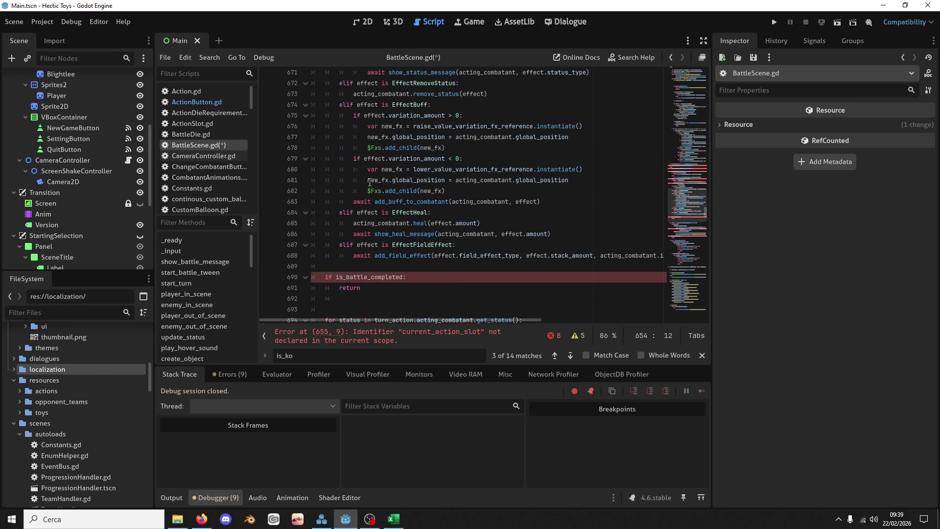
pyautogui.keyDown('shift'); pyautogui.click(356, 267); pyautogui.keyUp('shift')
pyautogui.keyDown('shift'); pyautogui.click(358, 290); pyautogui.keyUp('shift')
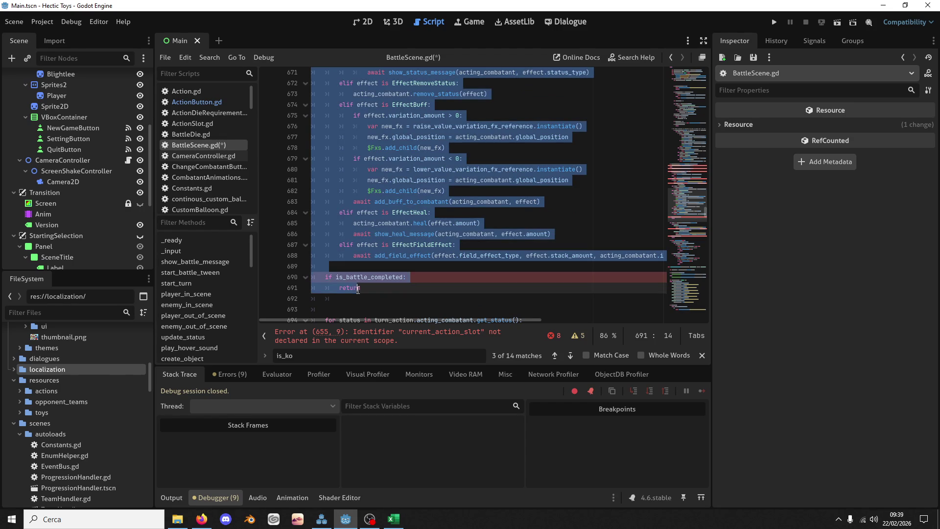
pyautogui.press('Tab')
# Indent the status-tick loop on lines 694–704 one level deeper
pyautogui.scroll(-5, 374, 278)
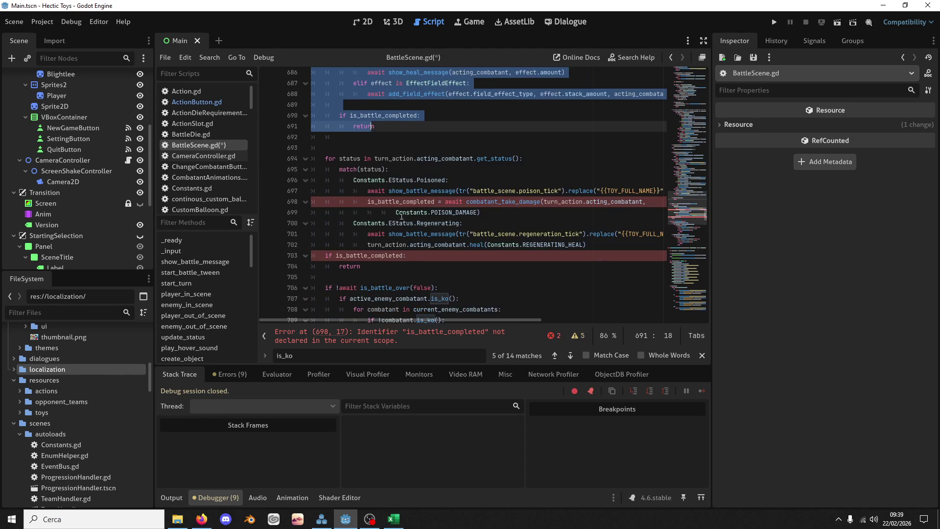
pyautogui.moveTo(377, 158)
pyautogui.moveTo(376, 158); pyautogui.dragTo(375, 266)
pyautogui.press('Tab')
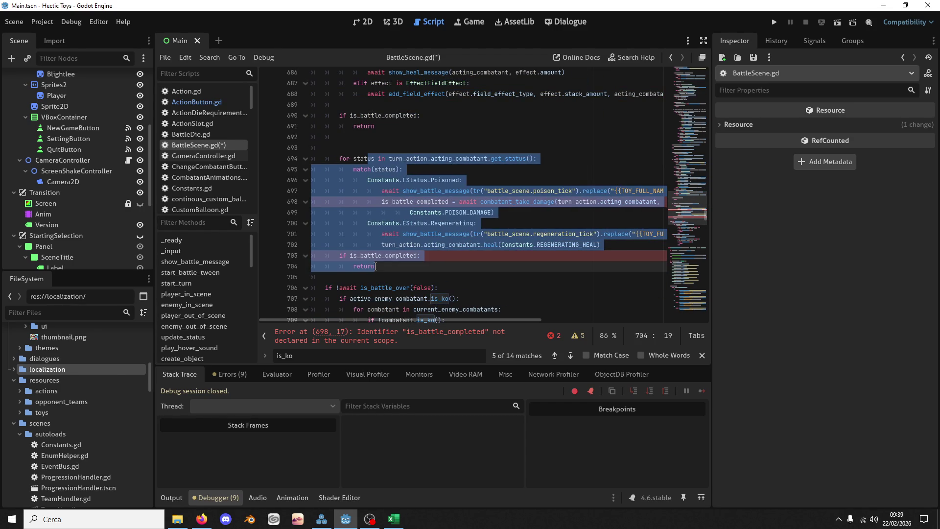
pyautogui.click(371, 126)
# Save BattleScene.gd and the scene
pyautogui.hotkey('ctrl', 's')
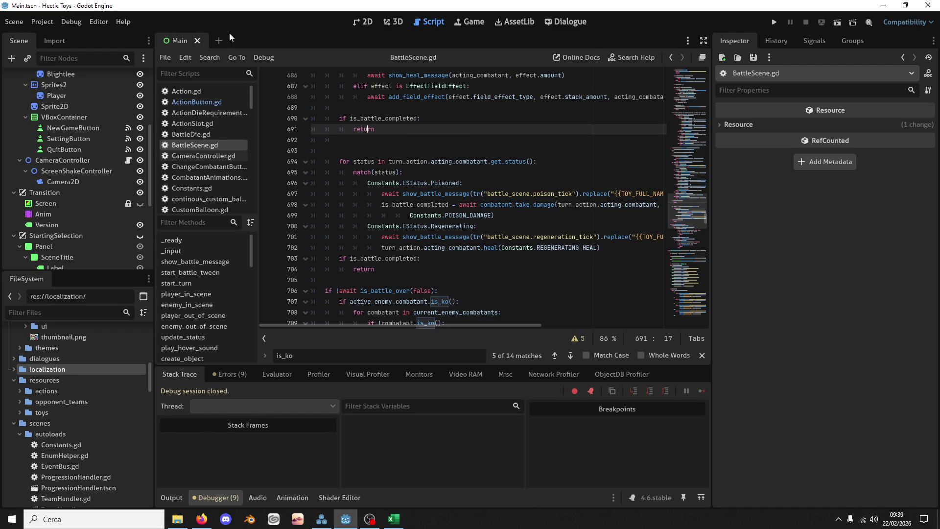
pyautogui.scroll(6, 399, 218)
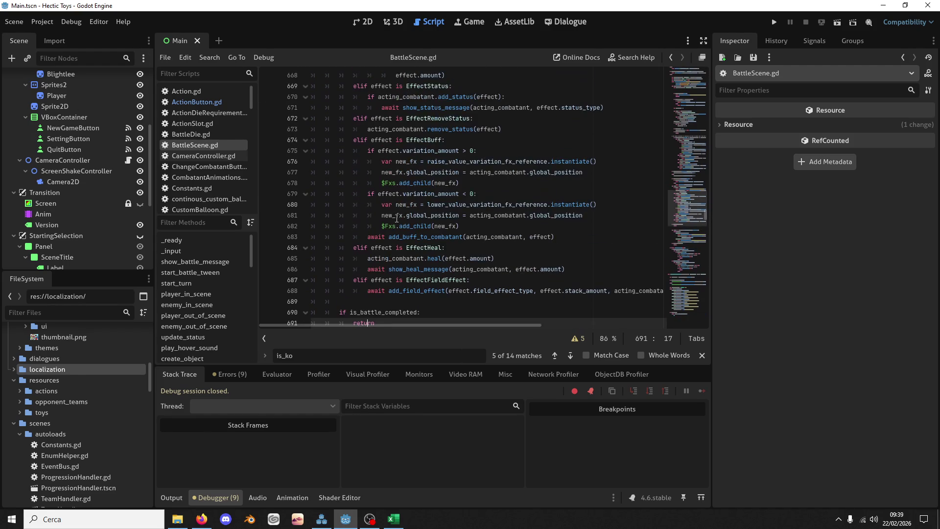
pyautogui.scroll(7, 395, 234)
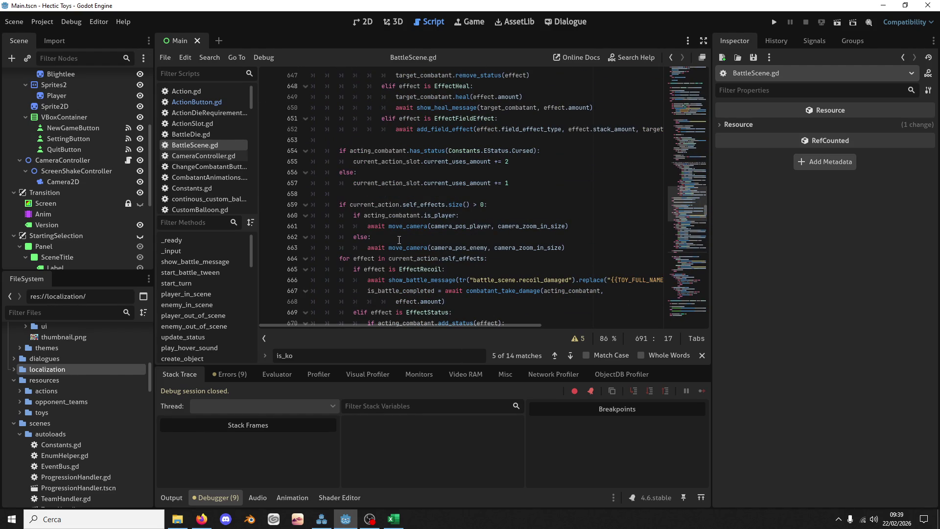
pyautogui.scroll(-14, 403, 239)
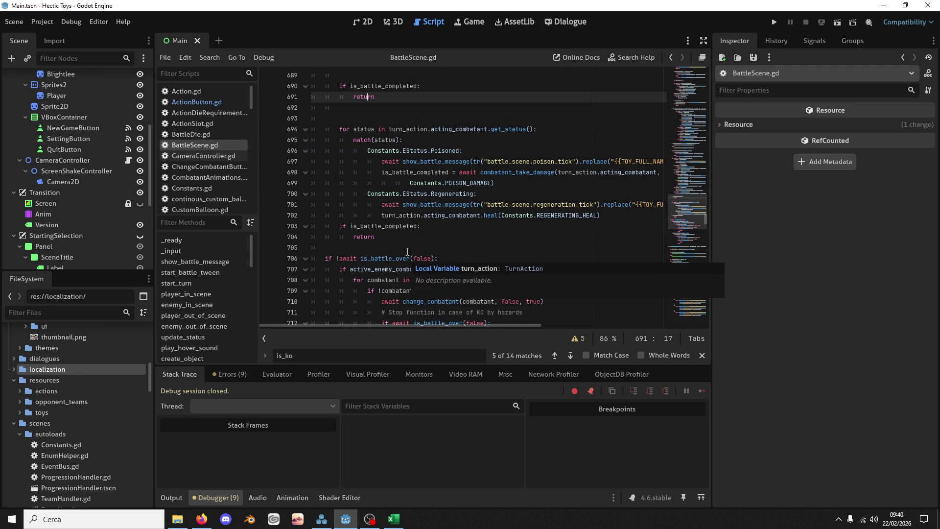
# Search 'deal_damage' and inspect combatant_take_damage's deal_damage call and is_ko knockout handling
pyautogui.hotkey('ctrl', 'f')
pyautogui.write('deal_damage')
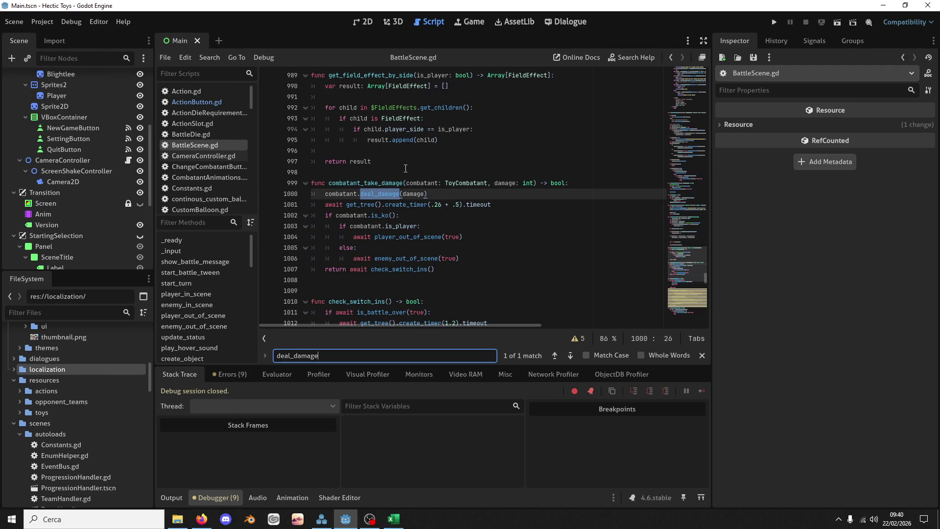
pyautogui.doubleClick(383, 181)
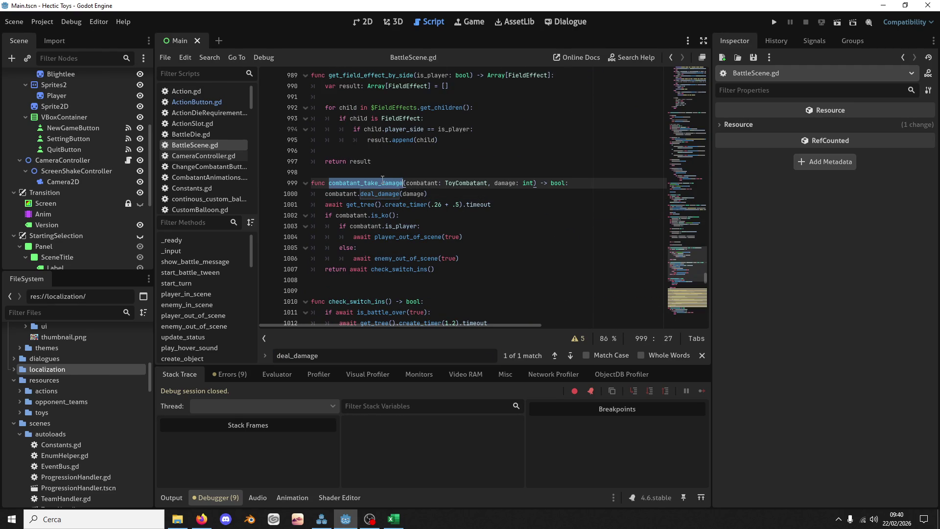
pyautogui.doubleClick(406, 237)
pyautogui.moveTo(465, 260); pyautogui.dragTo(473, 215)
pyautogui.doubleClick(359, 215)
pyautogui.moveTo(359, 214); pyautogui.dragTo(380, 215)
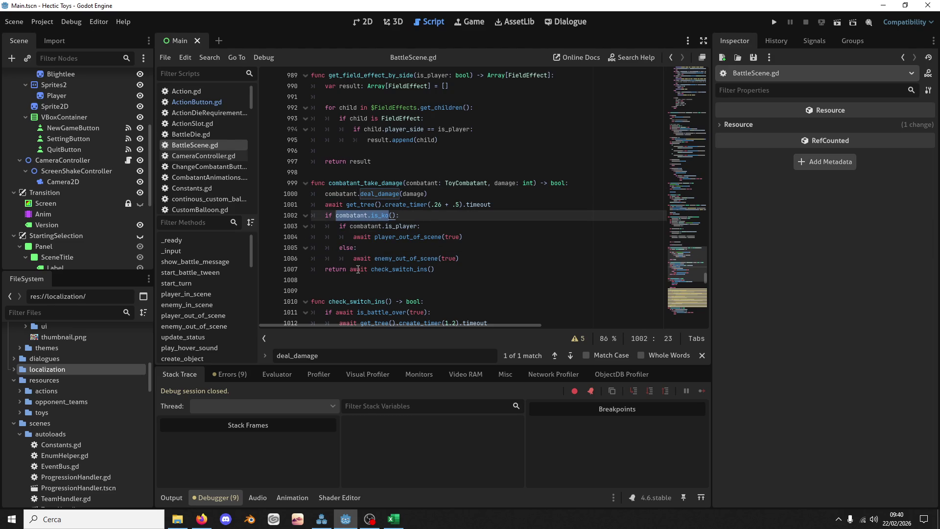
pyautogui.doubleClick(367, 215)
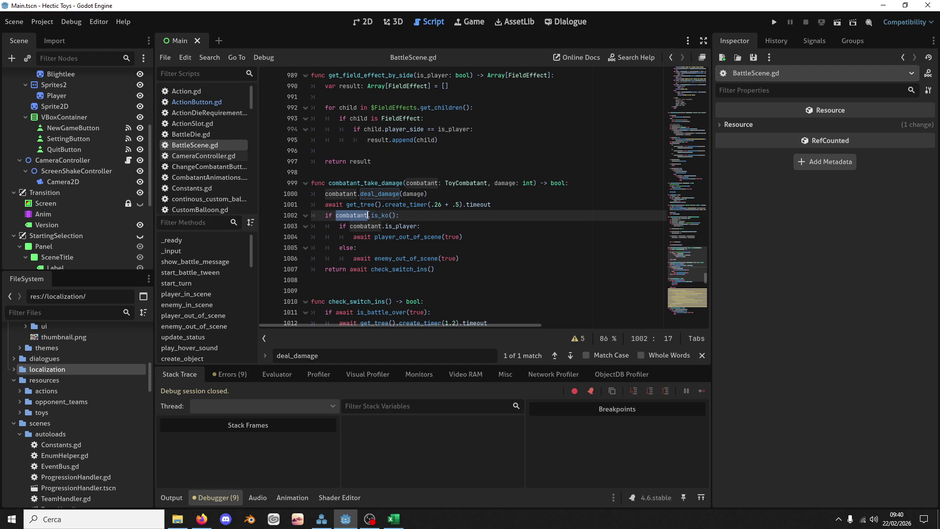
pyautogui.doubleClick(381, 195)
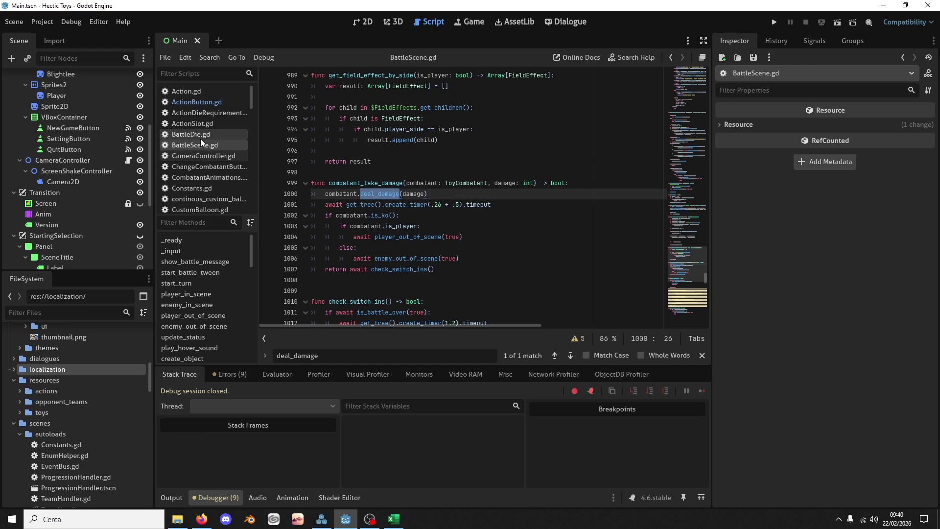
# Open ToyCombatant.gd from the scenes/entities folder in the FileSystem dock
pyautogui.scroll(-2, 200, 139)
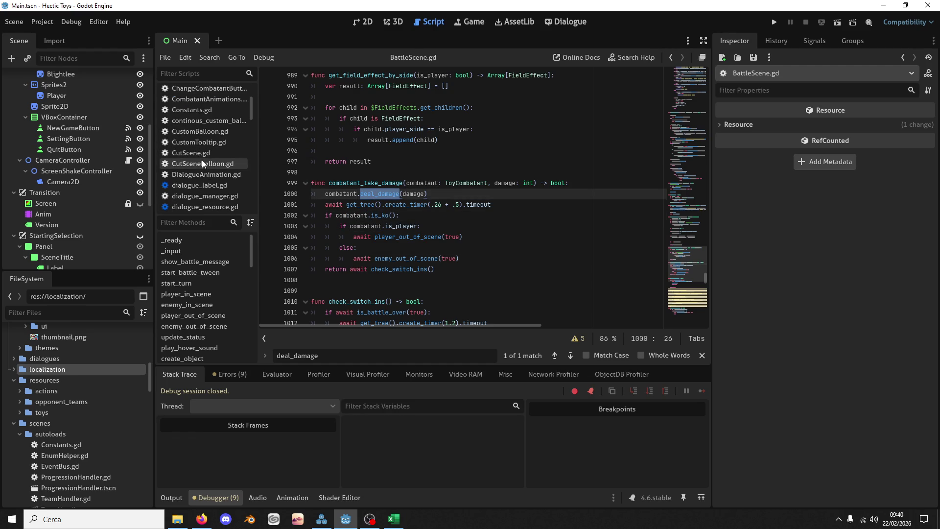
pyautogui.scroll(1, 204, 174)
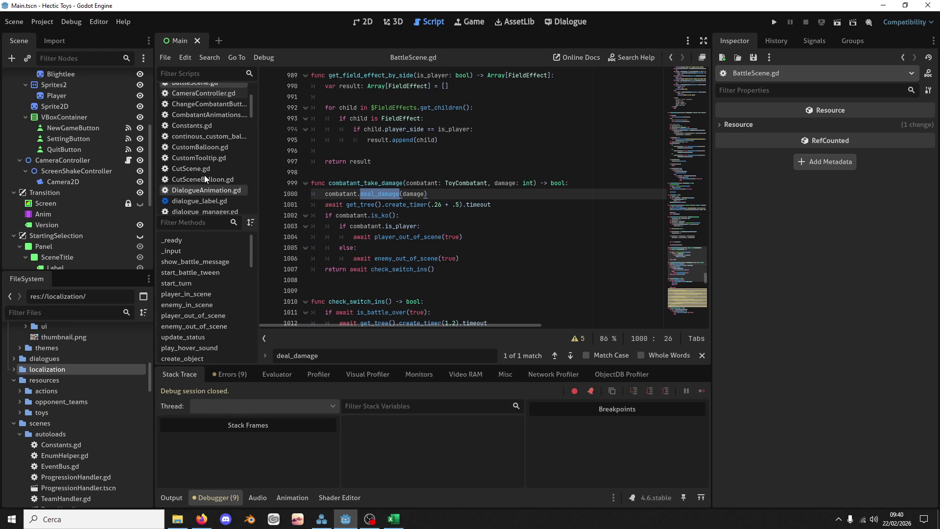
pyautogui.scroll(-6, 68, 387)
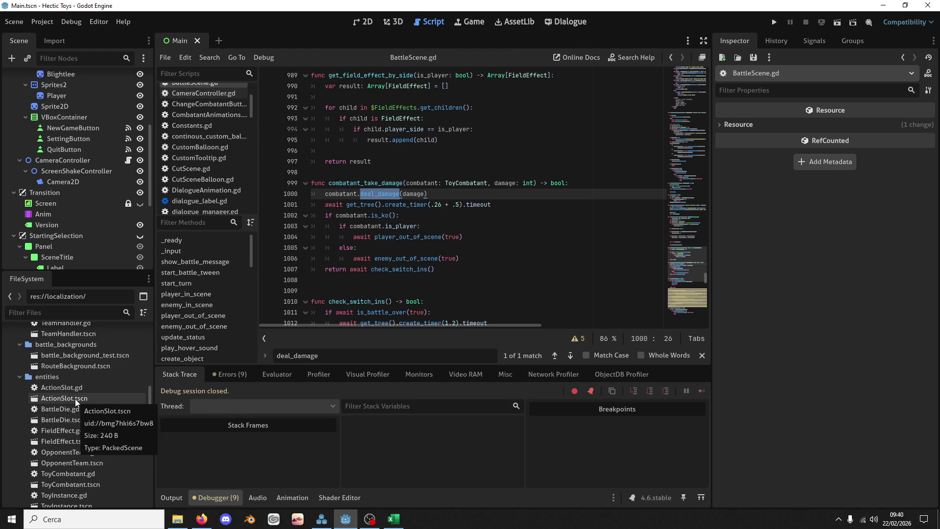
pyautogui.scroll(4, 73, 396)
pyautogui.scroll(-8, 75, 397)
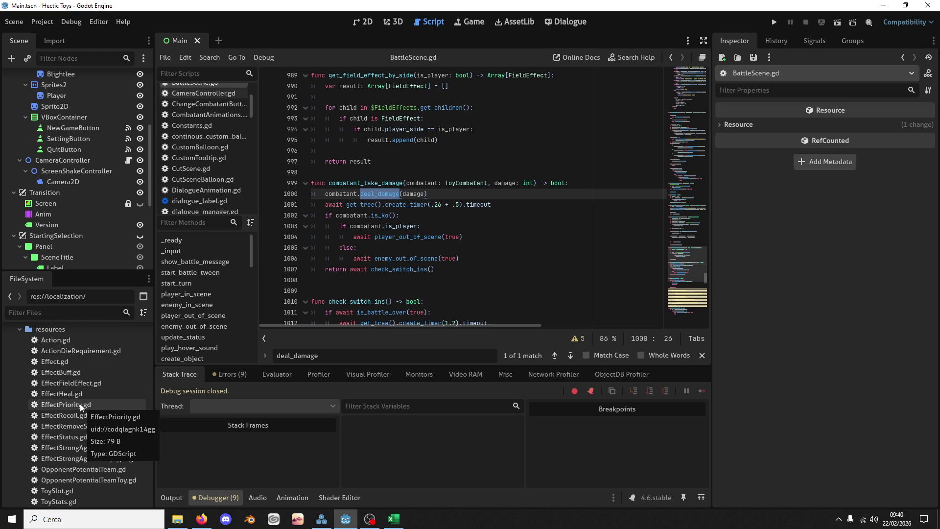
pyautogui.scroll(-3, 80, 403)
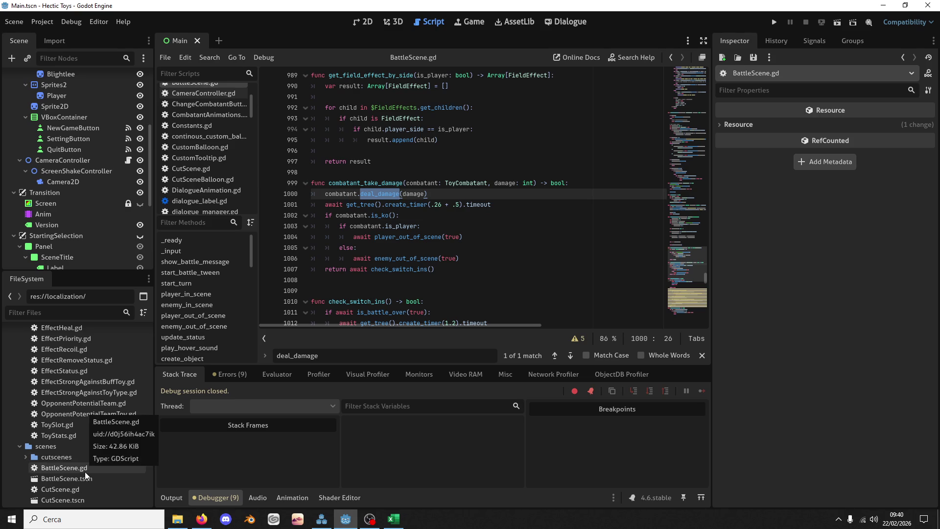
pyautogui.scroll(-5, 84, 471)
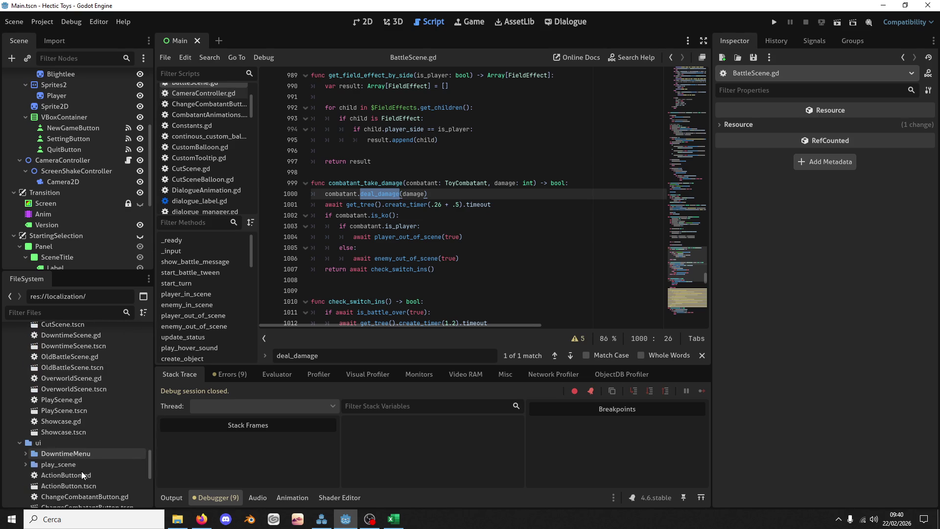
pyautogui.scroll(5, 81, 471)
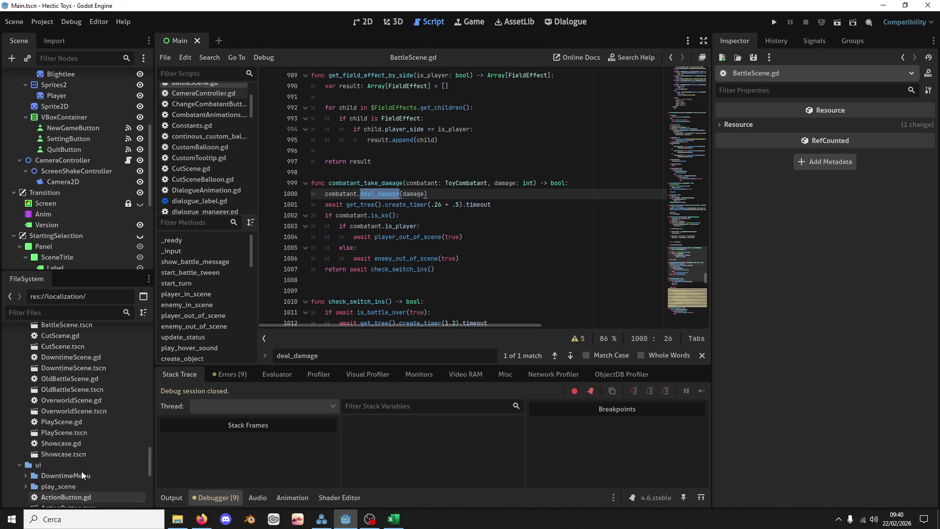
pyautogui.scroll(8, 84, 398)
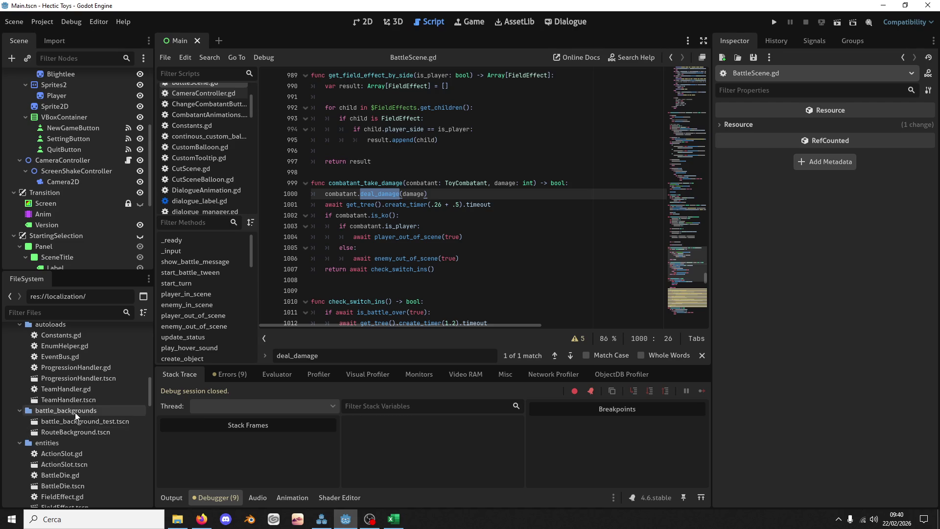
pyautogui.scroll(-3, 76, 444)
pyautogui.doubleClick(77, 434)
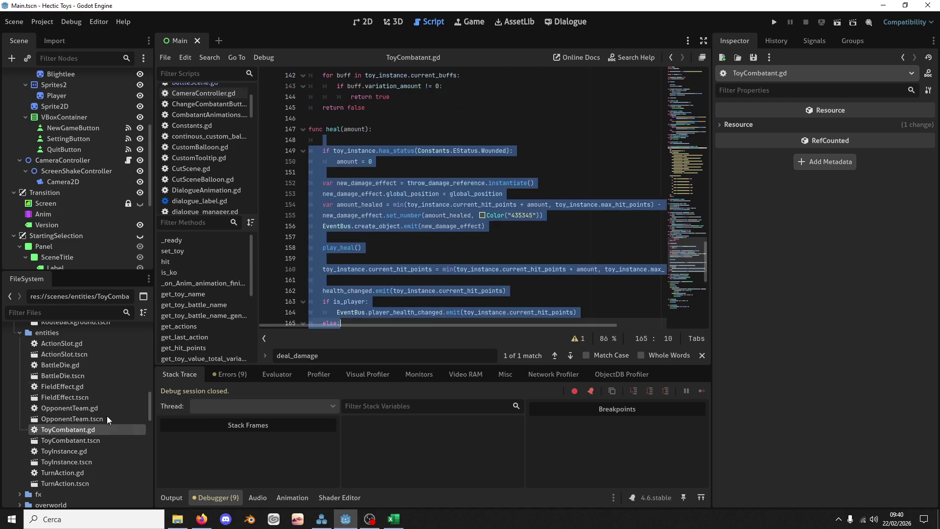
# Jump to deal_damage in ToyCombatant.gd and place the caret at the end of line 124
pyautogui.hotkey('ctrl', 'f')
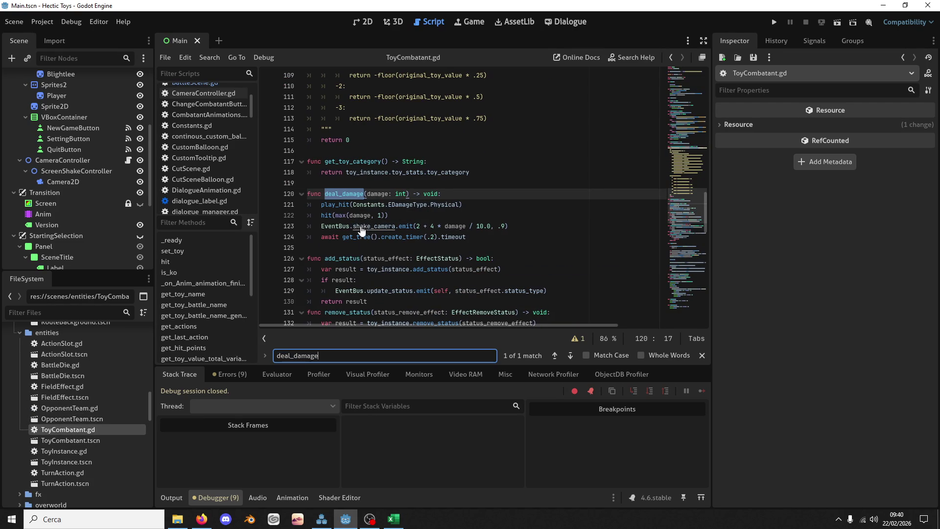
pyautogui.click(511, 237)
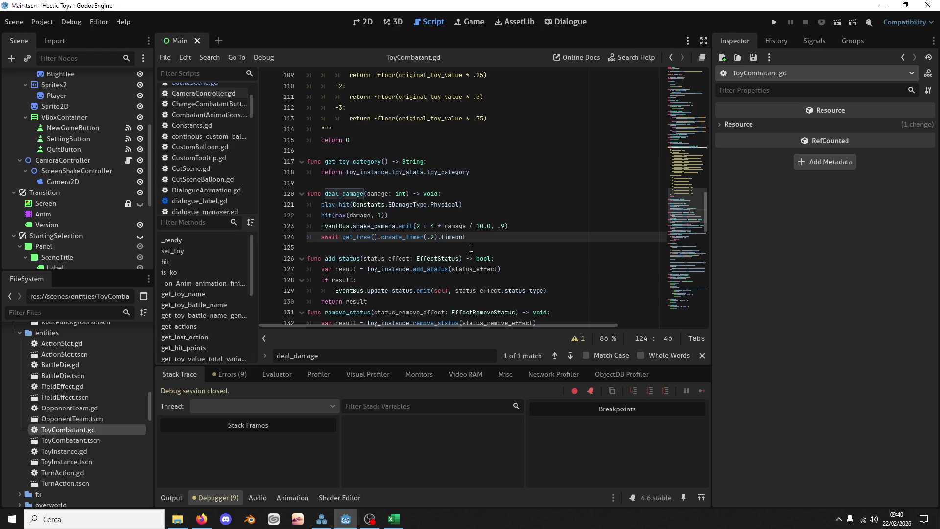
pyautogui.moveTo(433, 267)
# Add an is_ko() check after deal_damage's body that sets modulate
pyautogui.press('Return')
pyautogui.press('Return')
pyautogui.press('Up')
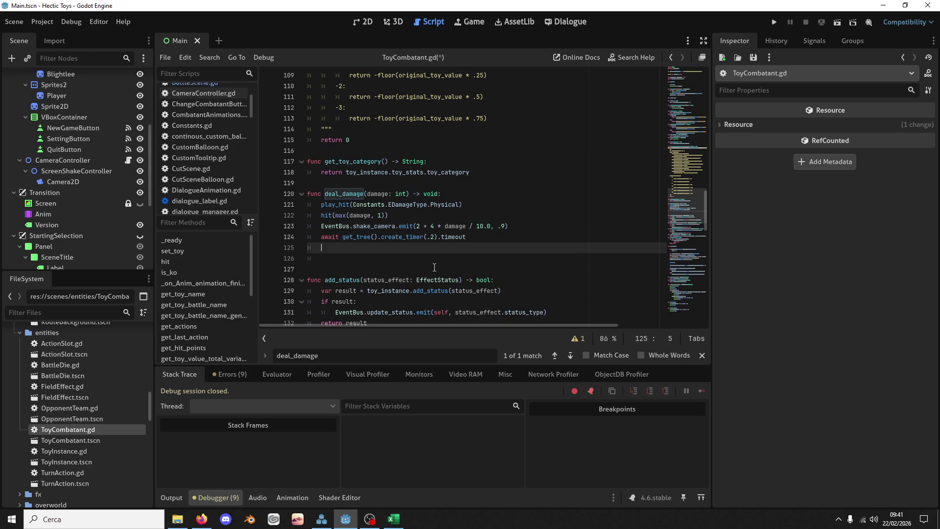
pyautogui.press('Return')
pyautogui.write('if is')
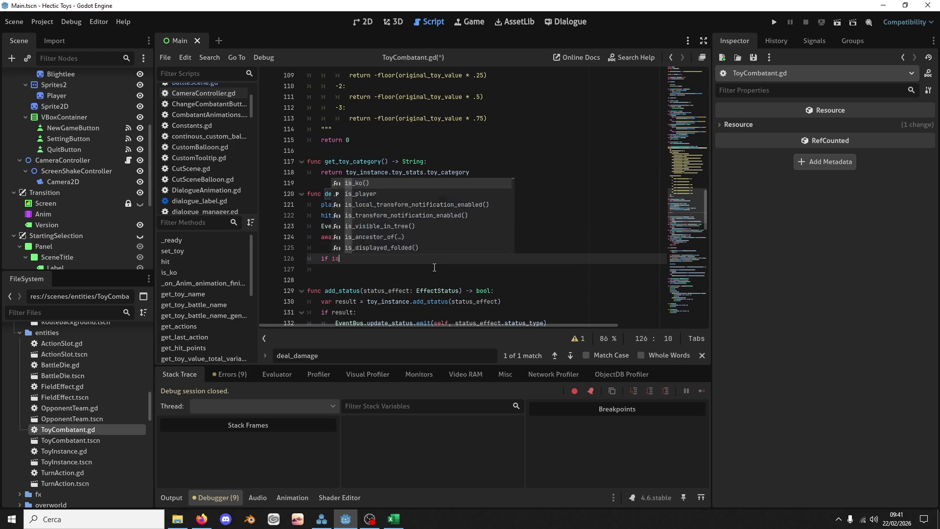
pyautogui.write(':kko():')
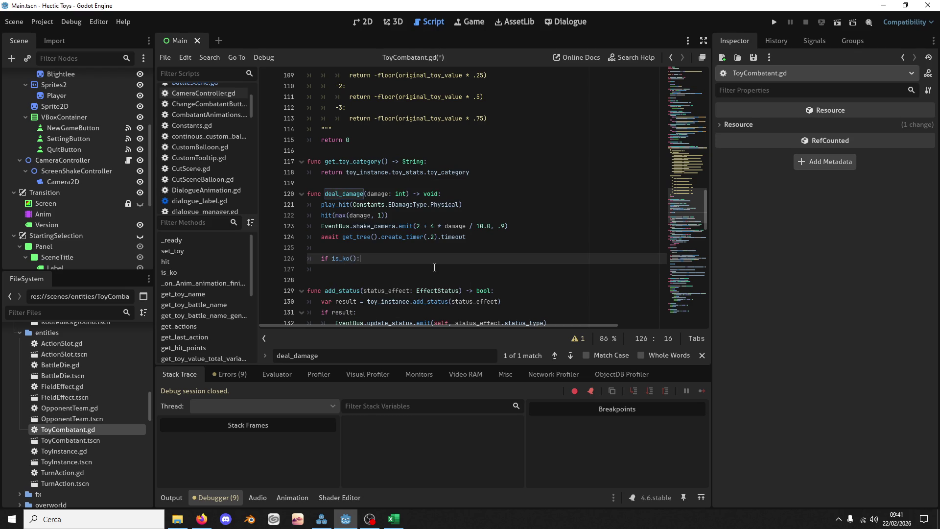
pyautogui.press('Return')
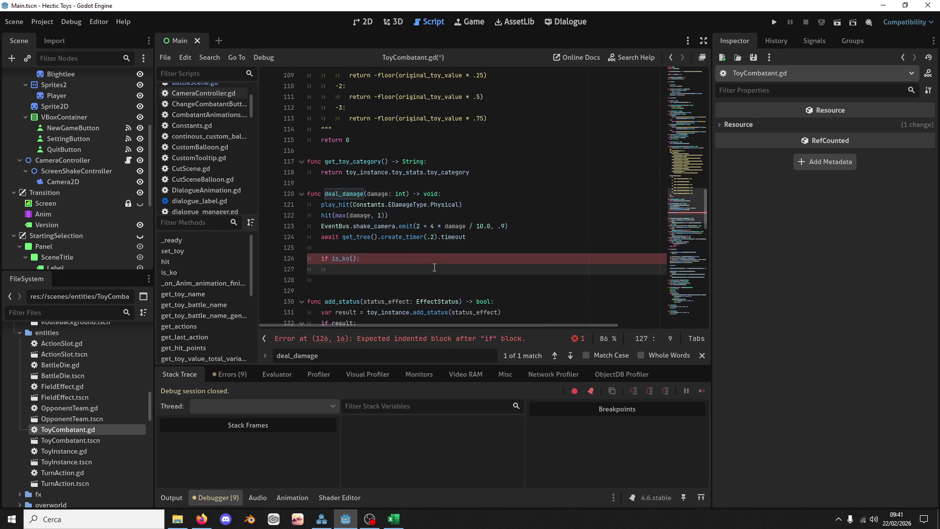
pyautogui.write('modu')
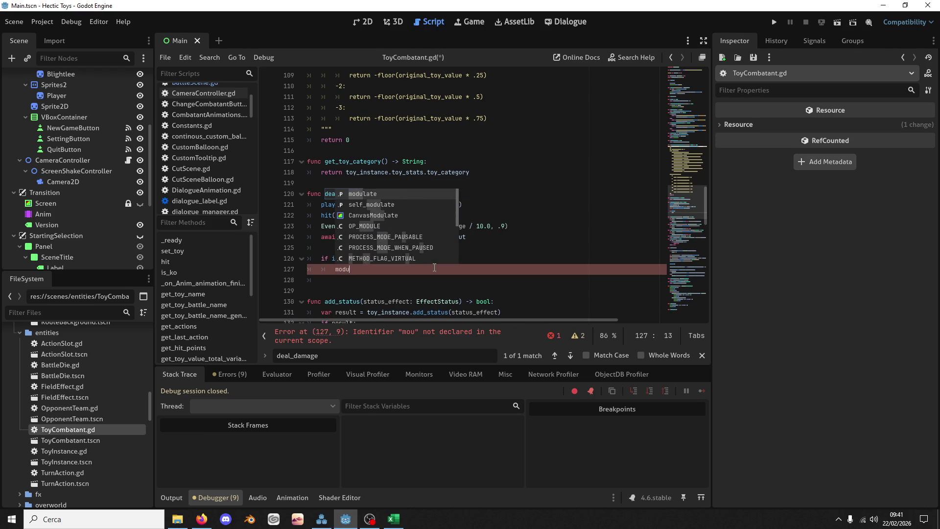
pyautogui.press('Return')
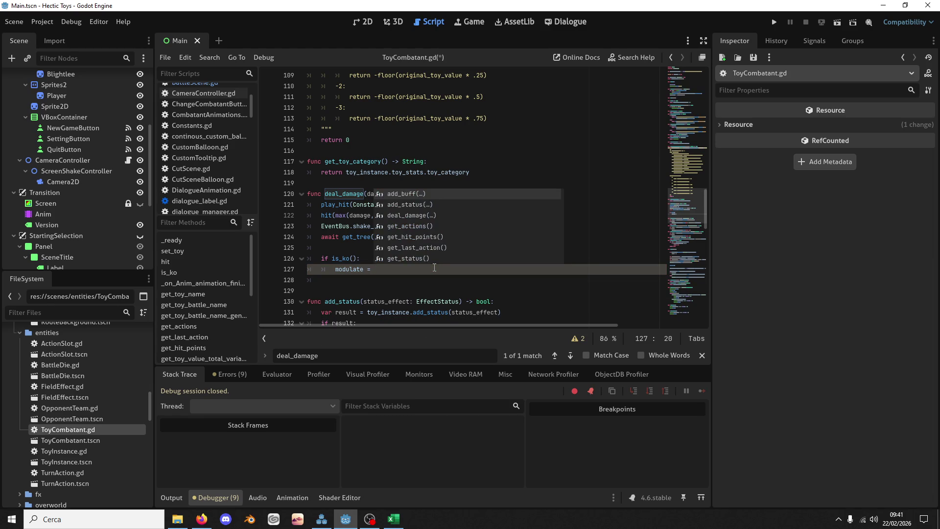
# Set the knocked-out tint to Color(.5, .5, .5) and save ToyCombatant.gd
pyautogui.write('Color(')
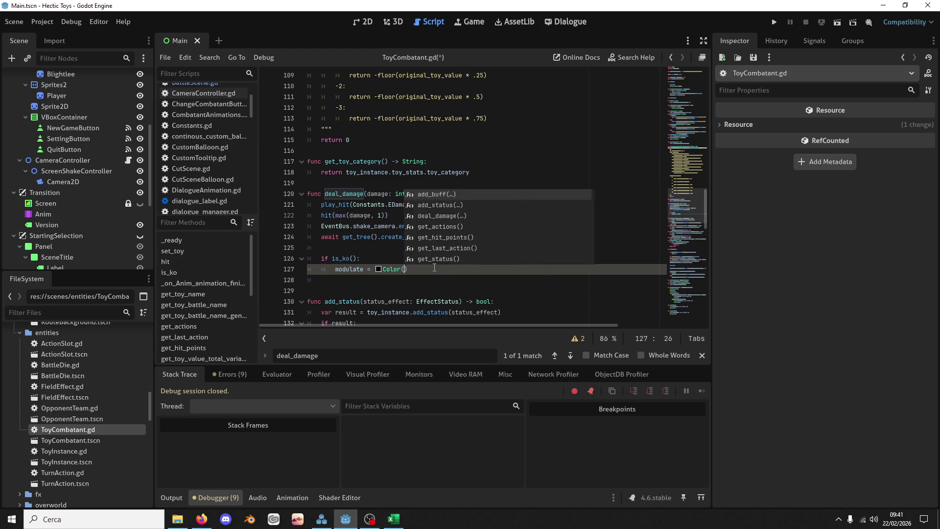
pyautogui.write('.3,.')
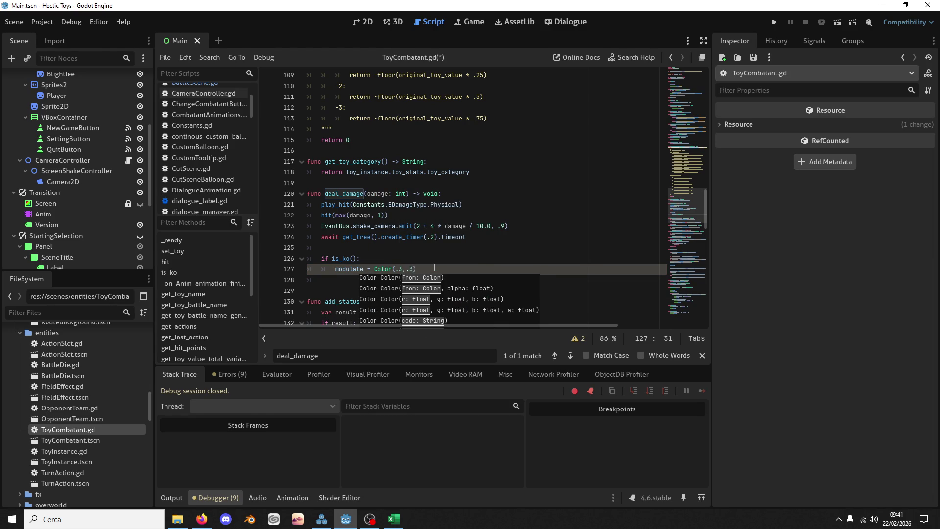
pyautogui.write('3,.3')
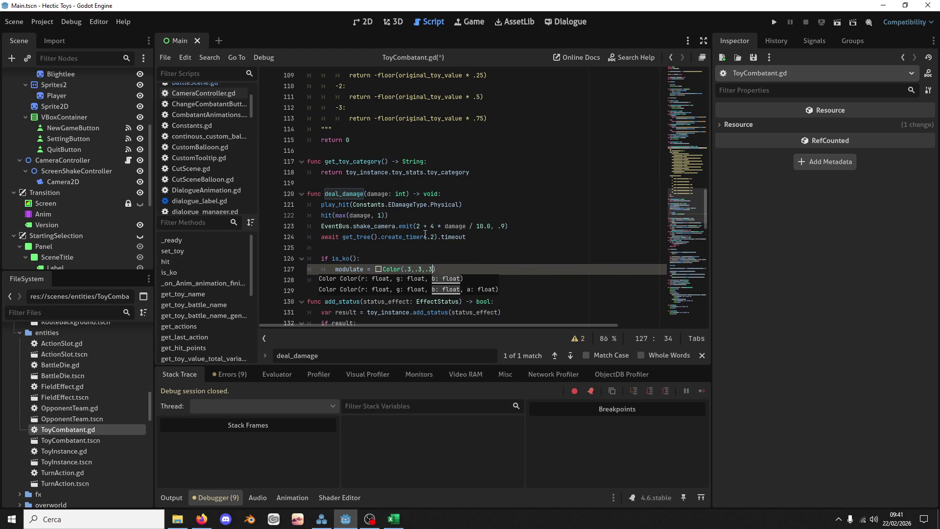
pyautogui.press('BackSpace')
pyautogui.write('5')
pyautogui.press('BackSpace')
pyautogui.write('5')
pyautogui.press('Left')
pyautogui.press('Left')
pyautogui.hotkey('ctrl', 's')
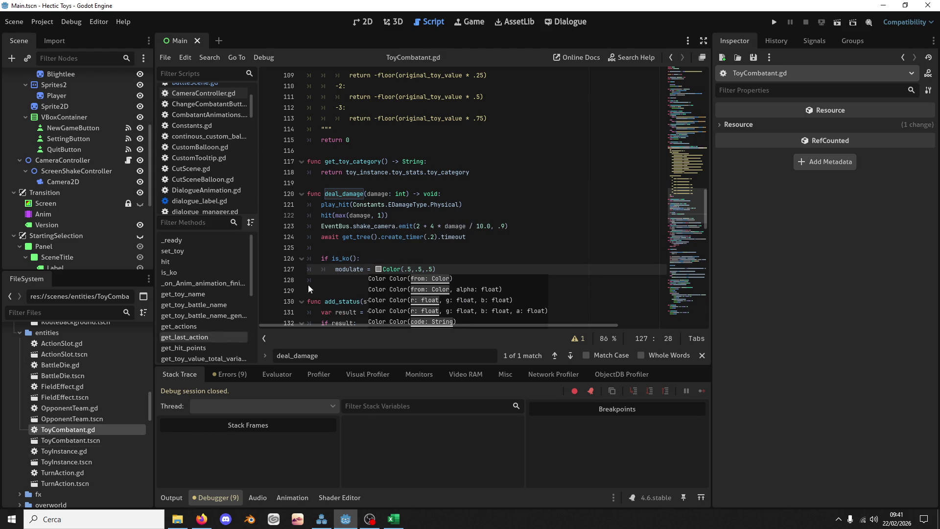
pyautogui.click(775, 22)
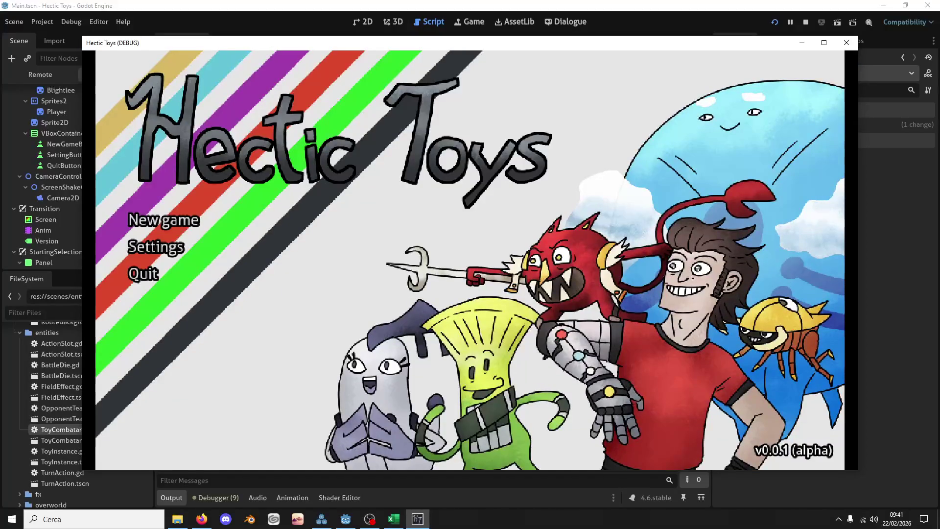
# Start a new game with the Defense Deck, pick the Battle 1 opponent, order Knightly then Fluttery
pyautogui.hotkey('alt', 'Tab')
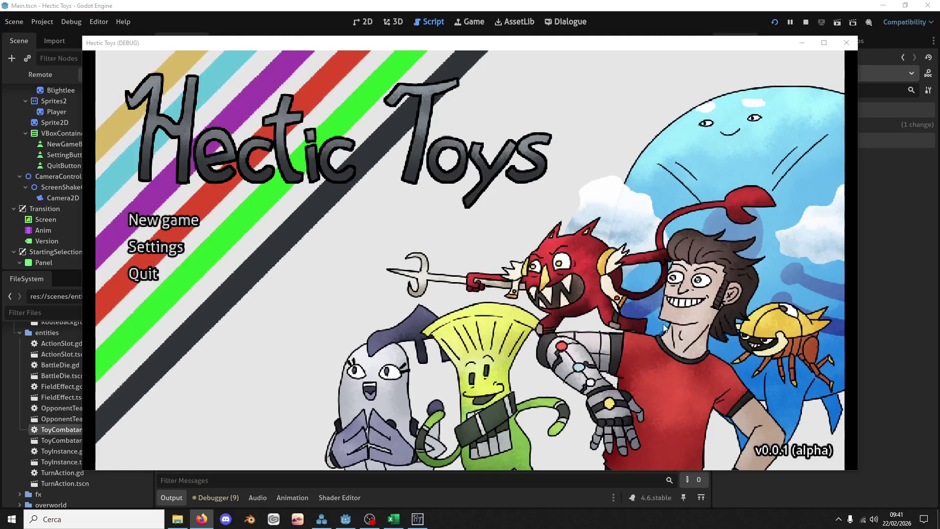
pyautogui.click(138, 222)
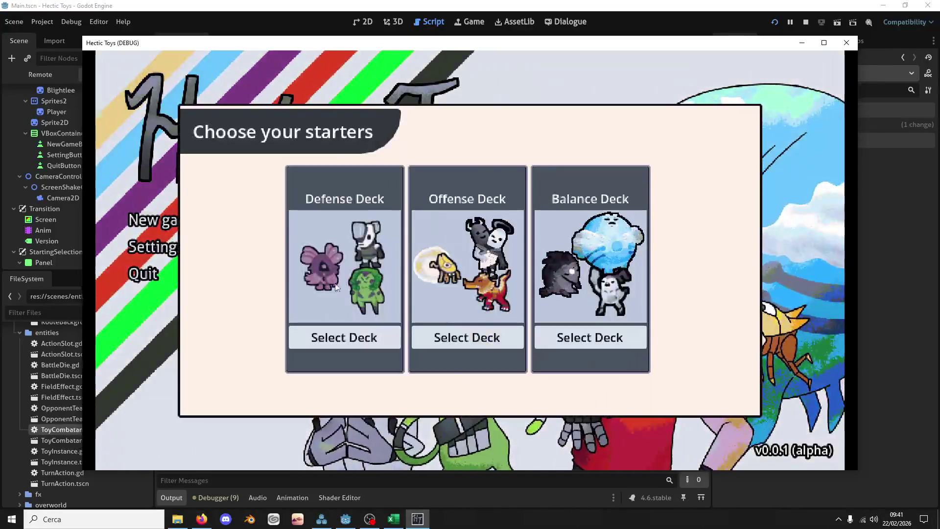
pyautogui.click(363, 334)
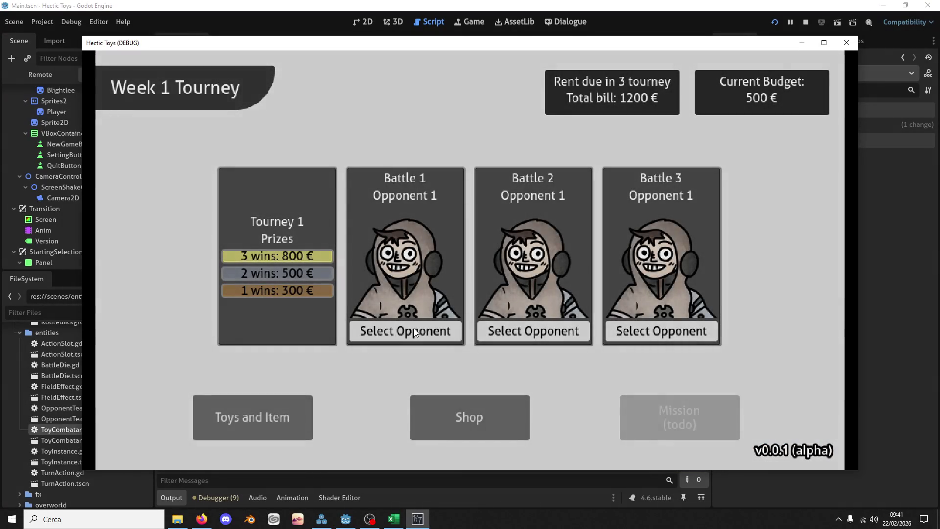
pyautogui.click(414, 332)
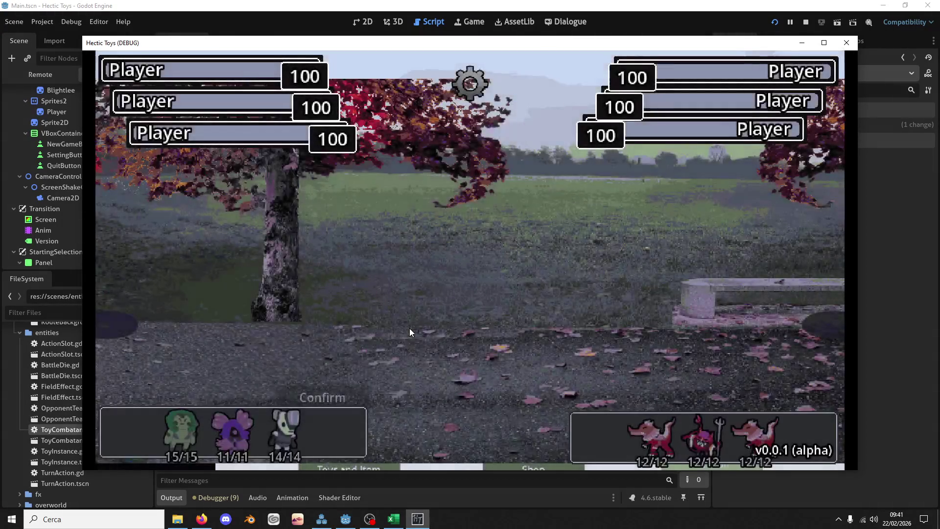
pyautogui.click(284, 430)
pyautogui.click(247, 432)
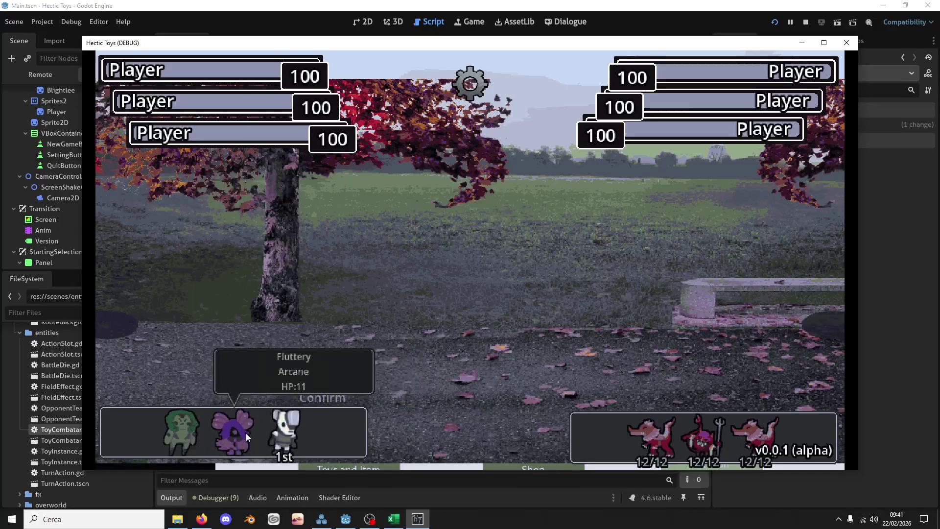
# Place the green toy third, start the battle, and KO a Wrecko with Knightly's Head Strike (6, 5)
pyautogui.click(192, 425)
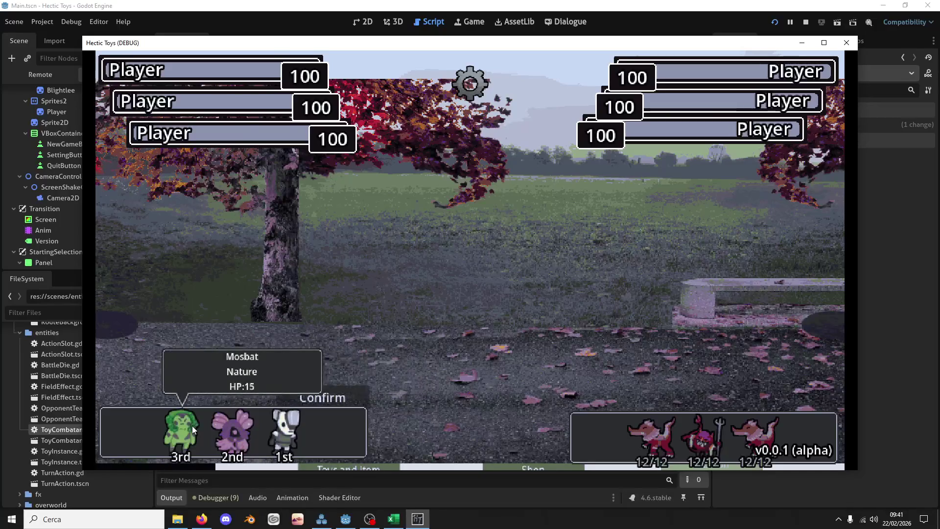
pyautogui.click(365, 392)
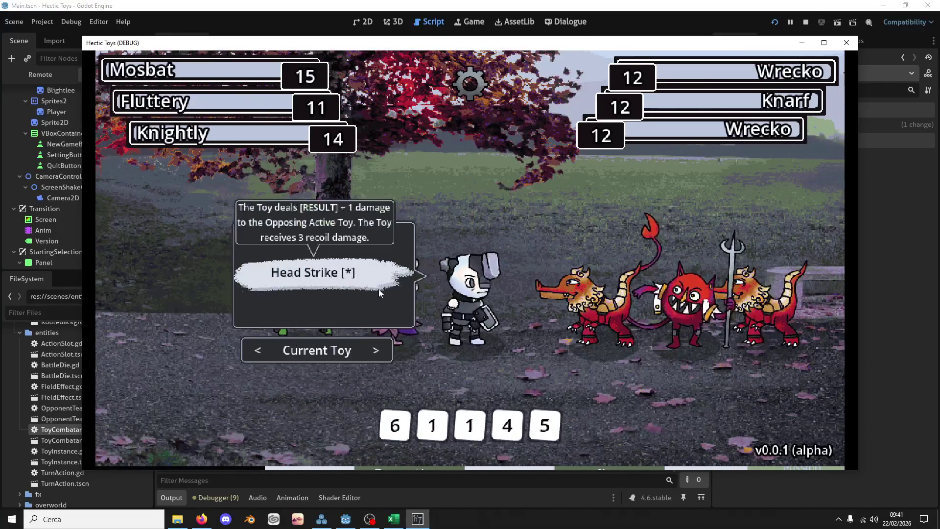
pyautogui.click(404, 437)
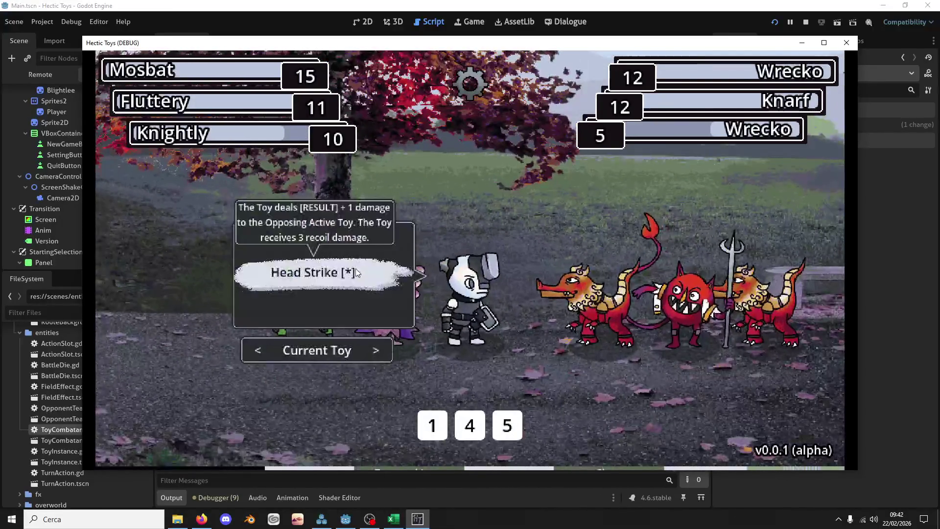
pyautogui.click(509, 431)
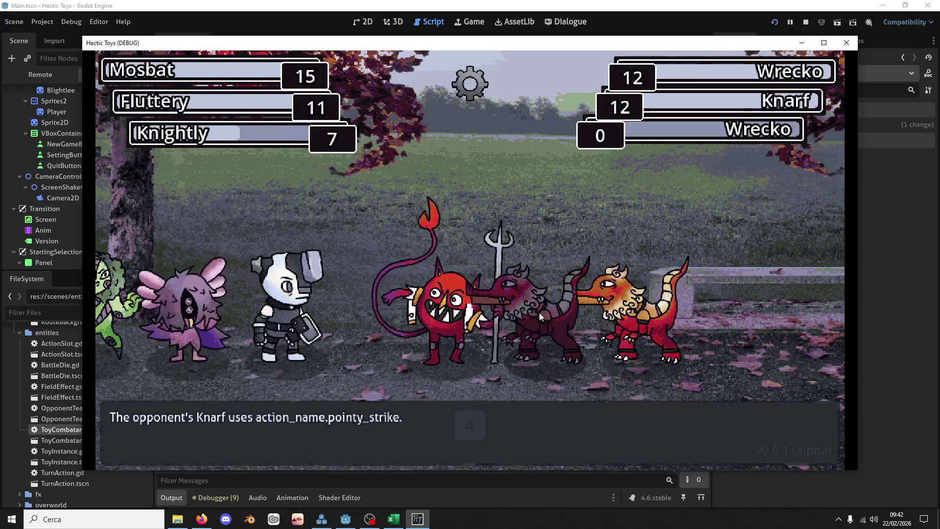
pyautogui.click(539, 312)
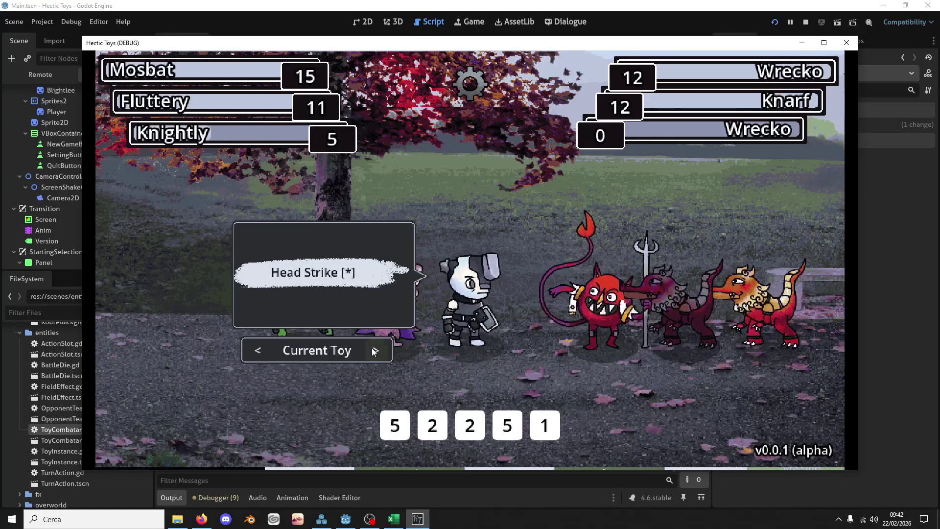
pyautogui.click(262, 349)
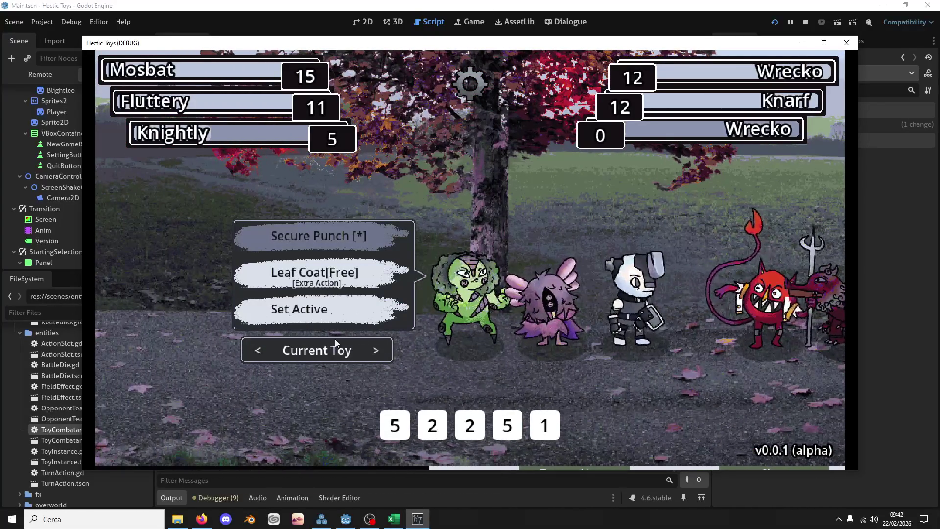
# Heal Knightly with Fluttery's Restoration, then use Knightly's Head Strike with the 5 die
pyautogui.click(375, 350)
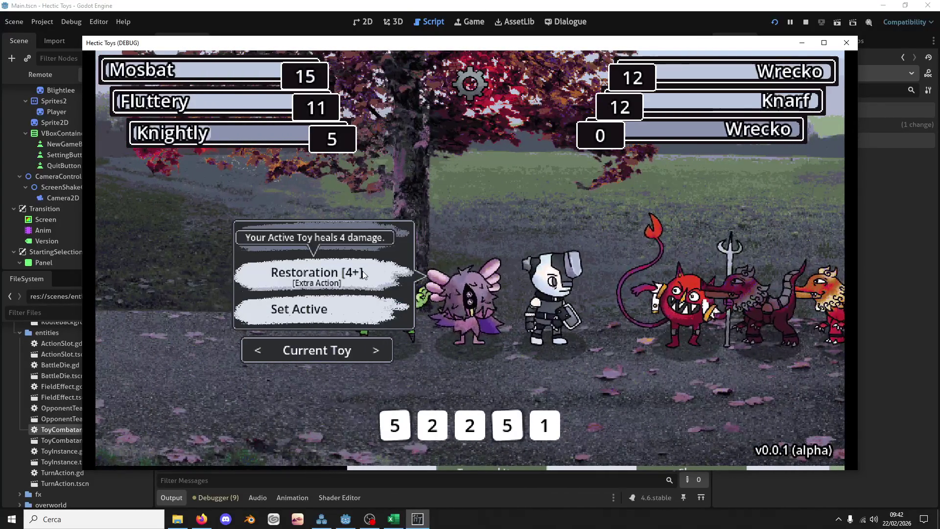
pyautogui.click(395, 419)
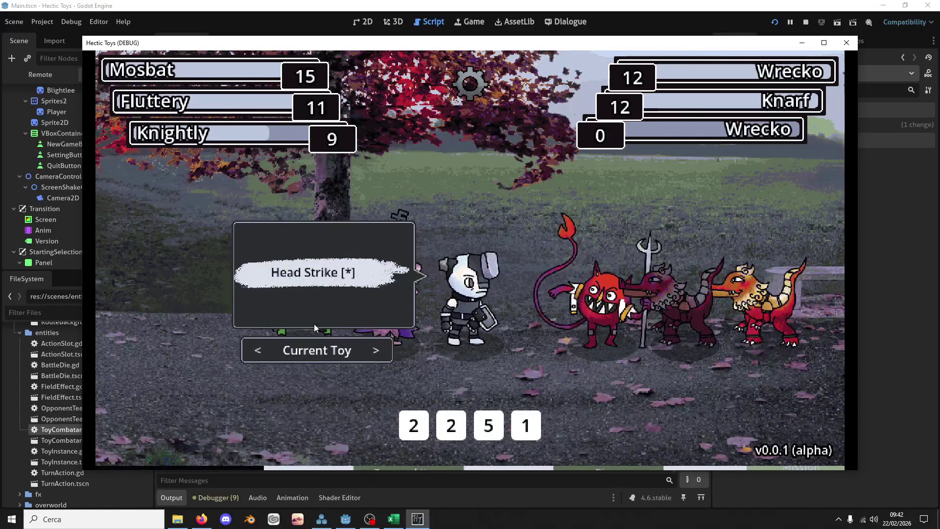
pyautogui.click(381, 350)
pyautogui.click(382, 350)
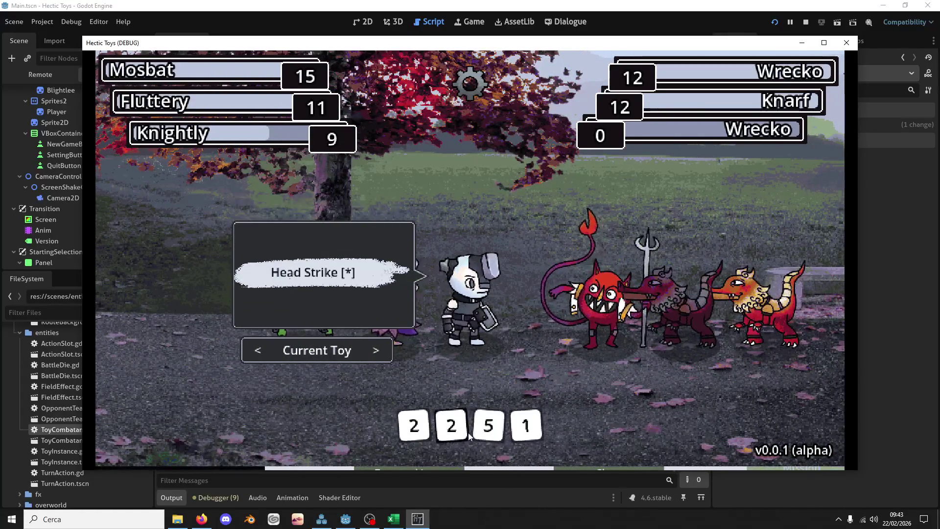
pyautogui.click(495, 425)
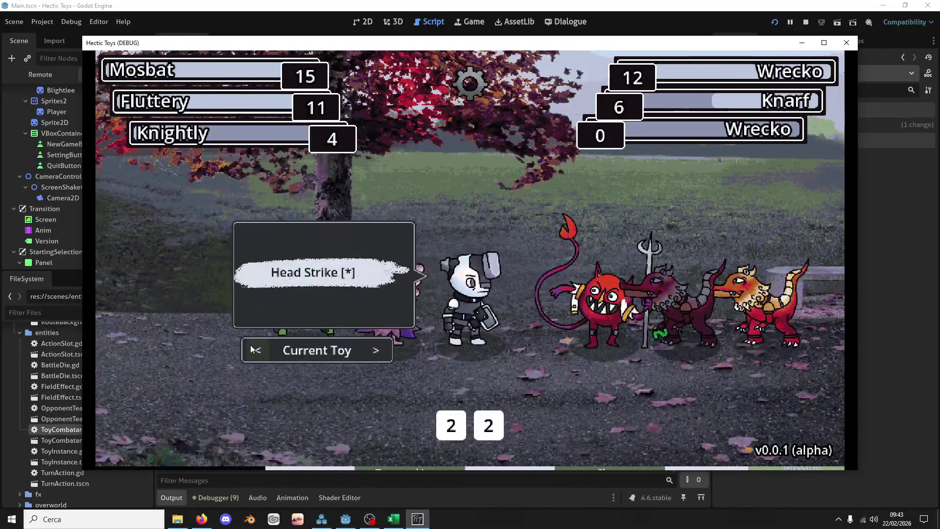
# Make the green toy active and drop Knarf to 4 HP with Secure Punch
pyautogui.click(252, 349)
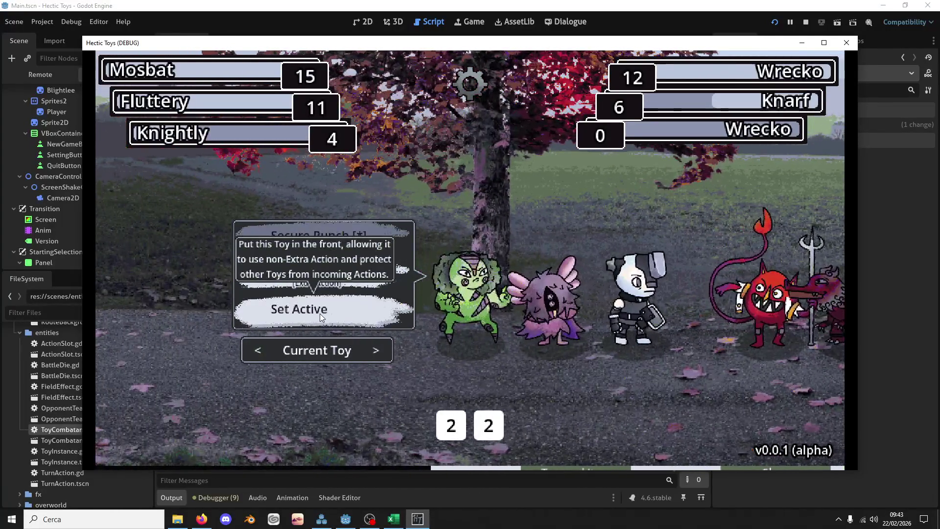
pyautogui.click(319, 313)
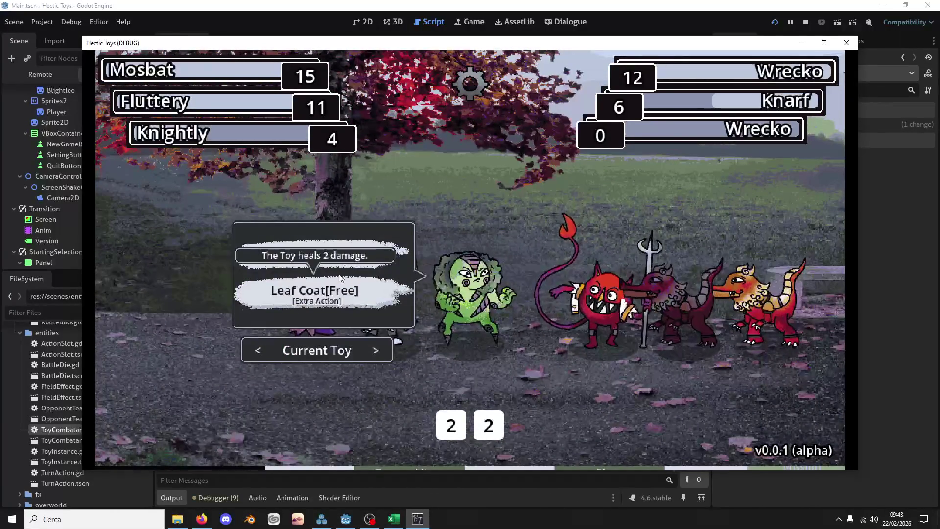
pyautogui.click(340, 257)
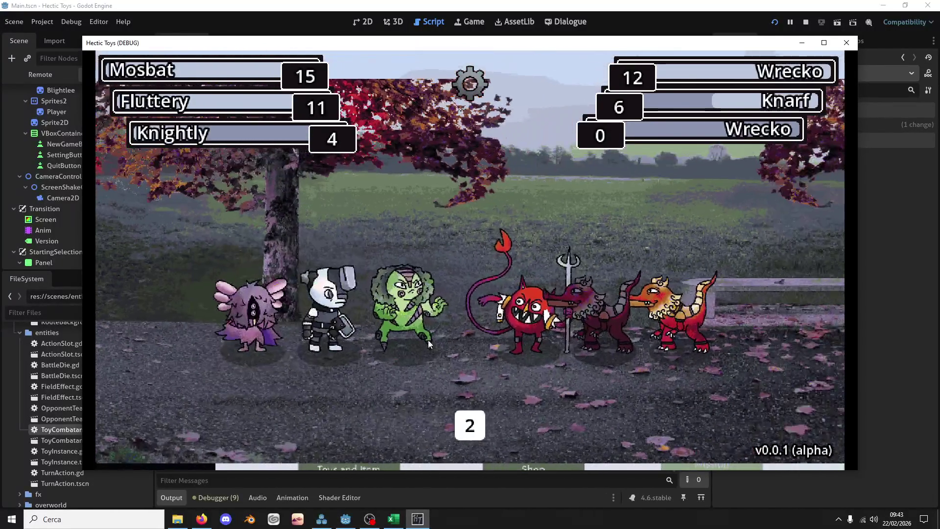
pyautogui.click(421, 311)
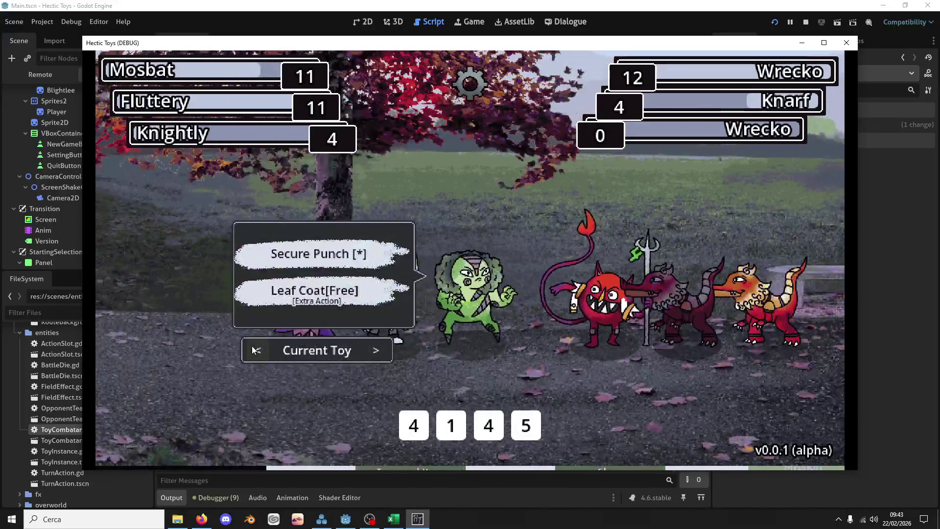
# Heal the green toy with Restoration and check Leaf Coat's description
pyautogui.click(254, 350)
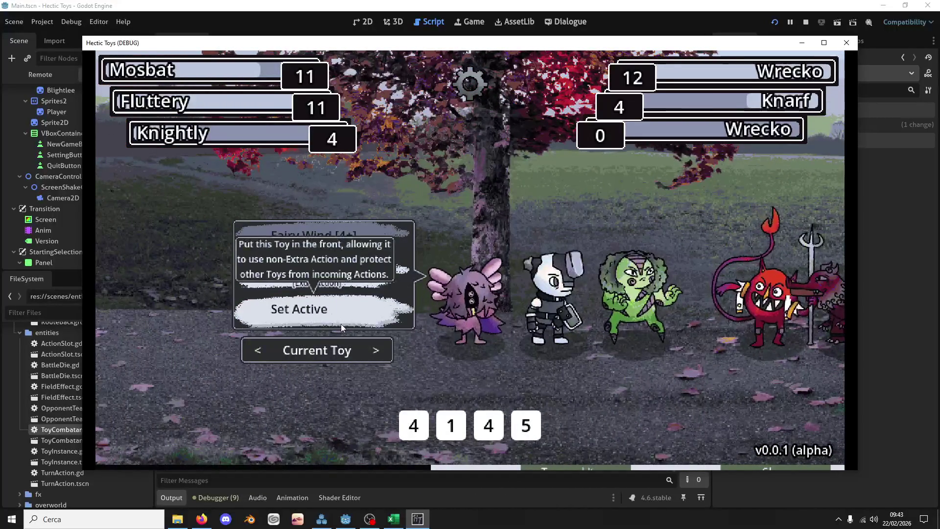
pyautogui.click(522, 430)
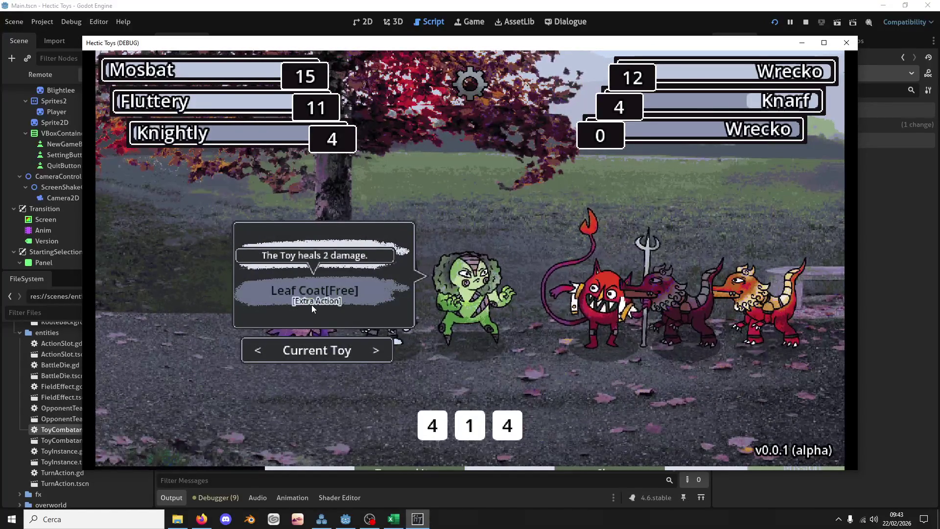
pyautogui.click(257, 351)
pyautogui.click(256, 354)
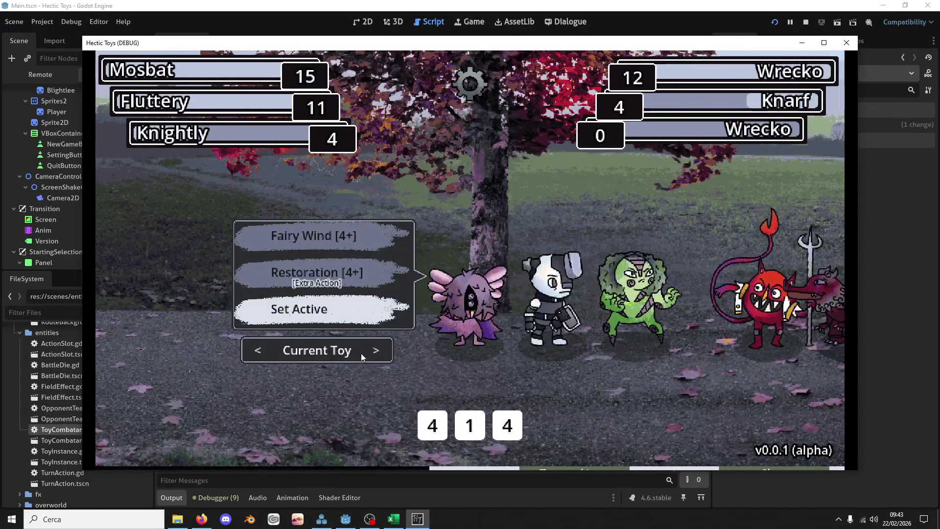
pyautogui.click(381, 352)
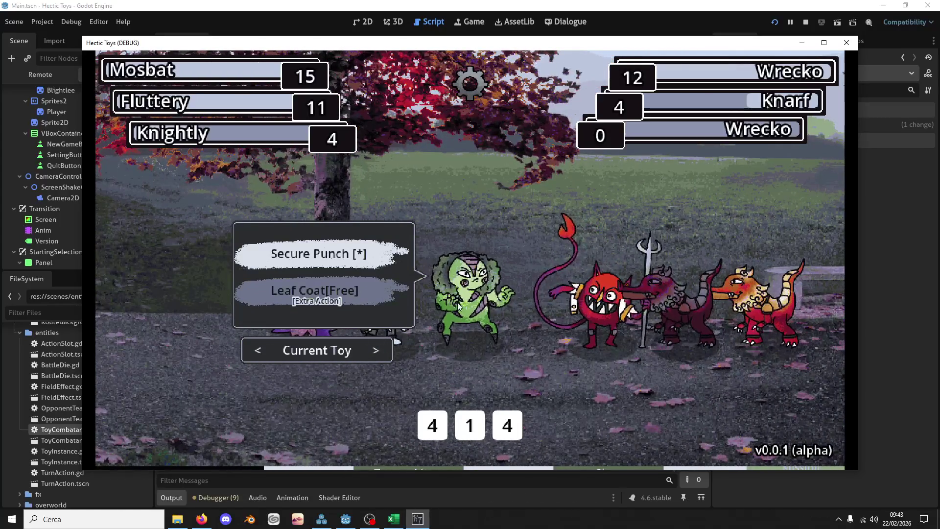
pyautogui.moveTo(384, 299)
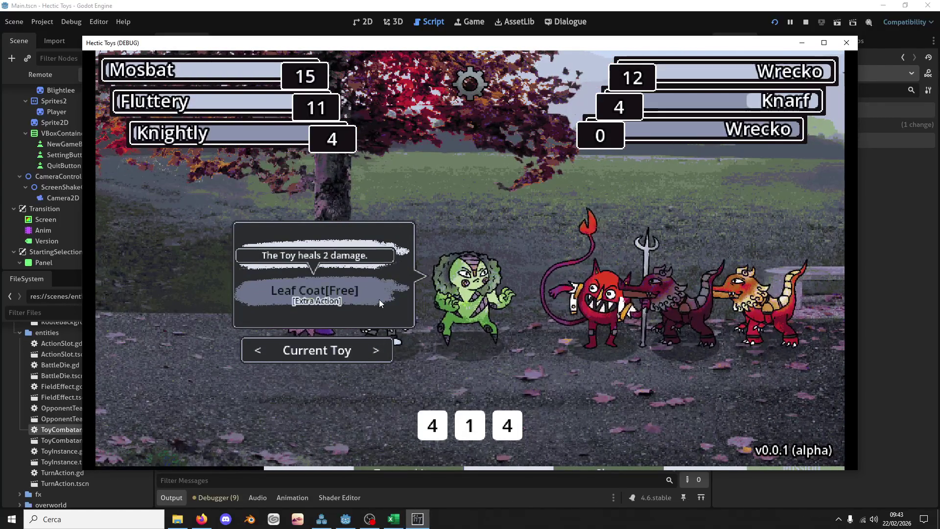
# Back in the editor, expand the res://resources/actions folder in the FileSystem dock
pyautogui.hotkey('alt', 'Tab')
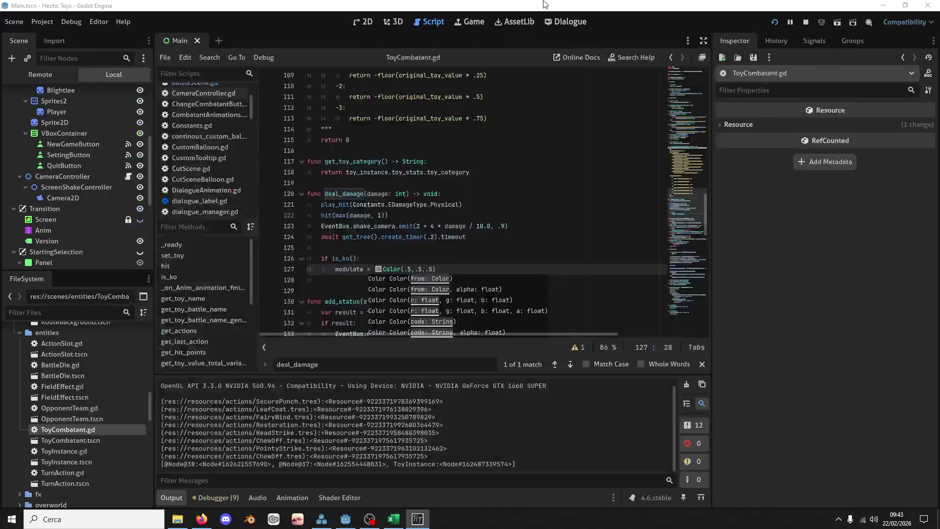
pyautogui.scroll(3, 98, 375)
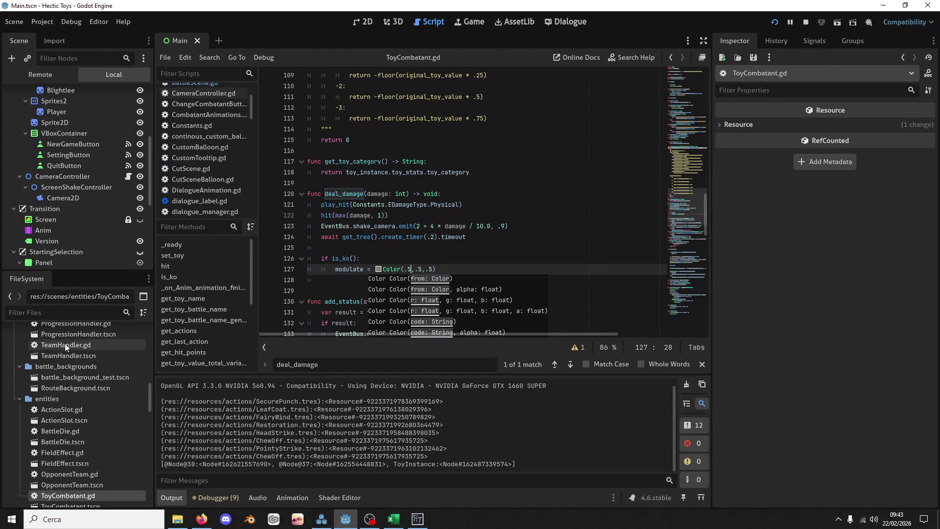
pyautogui.scroll(8, 72, 390)
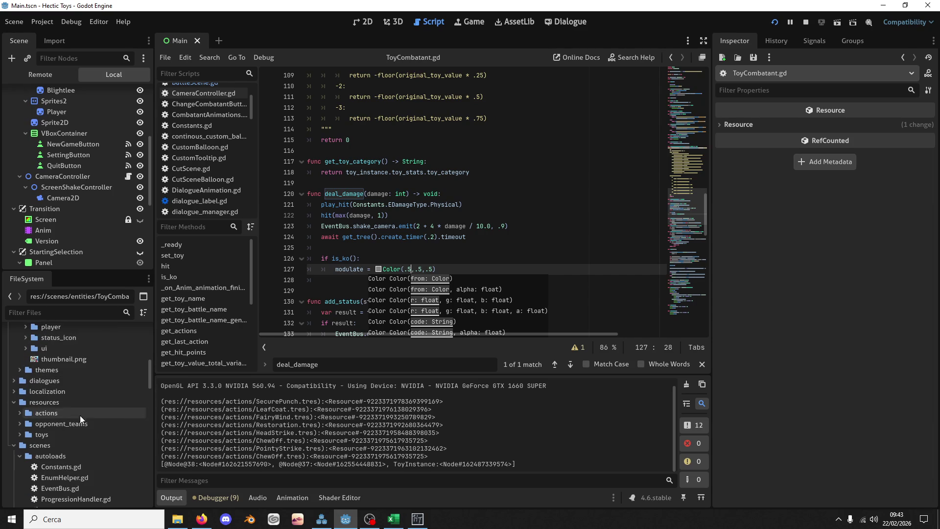
pyautogui.scroll(1, 125, 416)
pyautogui.scroll(-10, 114, 415)
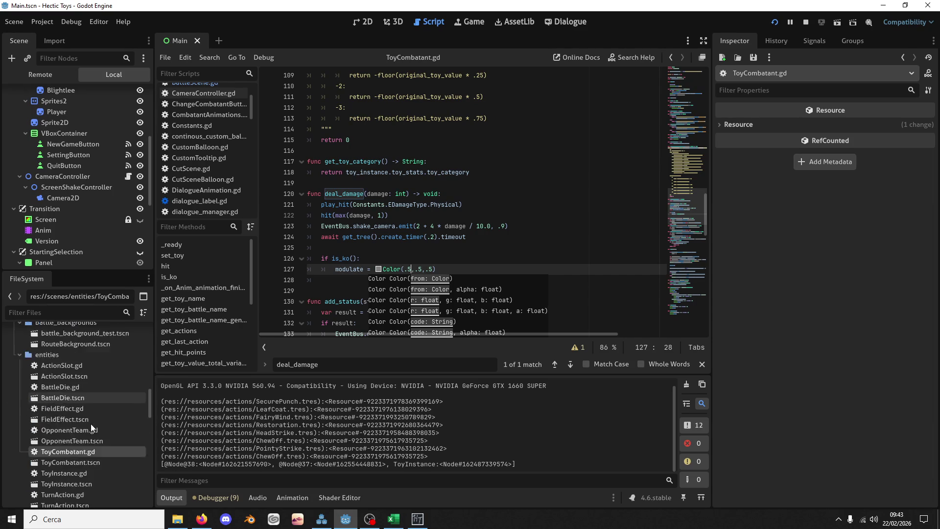
pyautogui.scroll(-1, 91, 428)
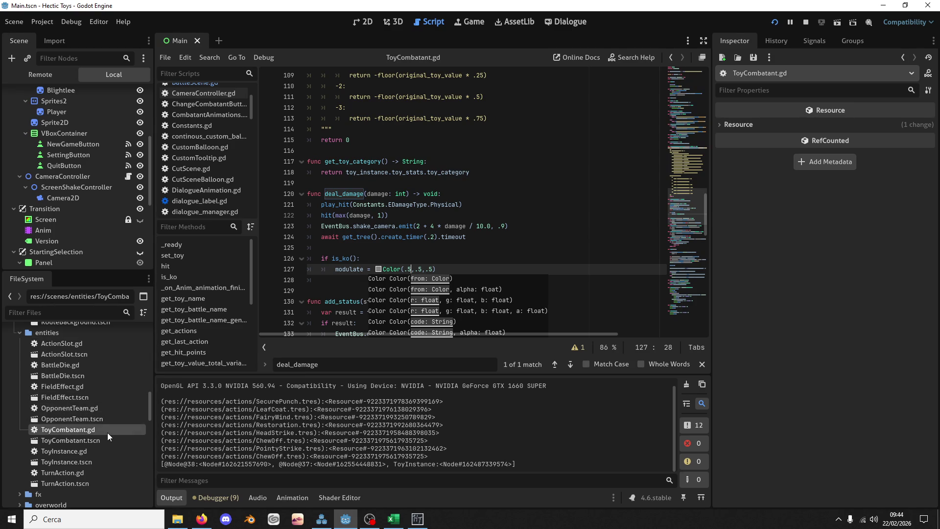
pyautogui.scroll(6, 88, 443)
pyautogui.scroll(1, 87, 442)
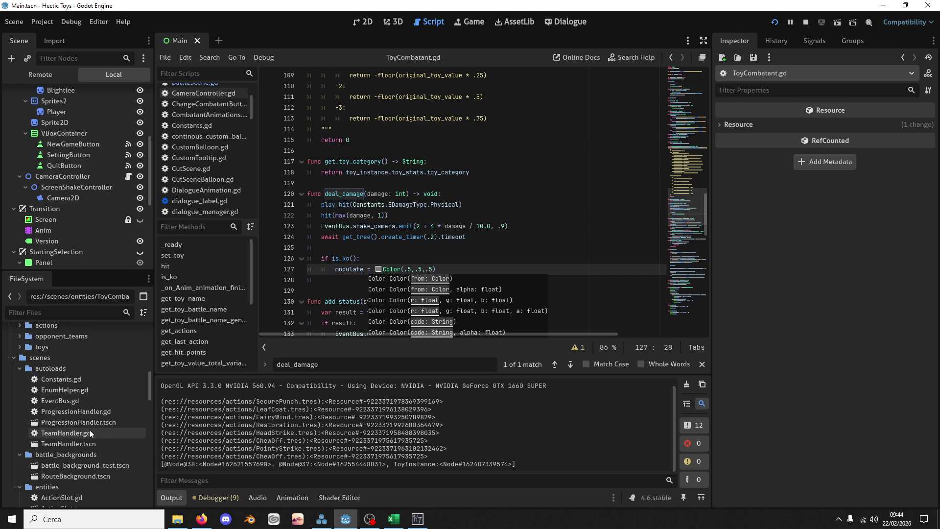
pyautogui.scroll(1, 89, 430)
pyautogui.scroll(-1, 94, 448)
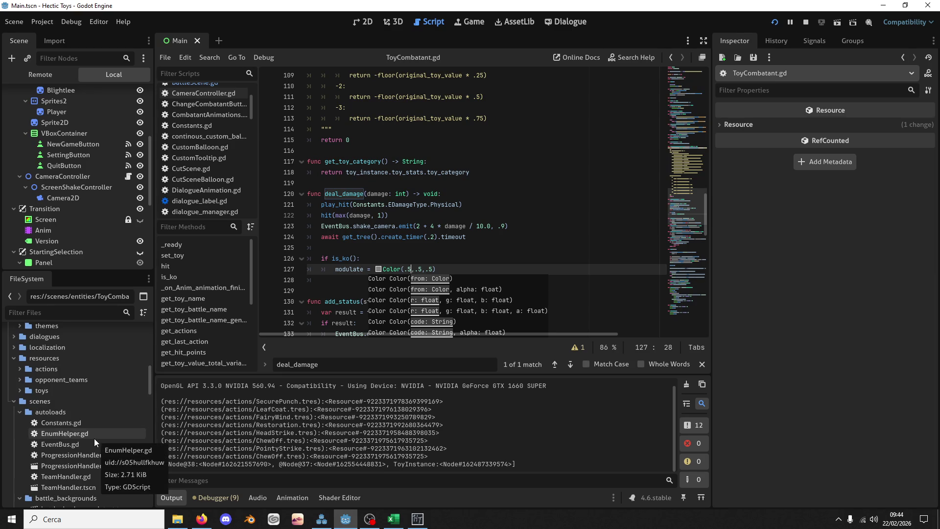
pyautogui.scroll(-5, 92, 441)
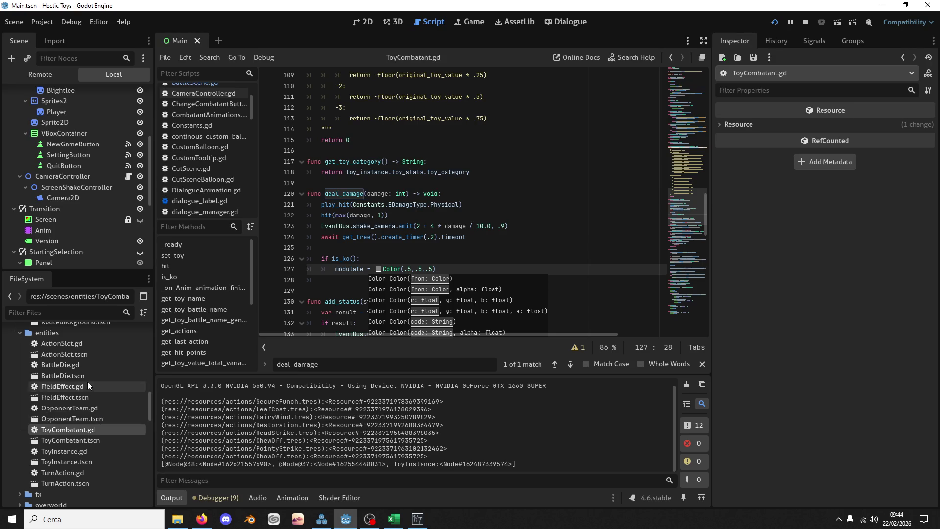
pyautogui.scroll(8, 96, 395)
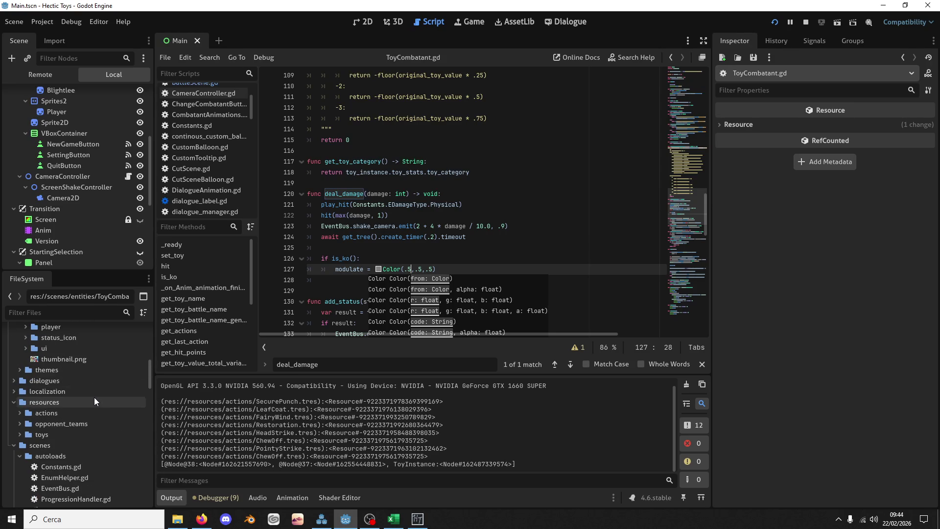
pyautogui.doubleClick(64, 414)
# Open LeafCoat.tres in the Inspector
pyautogui.scroll(-5, 77, 406)
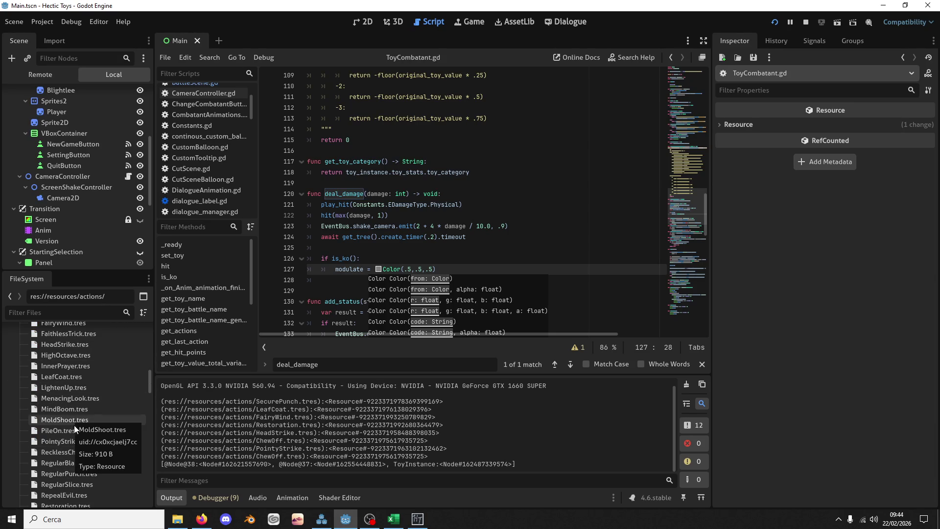
pyautogui.scroll(-2, 83, 469)
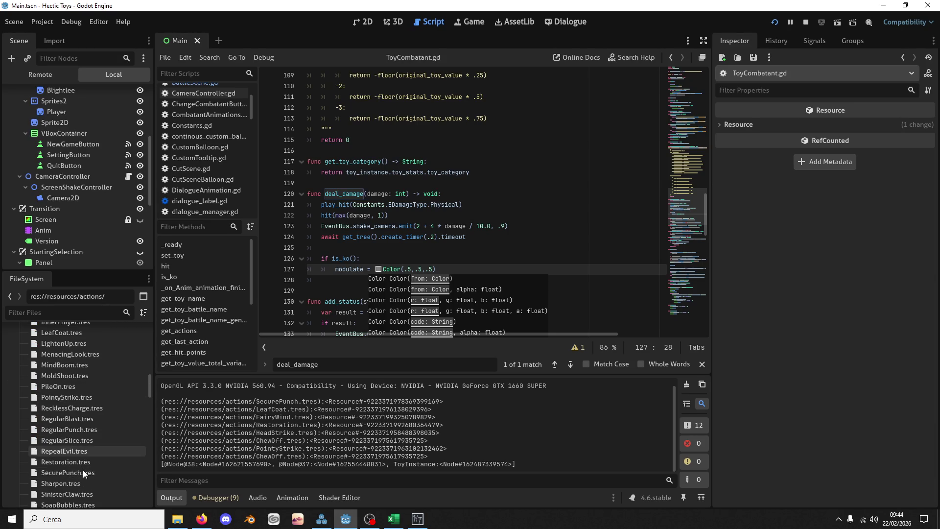
pyautogui.scroll(4, 83, 469)
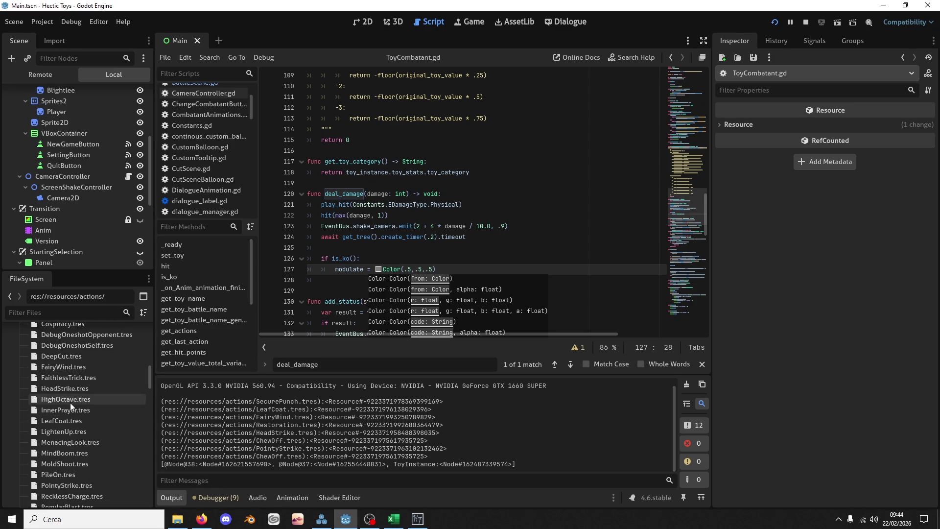
pyautogui.click(72, 424)
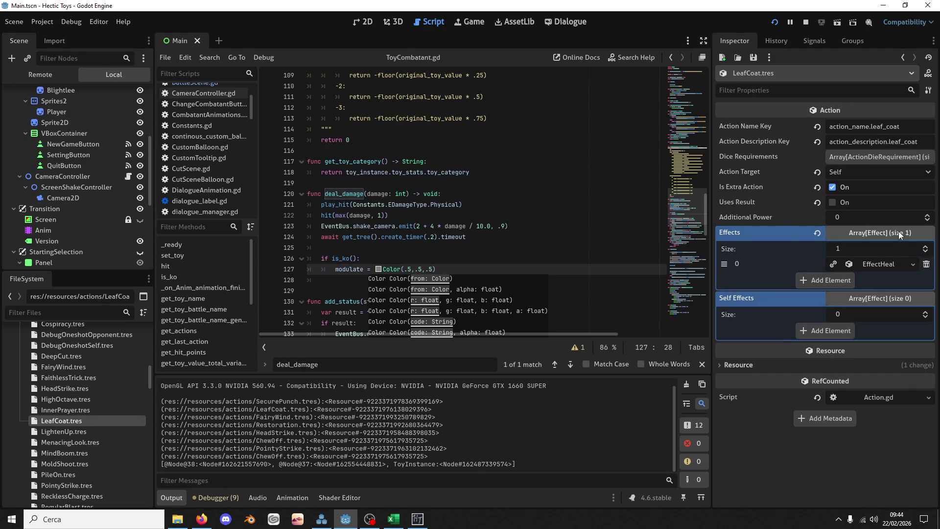
# Add a Leaf Coat dice requirement of Greater Than Value 4
pyautogui.click(862, 155)
pyautogui.click(925, 172)
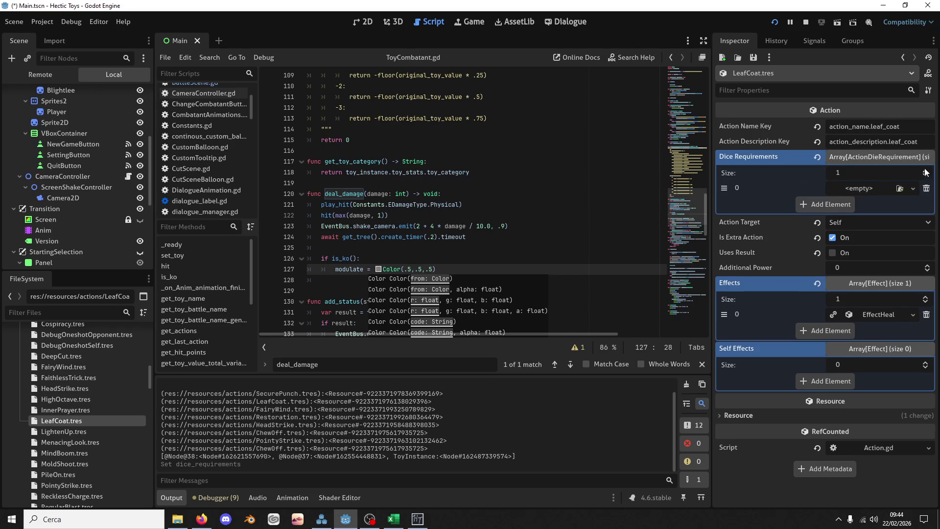
pyautogui.click(889, 186)
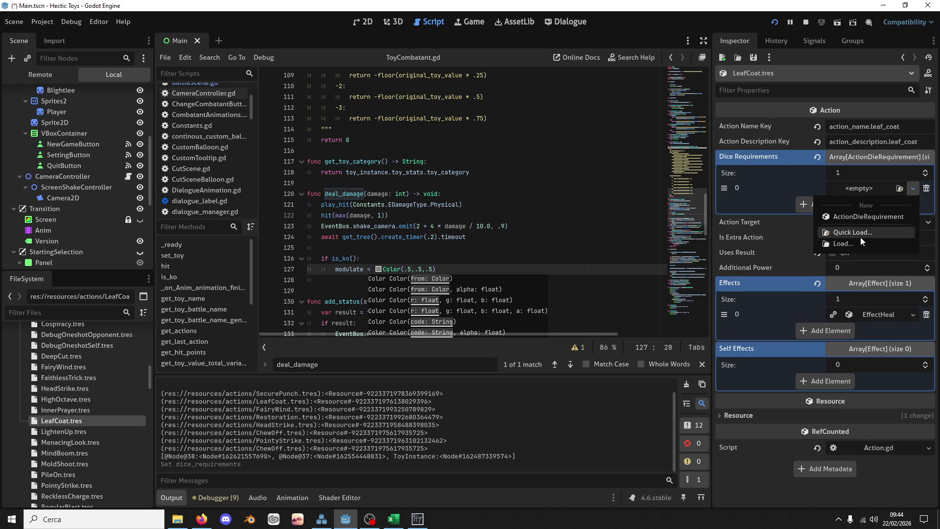
pyautogui.click(868, 216)
pyautogui.click(873, 203)
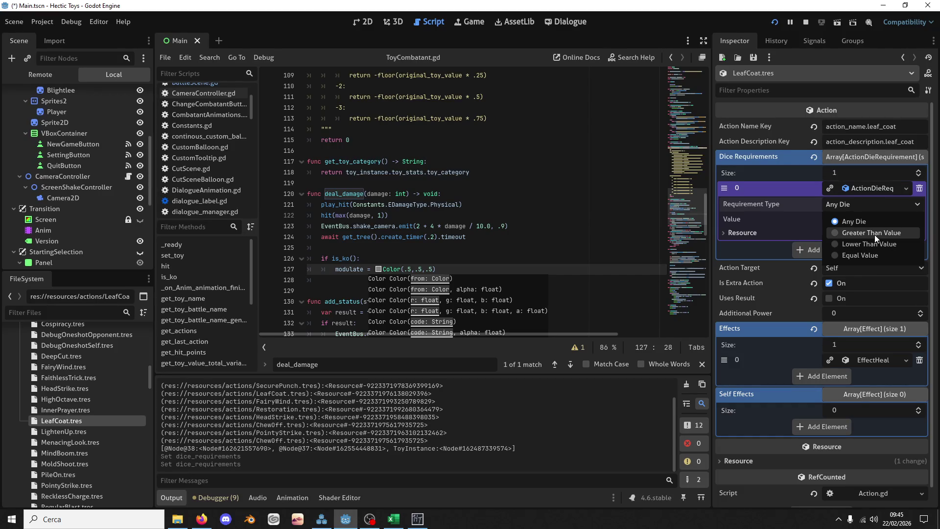
pyautogui.click(874, 234)
pyautogui.click(840, 226)
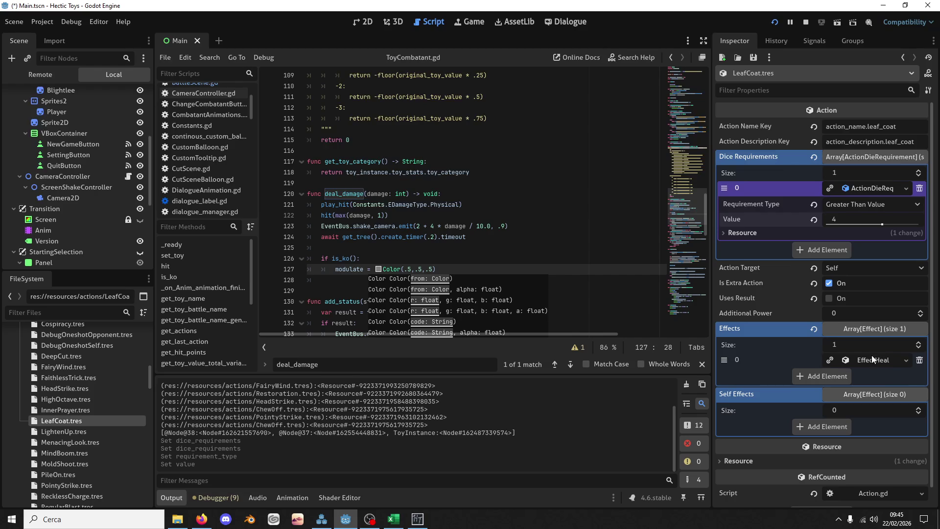
# Replace the EffectHeal with a new EffectStatus applying Regenerating
pyautogui.click(920, 359)
pyautogui.click(918, 344)
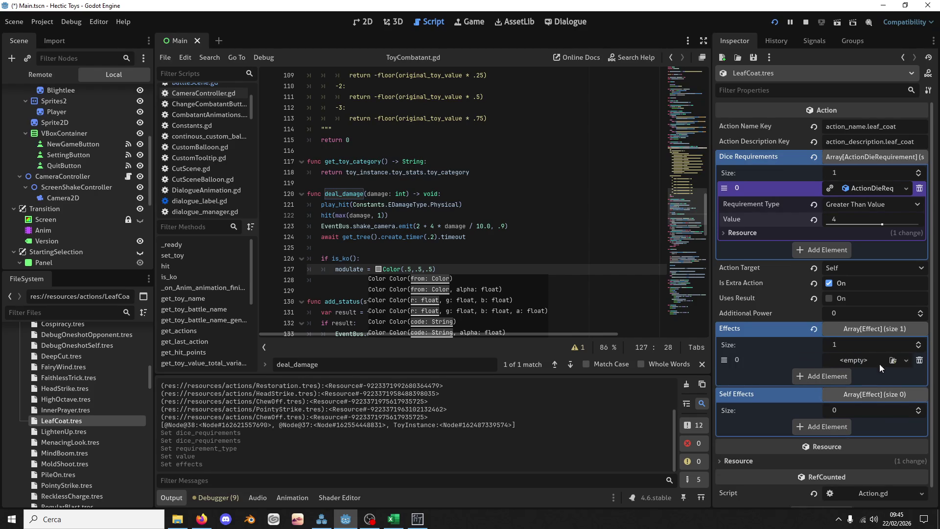
pyautogui.click(892, 360)
pyautogui.press('Escape')
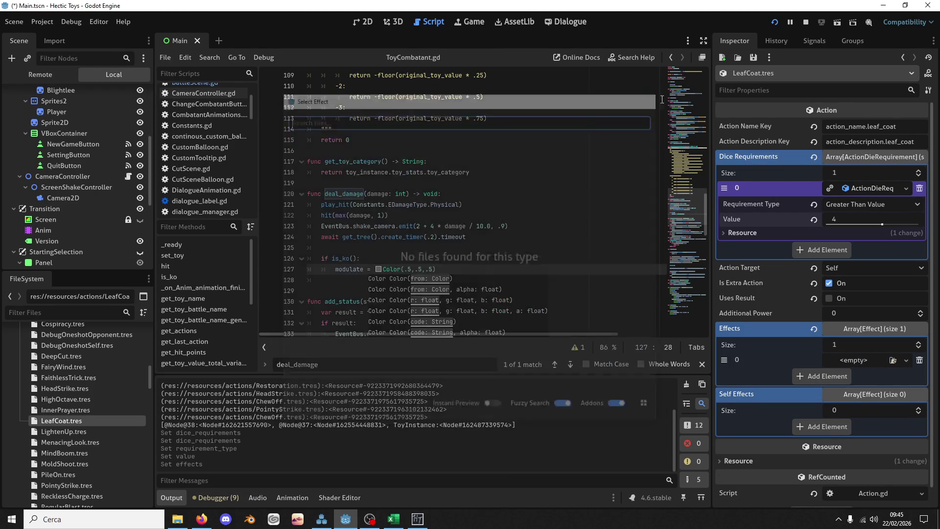
pyautogui.click(856, 360)
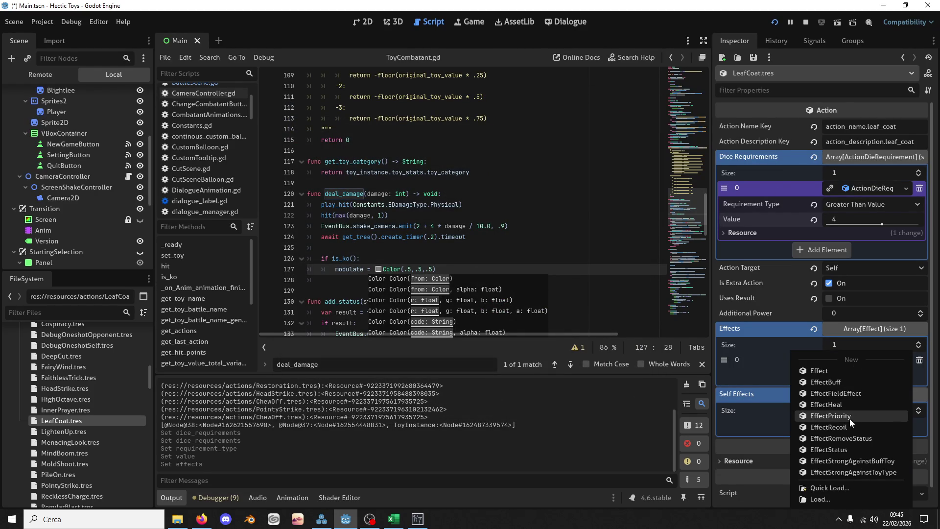
pyautogui.click(852, 454)
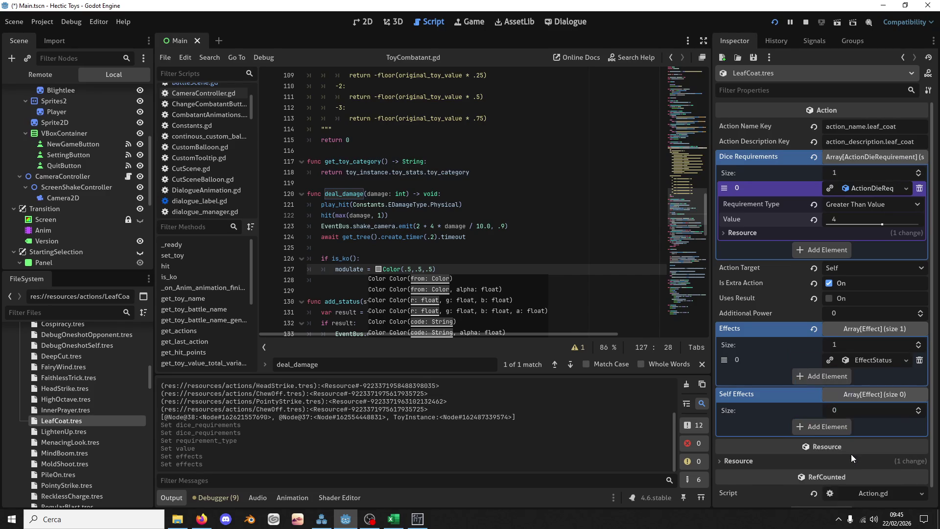
pyautogui.click(868, 364)
pyautogui.click(894, 375)
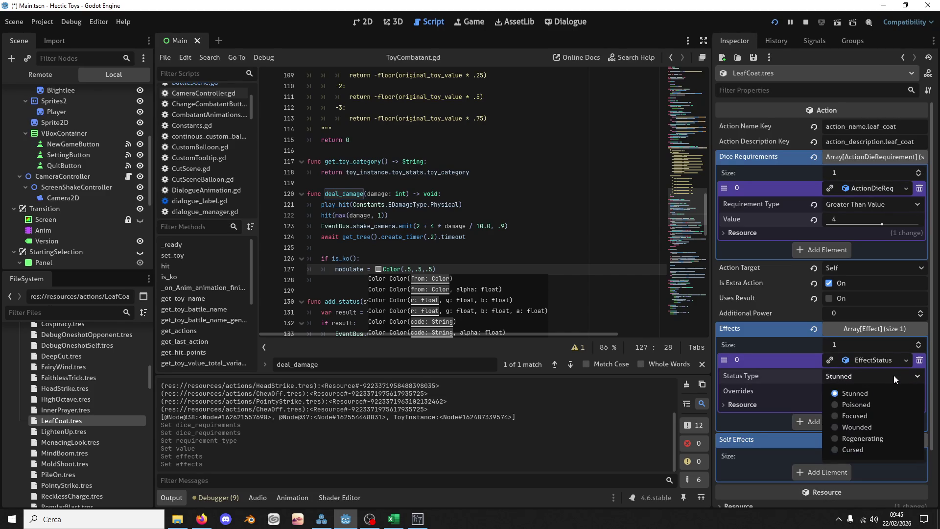
pyautogui.click(867, 439)
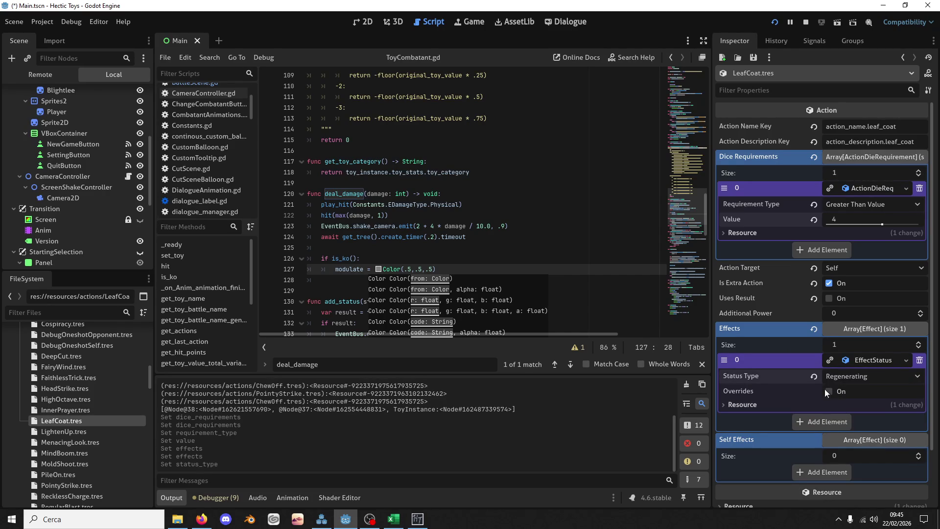
pyautogui.click(773, 20)
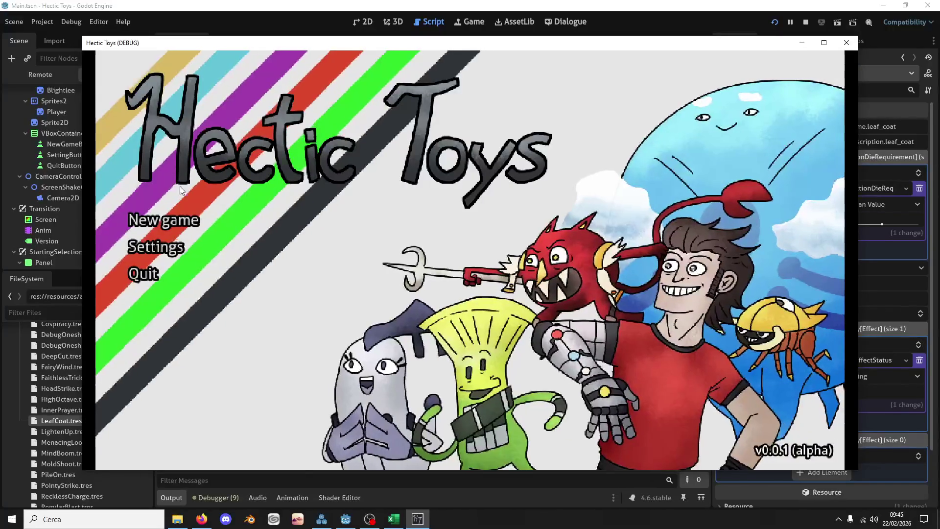
# Start a new game with the Defense Deck, order the three toys, and begin the battle
pyautogui.click(150, 218)
pyautogui.click(353, 339)
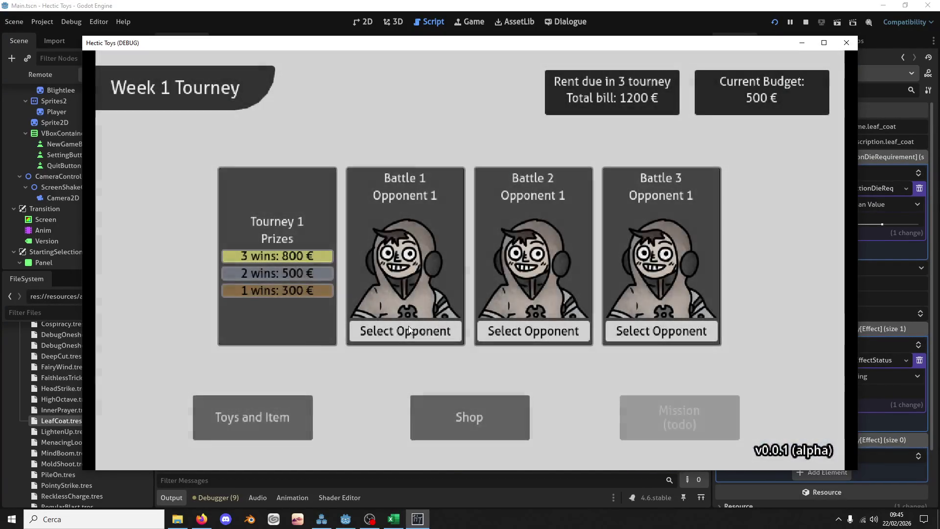
pyautogui.click(408, 327)
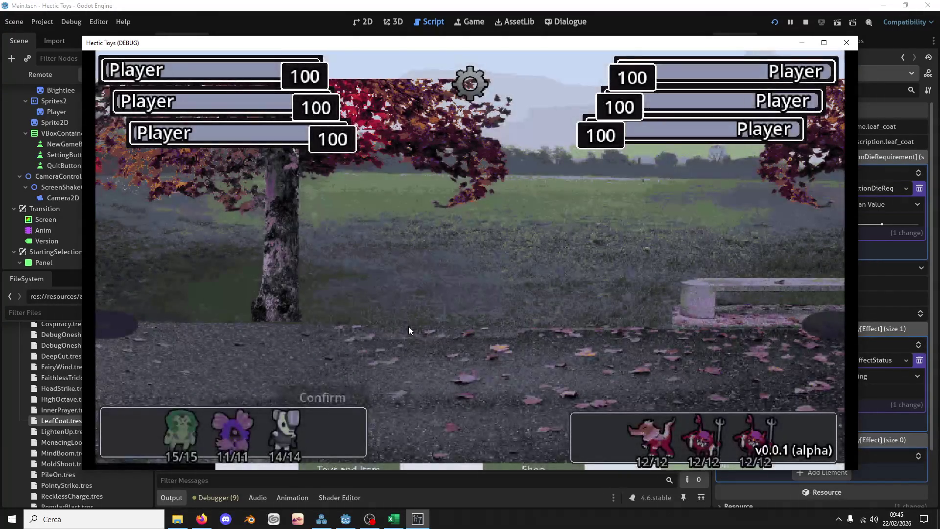
pyautogui.click(170, 440)
pyautogui.click(220, 436)
pyautogui.click(284, 431)
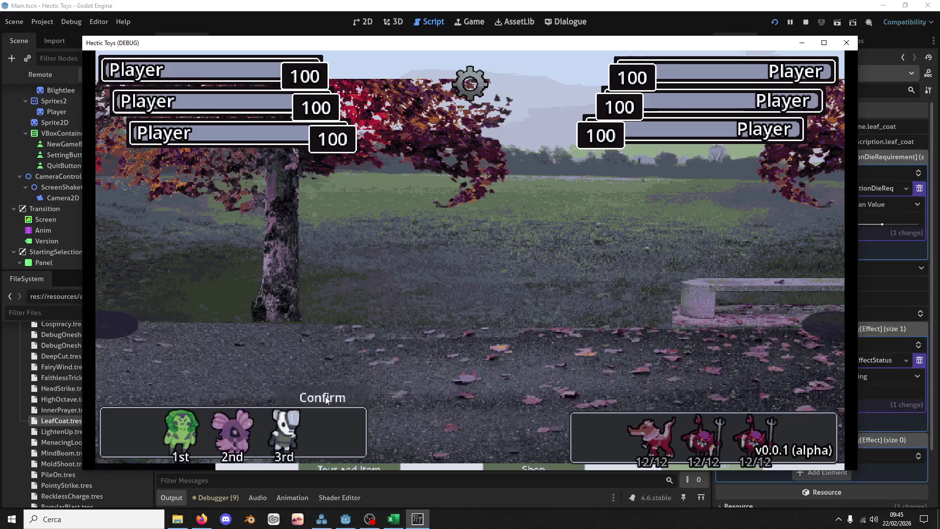
pyautogui.click(323, 398)
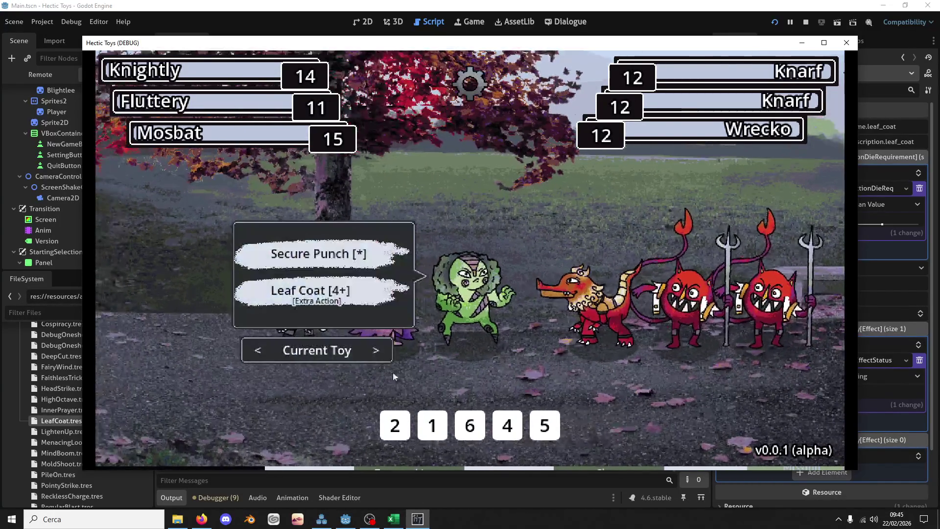
# Spend dice on the toys' actions, including a Secure Punch attack, then return to the Godot editor
pyautogui.click(507, 425)
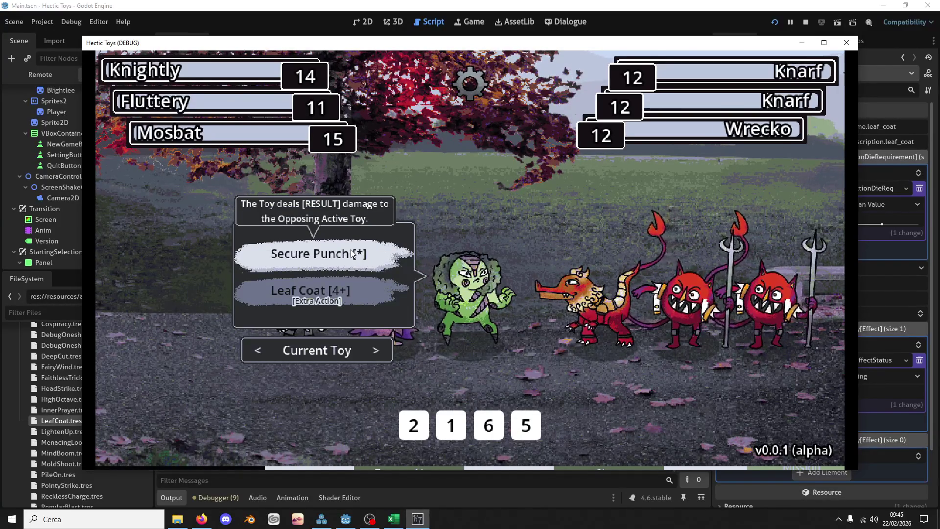
pyautogui.click(352, 253)
pyautogui.click(491, 423)
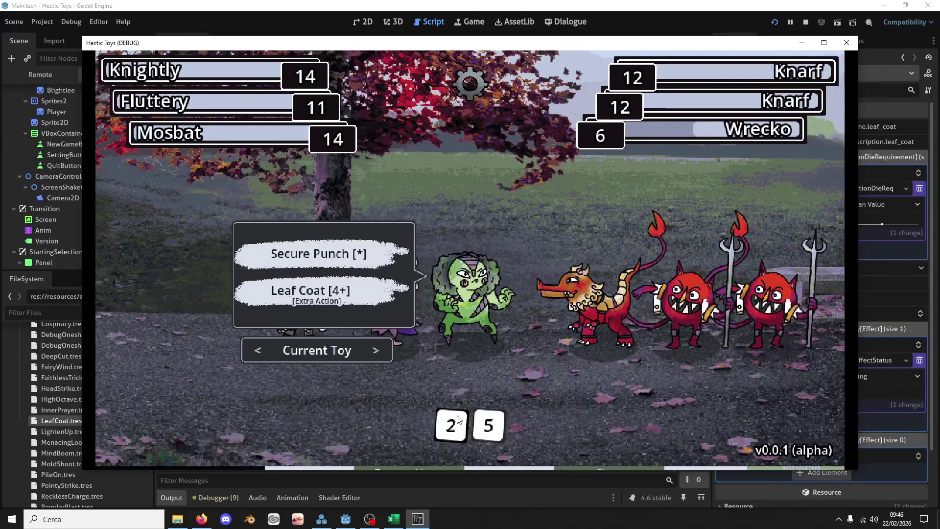
pyautogui.click(440, 419)
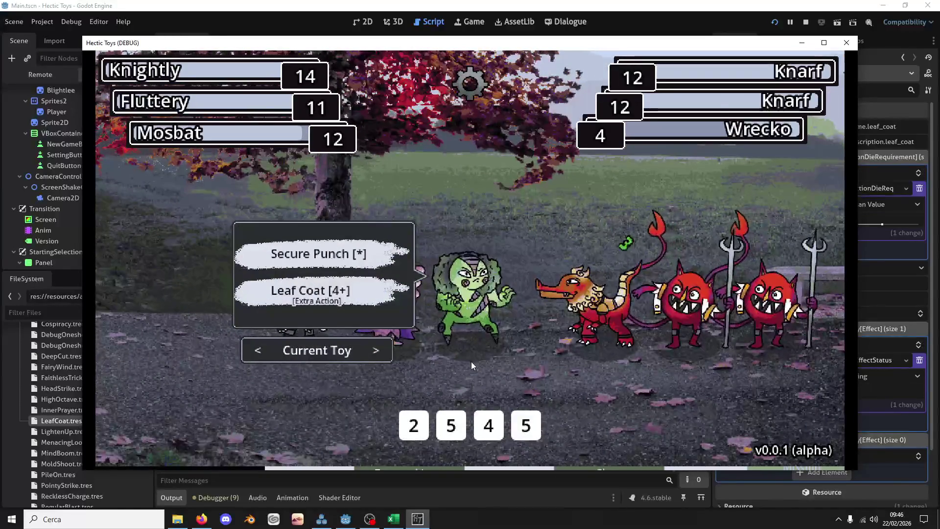
pyautogui.click(356, 524)
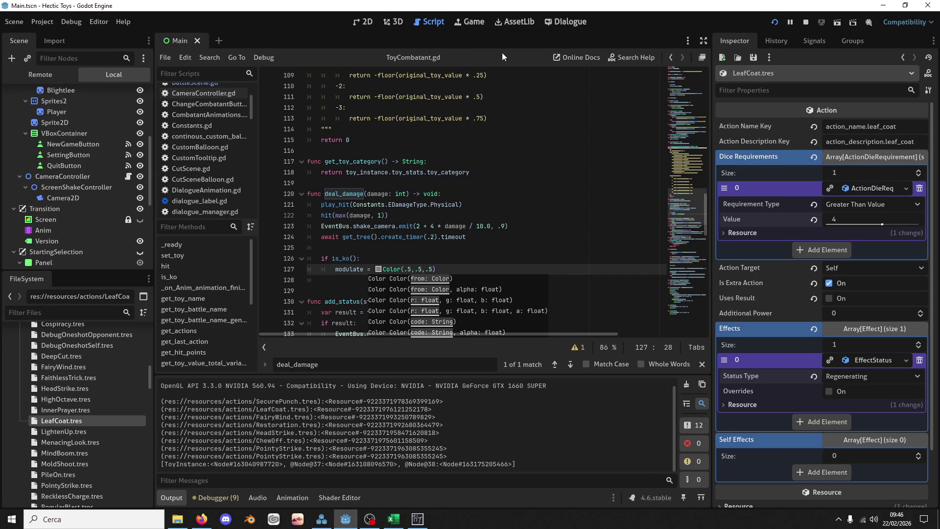
# Switch the script editor to Main.gd and scroll down to its start_deck_chosen function
pyautogui.click(418, 518)
pyautogui.moveTo(343, 307)
pyautogui.scroll(5, 91, 247)
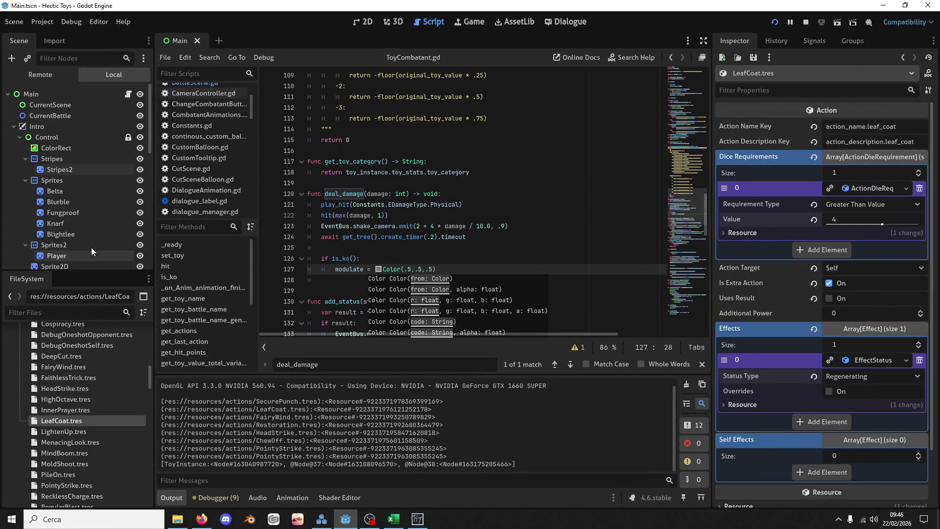
pyautogui.click(128, 94)
pyautogui.scroll(-1, 468, 191)
pyautogui.scroll(-5, 468, 191)
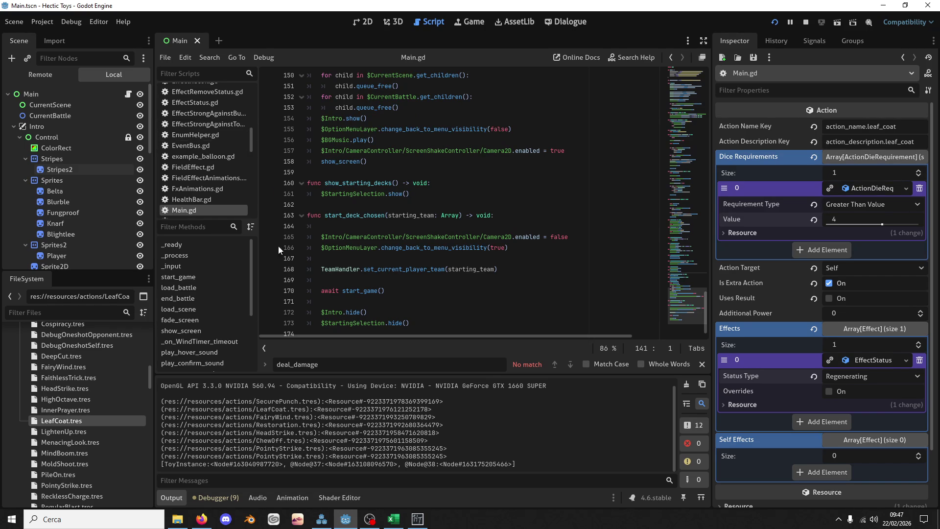
pyautogui.click(423, 522)
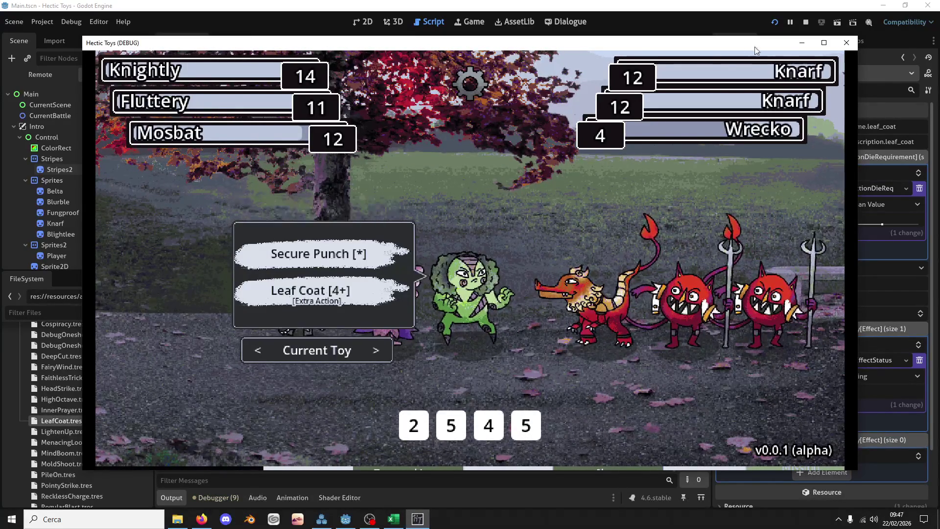
# Close the Hectic Toys debug window and return to Main.gd at start_deck_chosen
pyautogui.click(845, 50)
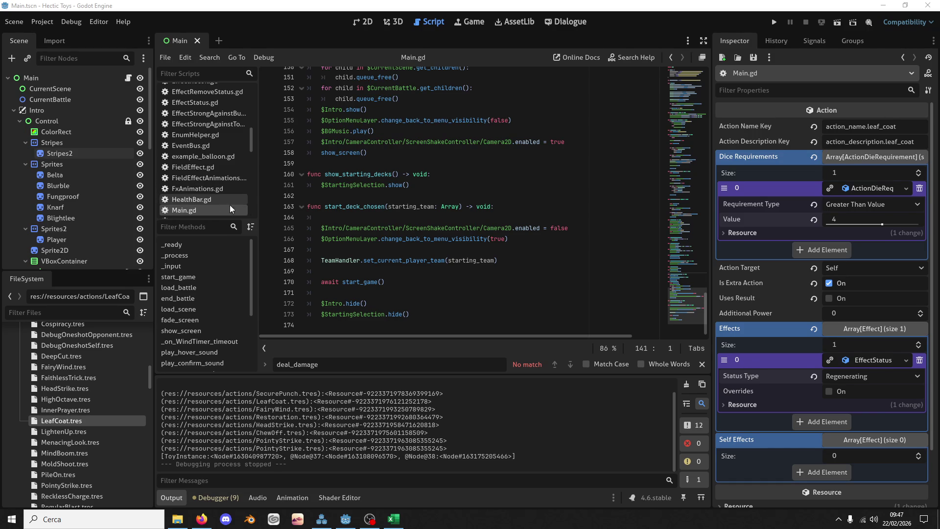
pyautogui.click(427, 252)
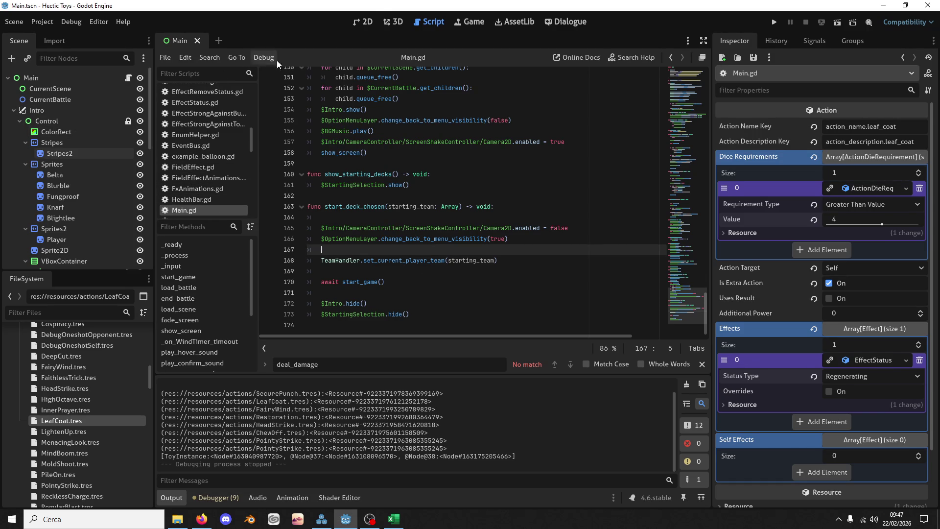
# In the 2D view, open BattleDie.tscn and BattleScene.tscn from the scenes folder
pyautogui.click(374, 21)
pyautogui.scroll(6, 367, 187)
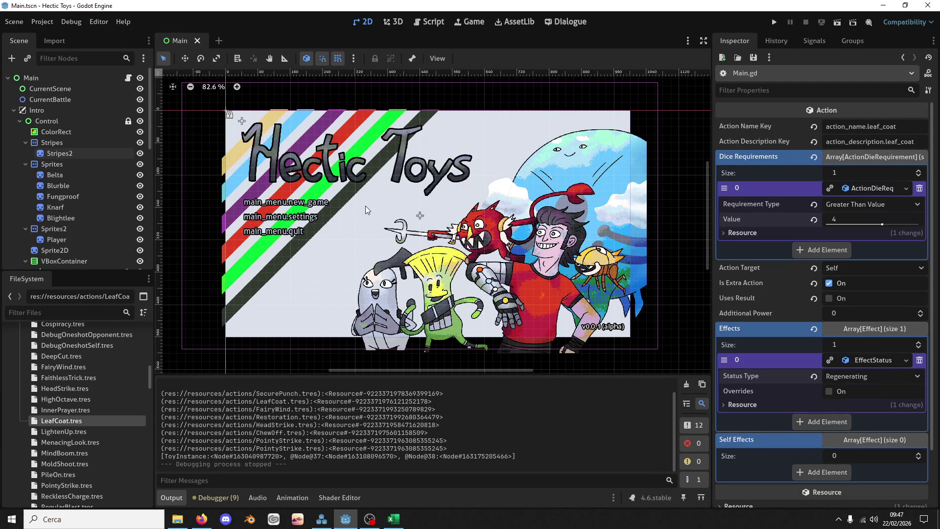
pyautogui.scroll(-1, 73, 205)
pyautogui.scroll(-10, 61, 410)
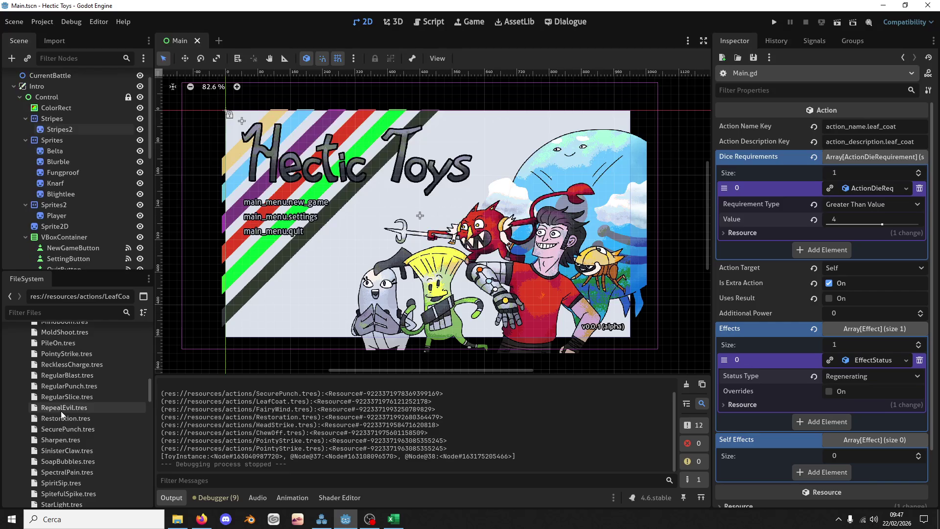
pyautogui.scroll(-3, 58, 408)
pyautogui.doubleClick(70, 367)
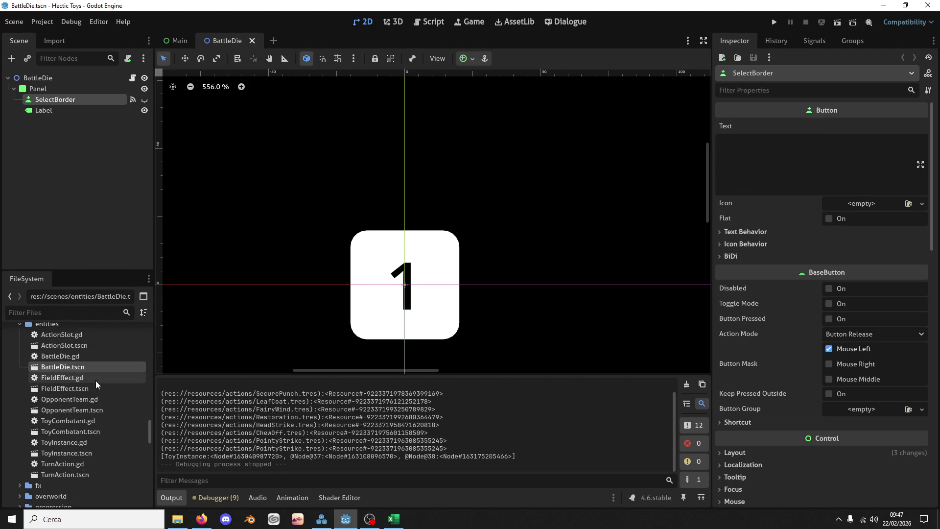
pyautogui.scroll(-5, 93, 379)
pyautogui.scroll(-5, 79, 430)
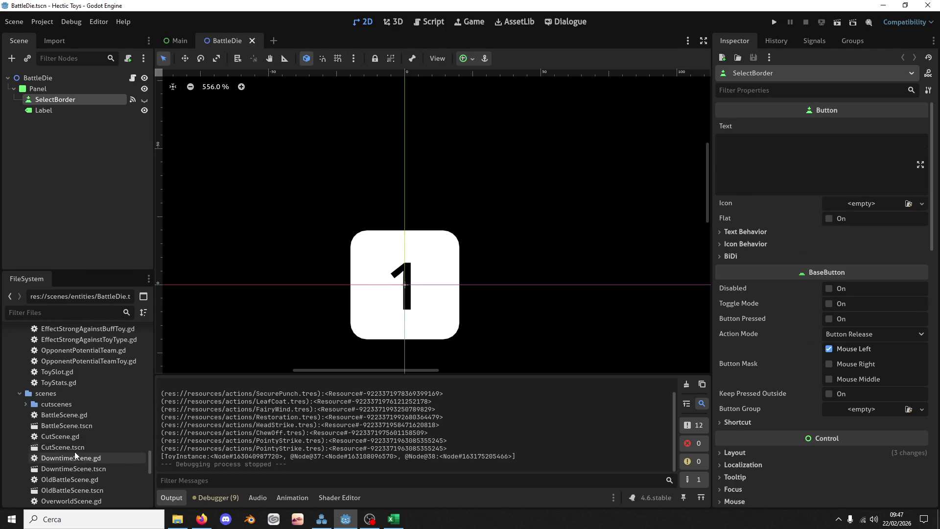
pyautogui.doubleClick(75, 432)
pyautogui.doubleClick(75, 426)
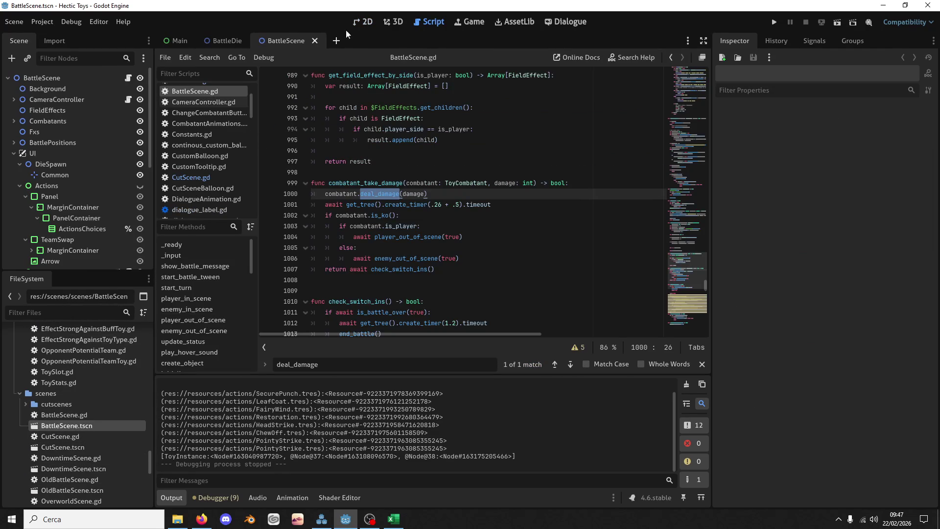
# Open the BattleScene scene's BattleScene.gd script in the code editor
pyautogui.click(360, 22)
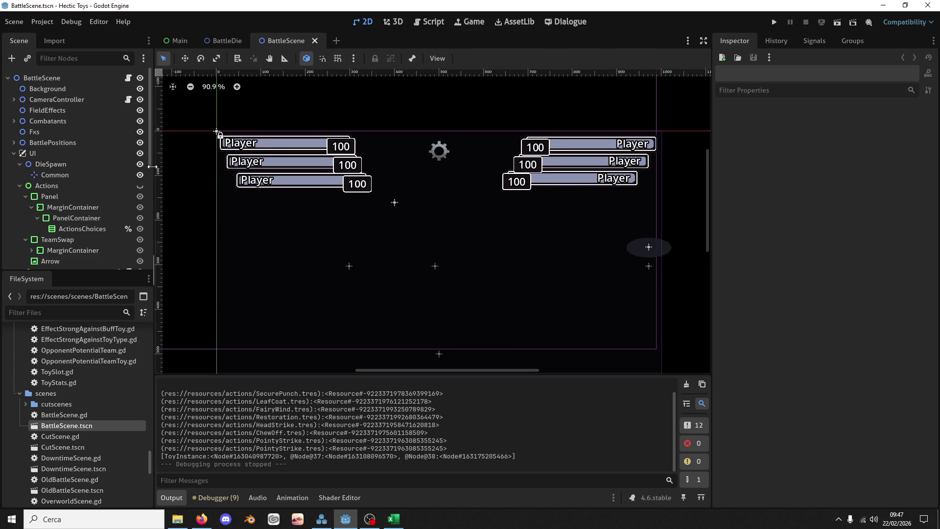
pyautogui.click(129, 77)
pyautogui.scroll(-4, 384, 215)
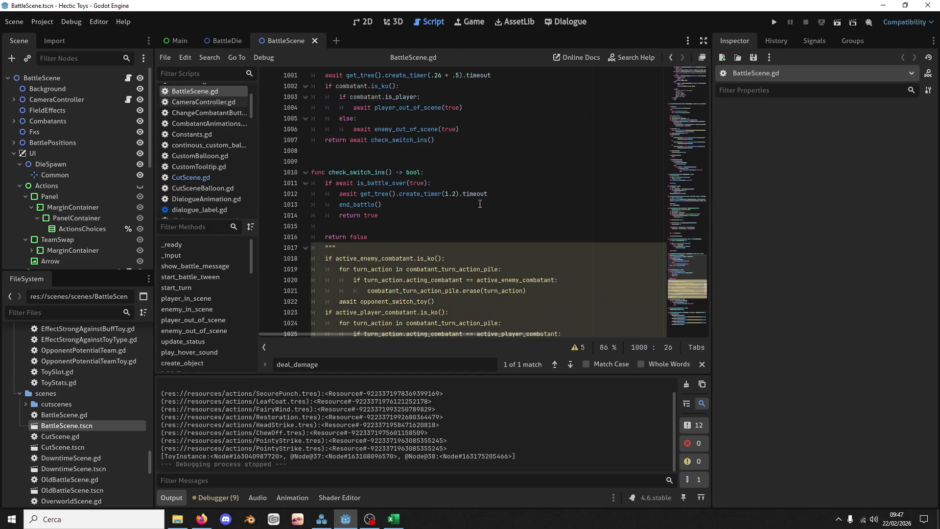
pyautogui.scroll(5, 480, 207)
pyautogui.scroll(20, 480, 207)
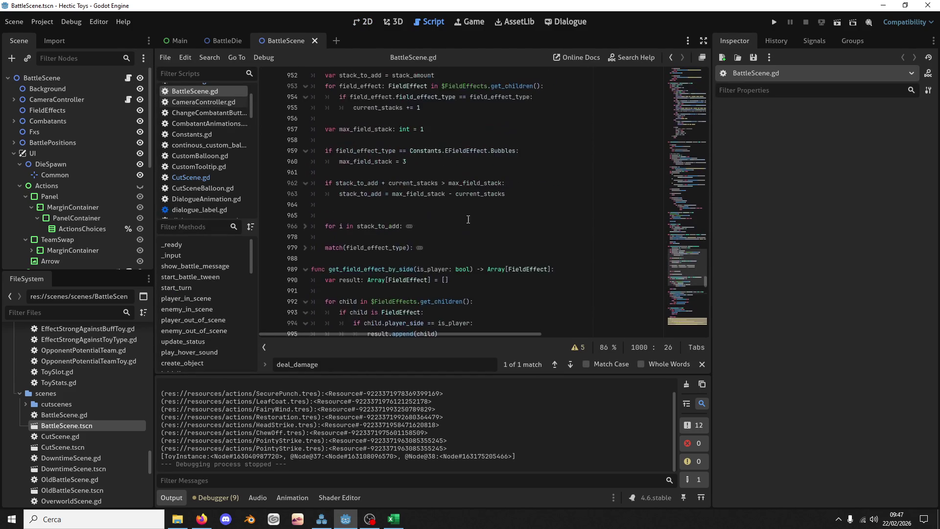
pyautogui.click(527, 215)
# Search for 'regenerat' and step back to the per-turn status loop at line 702
pyautogui.hotkey('ctrl', 'f')
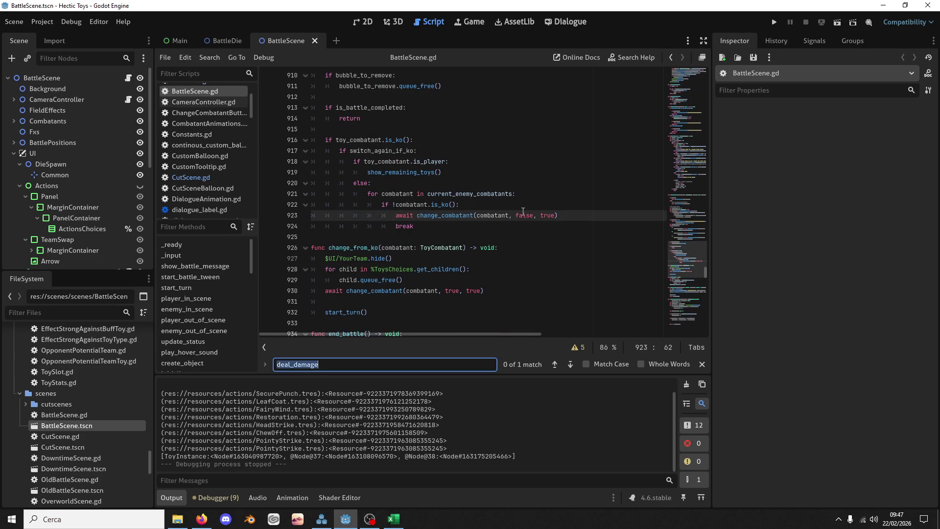
pyautogui.write('regenerat')
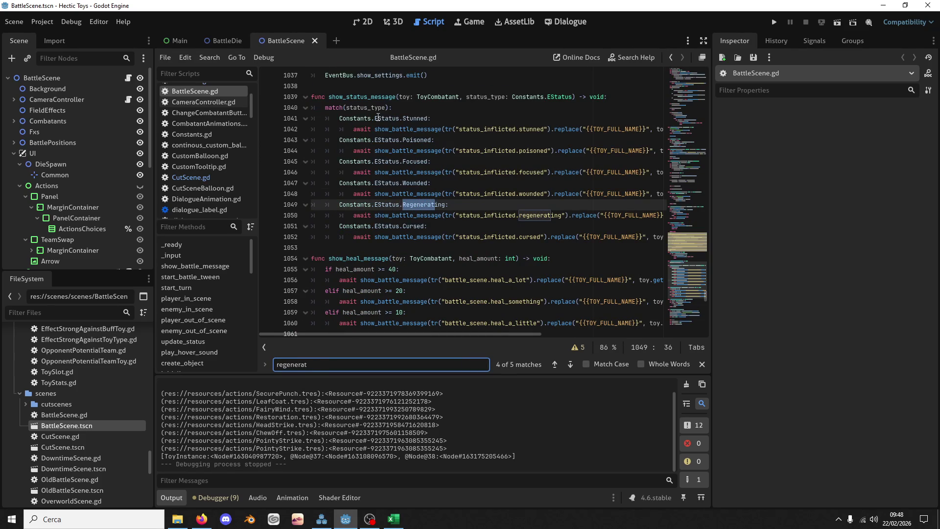
pyautogui.moveTo(352, 87)
pyautogui.mouseDown()
pyautogui.moveTo(385, 186)
pyautogui.moveTo(385, 244)
pyautogui.mouseUp()
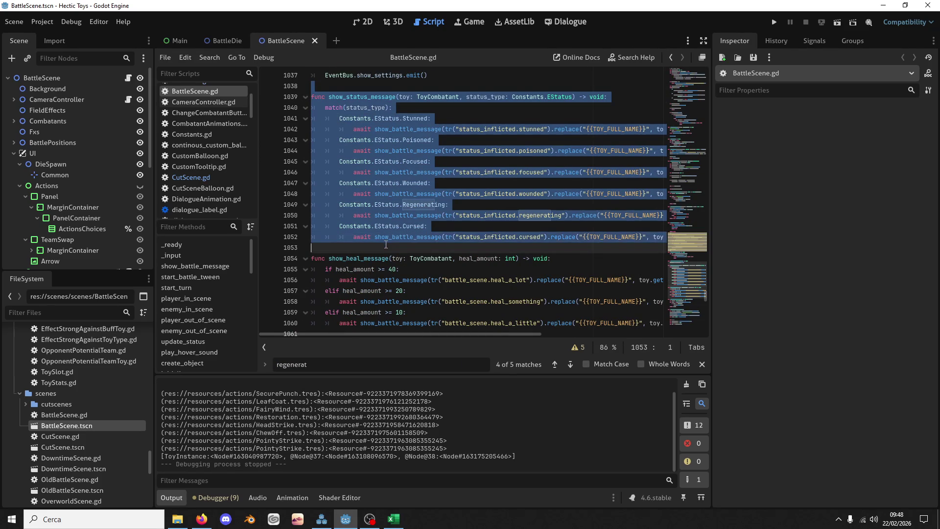
pyautogui.scroll(-3, 391, 251)
pyautogui.scroll(-3, 388, 238)
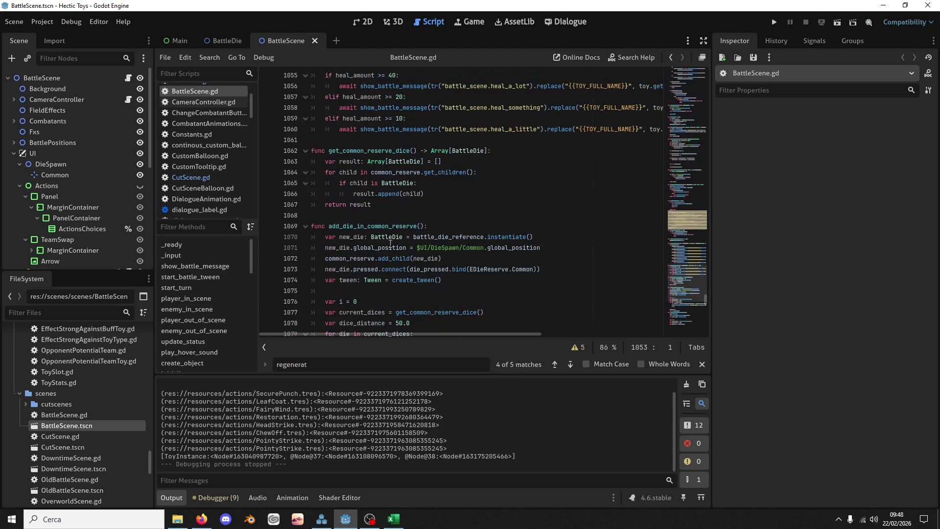
pyautogui.click(554, 364)
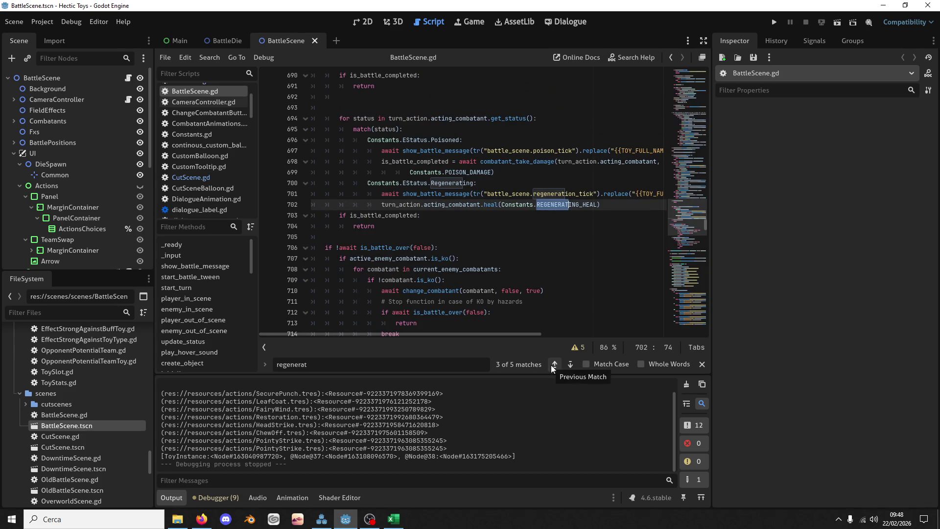
pyautogui.click(335, 104)
# Write the header 'func tick_status():' on line 693
pyautogui.press('Home')
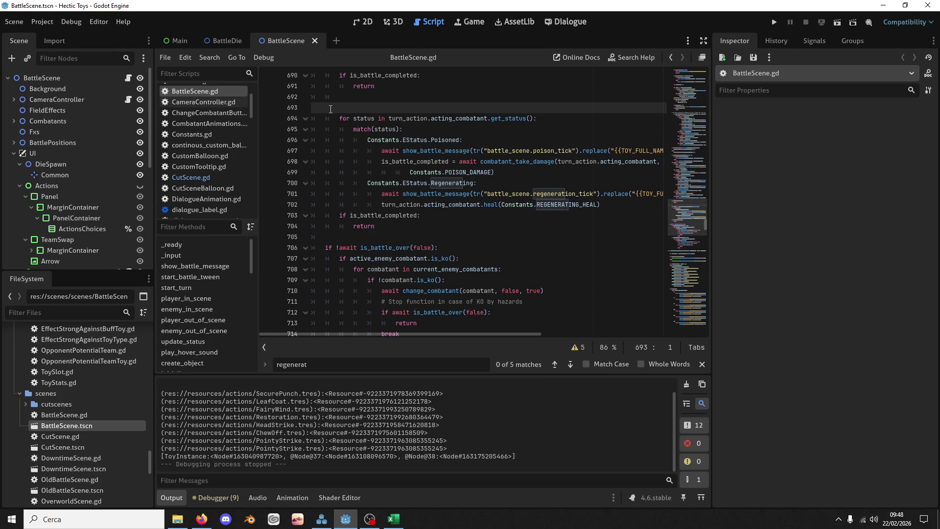
pyautogui.write('func ')
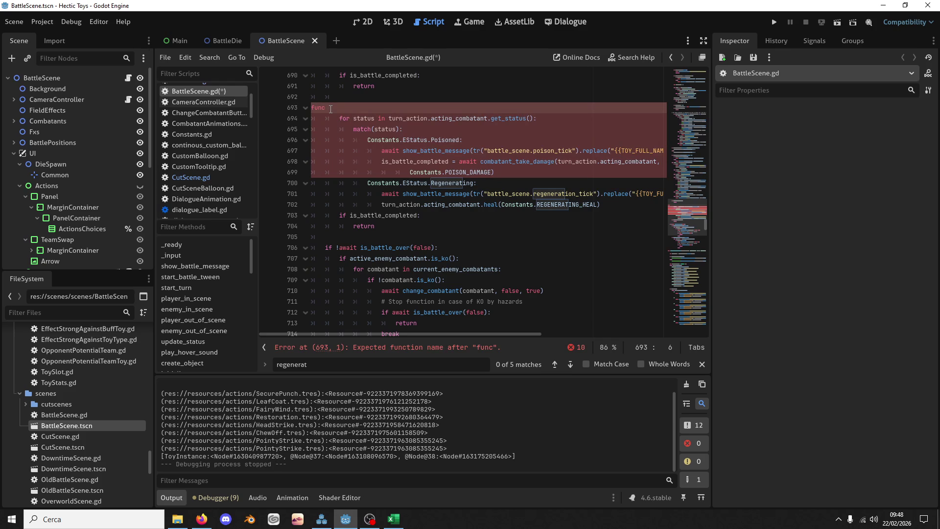
pyautogui.write('tick_status():')
pyautogui.press('Return')
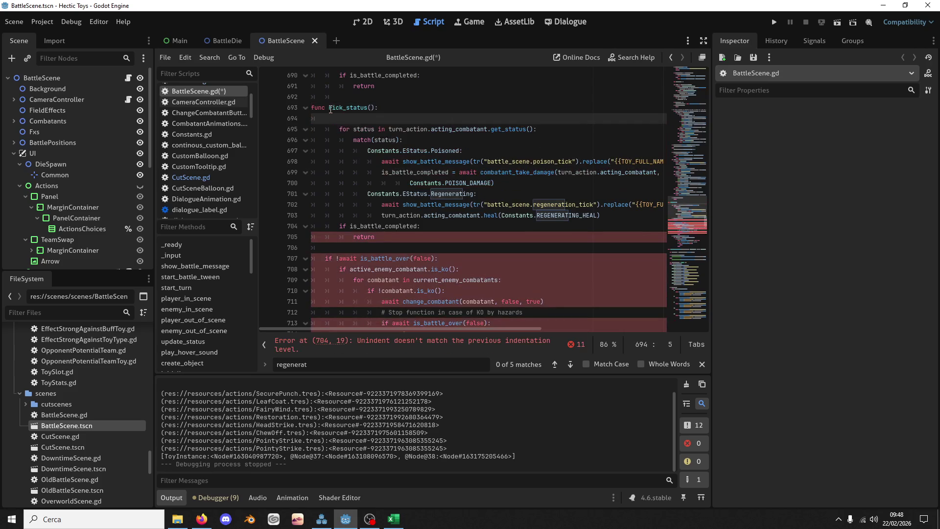
# Add the loop 'for toy in [active_player_combatant, active_enemy_combatant]:' and save
pyautogui.write('for ')
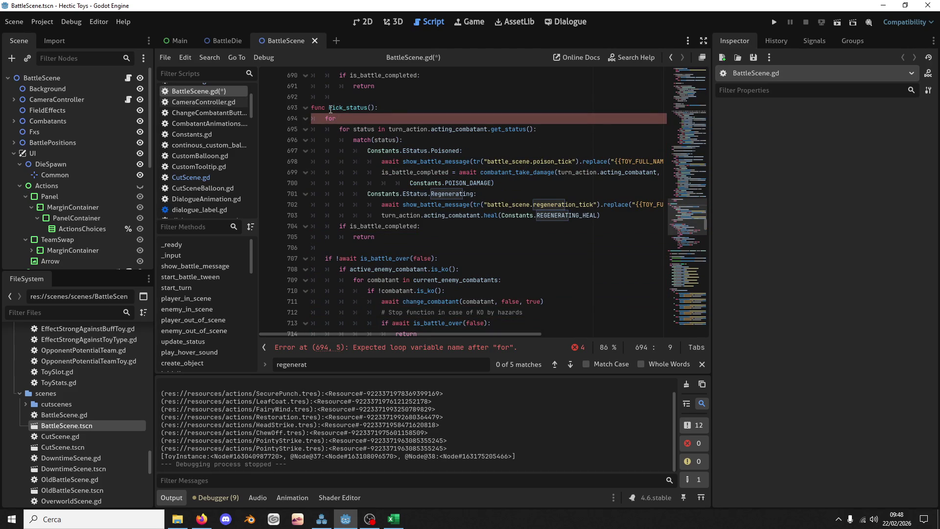
pyautogui.write('toy in ')
pyautogui.write('[]:')
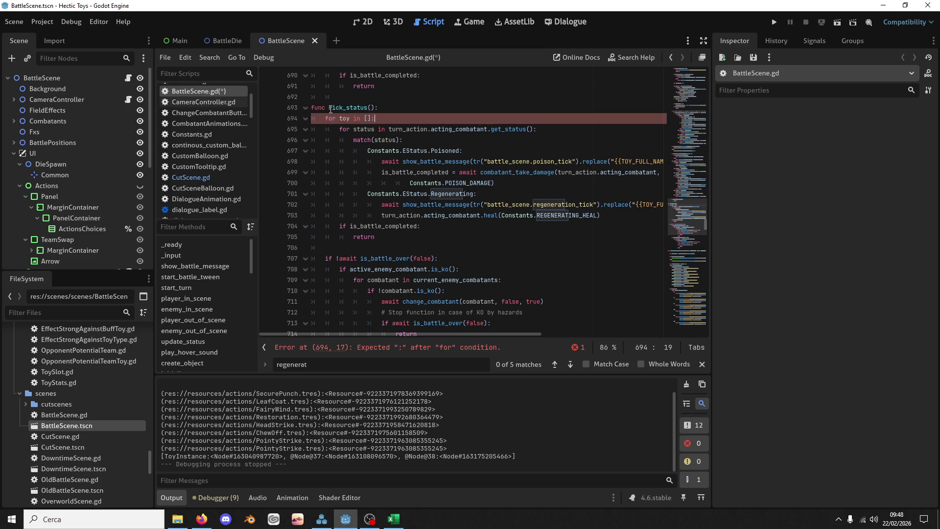
pyautogui.press('Left')
pyautogui.press('Left')
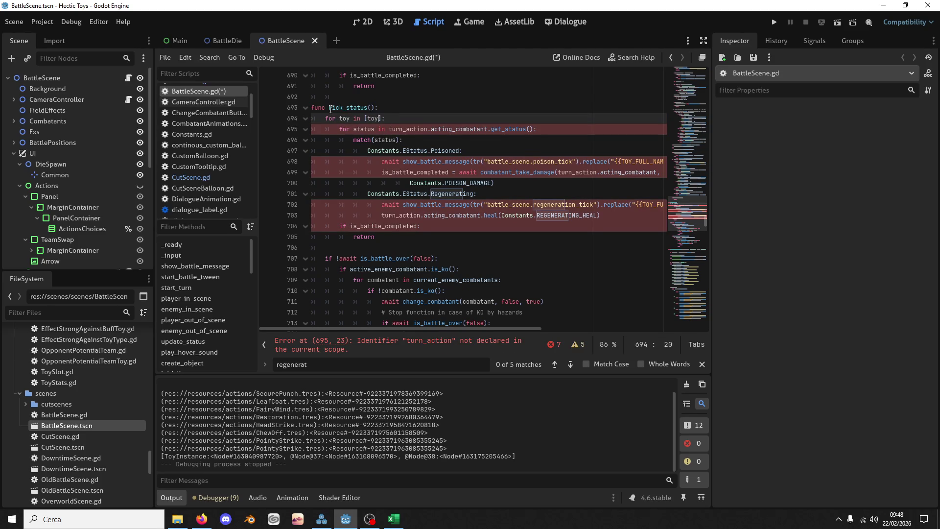
pyautogui.hotkey('ctrl', 'space')
pyautogui.write('activ')
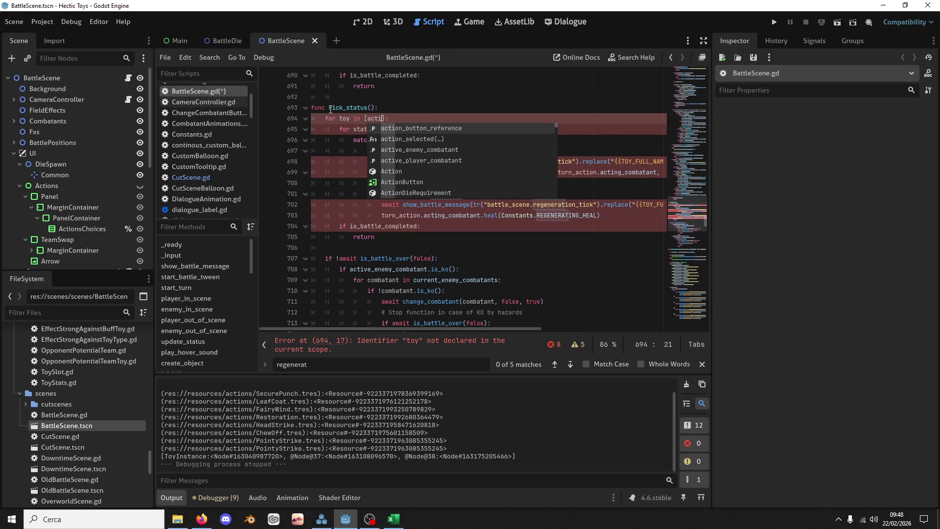
pyautogui.press('Return')
pyautogui.hotkey('ctrl', 'Left')
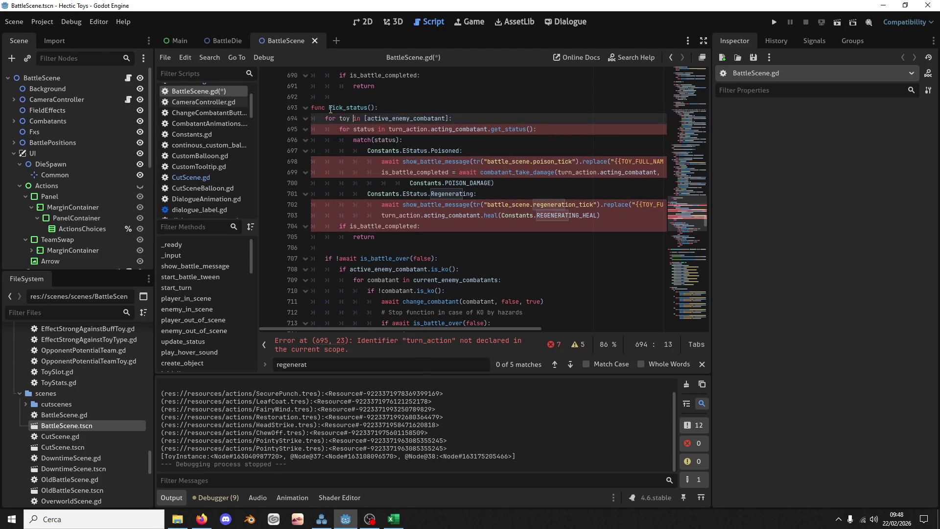
pyautogui.press('Right')
pyautogui.press('Right')
pyautogui.write('active')
pyautogui.press('Down')
pyautogui.press('Tab')
pyautogui.write(', active')
pyautogui.press('Tab')
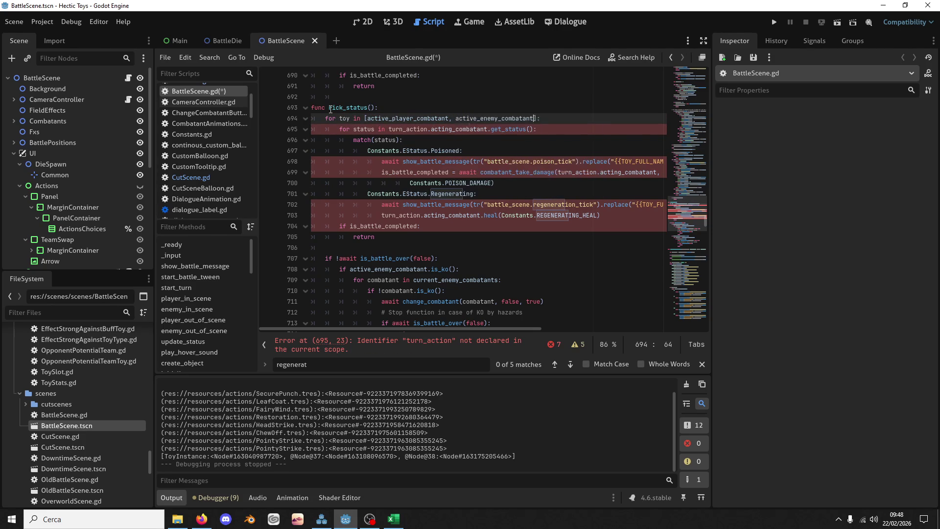
pyautogui.hotkey('ctrl', 's')
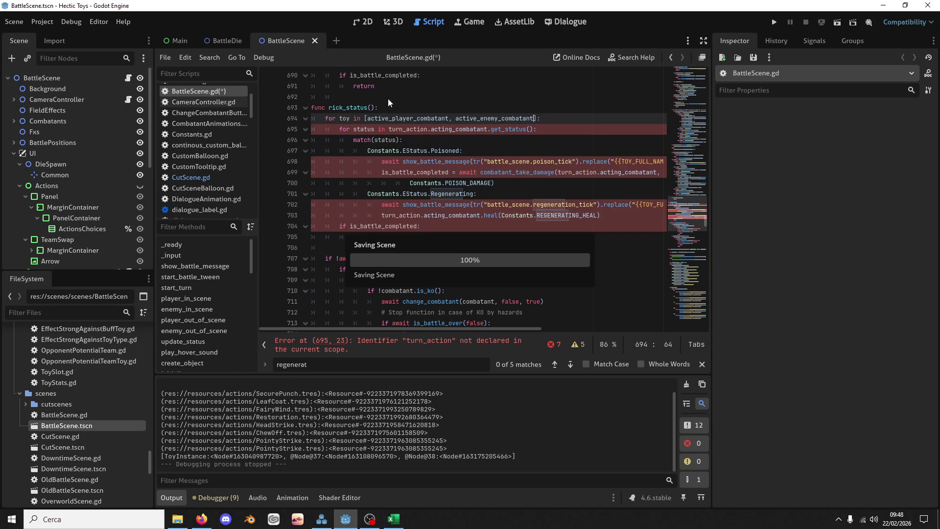
pyautogui.click(330, 108)
pyautogui.write('t')
# Replace turn_action.acting_combatant with toy on line 695 and save
pyautogui.hotkey('ctrl', 's')
pyautogui.doubleClick(353, 107)
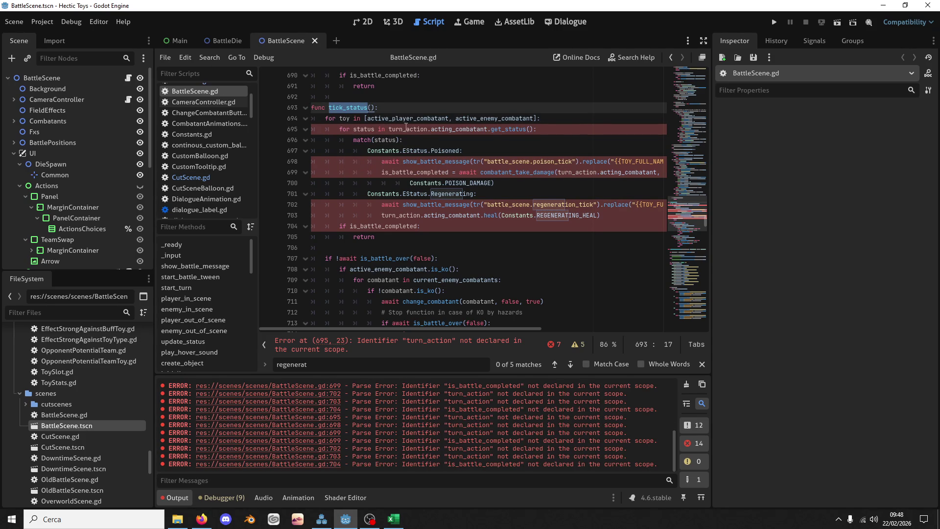
pyautogui.doubleClick(345, 118)
pyautogui.doubleClick(424, 128)
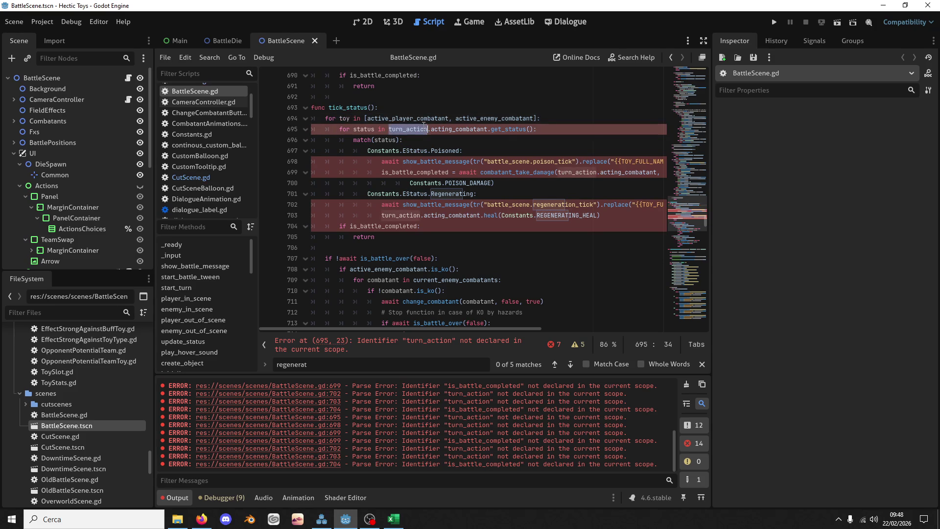
pyautogui.write('toy')
pyautogui.hotkey('ctrl', 'Delete')
pyautogui.hotkey('ctrl', 'Delete')
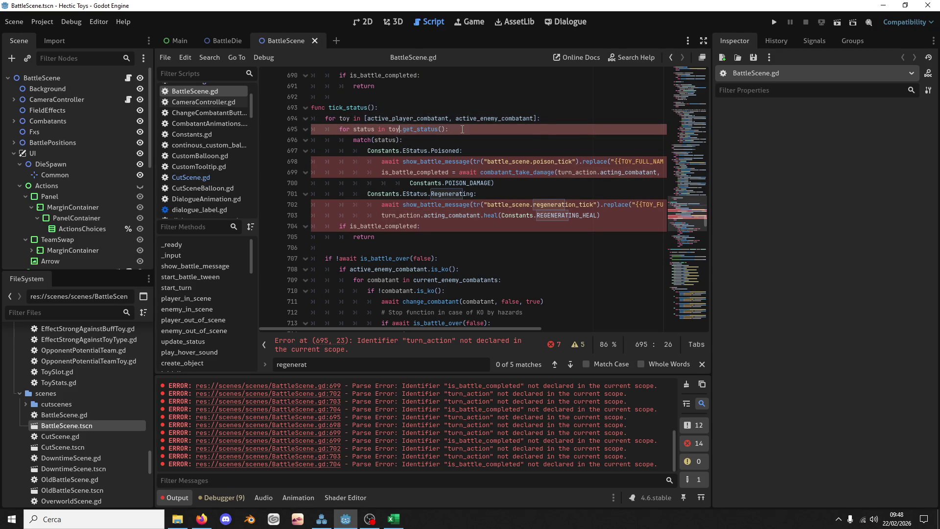
pyautogui.hotkey('ctrl', 's')
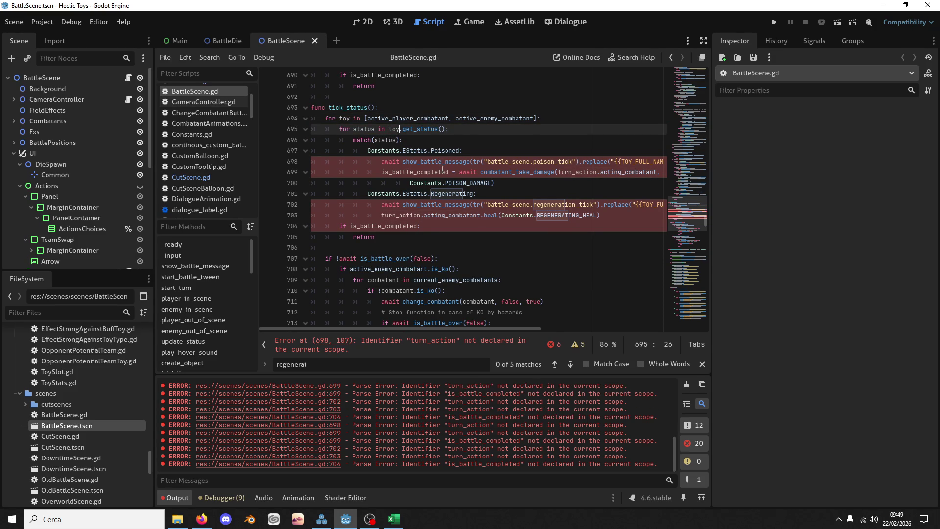
# Dedent the is_battle_completed check and its return out of the loops
pyautogui.doubleClick(348, 107)
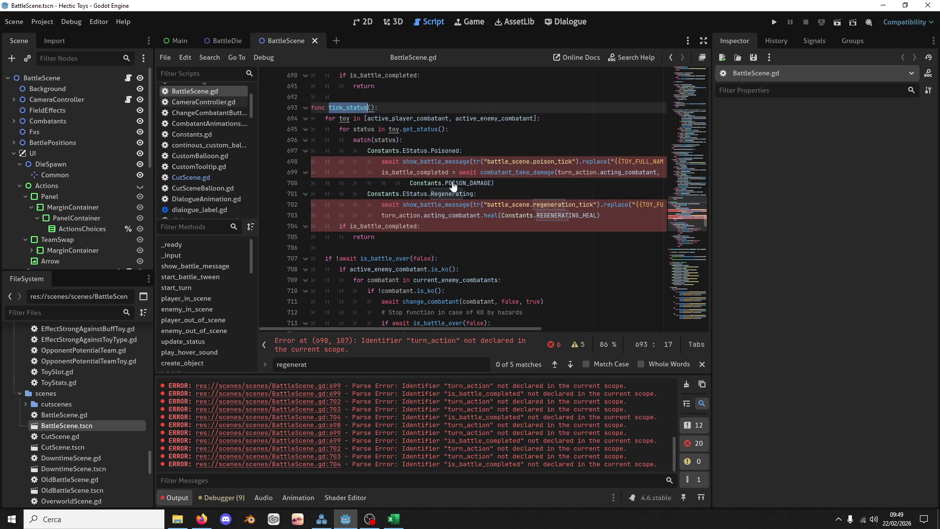
pyautogui.moveTo(389, 240); pyautogui.dragTo(398, 231)
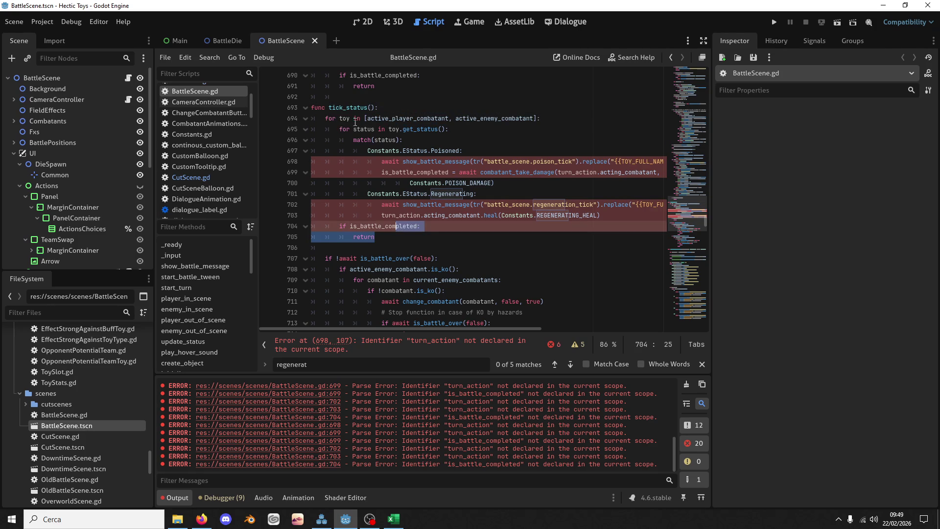
pyautogui.click(349, 119)
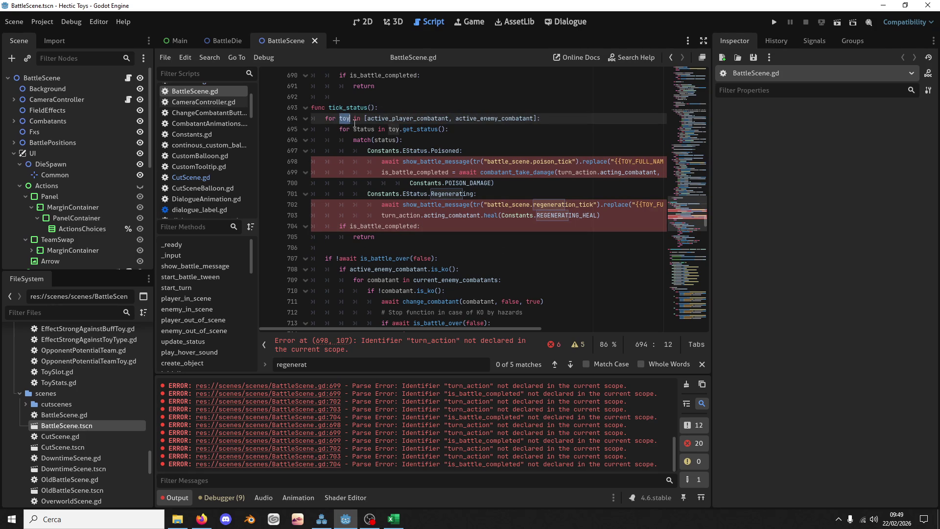
pyautogui.click(383, 225)
pyautogui.keyDown('shift'); pyautogui.click(387, 235); pyautogui.keyUp('shift')
pyautogui.hotkey('shift', 'Tab')
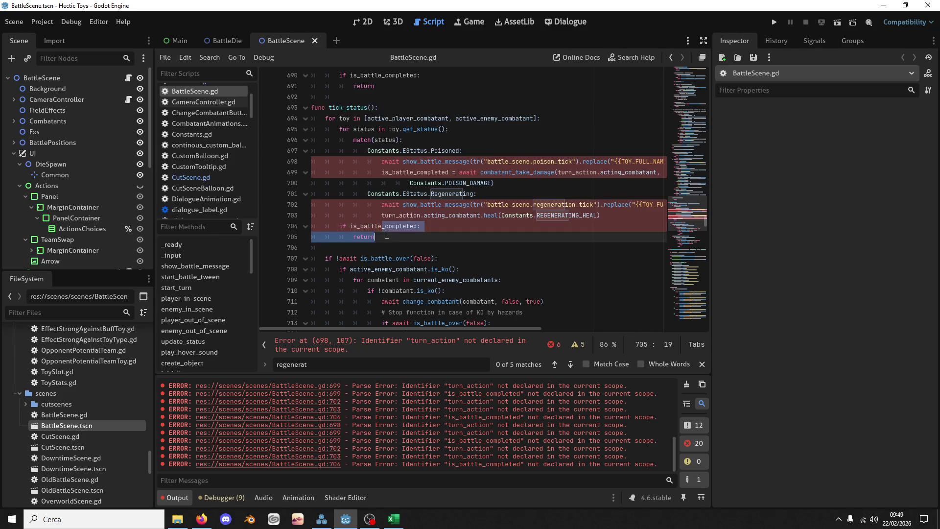
# Move the is_battle_over KO-handling block above func tick_status
pyautogui.scroll(-4, 387, 235)
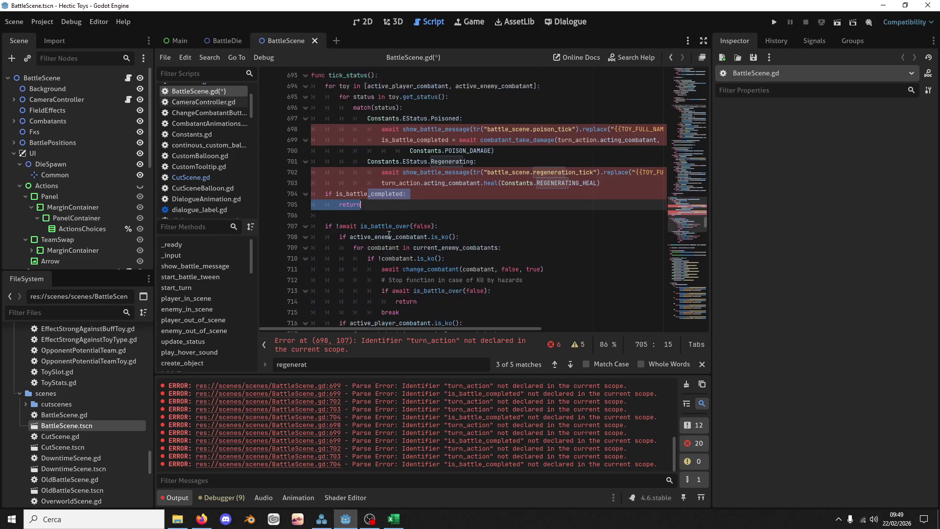
pyautogui.click(357, 131)
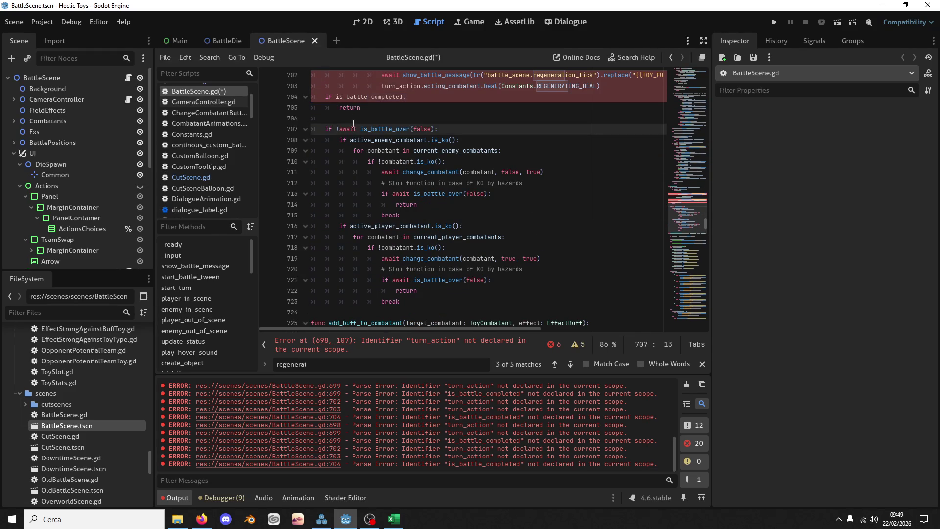
pyautogui.press('Up')
pyautogui.keyDown('shift'); pyautogui.click(415, 304); pyautogui.keyUp('shift')
pyautogui.press('BackSpace')
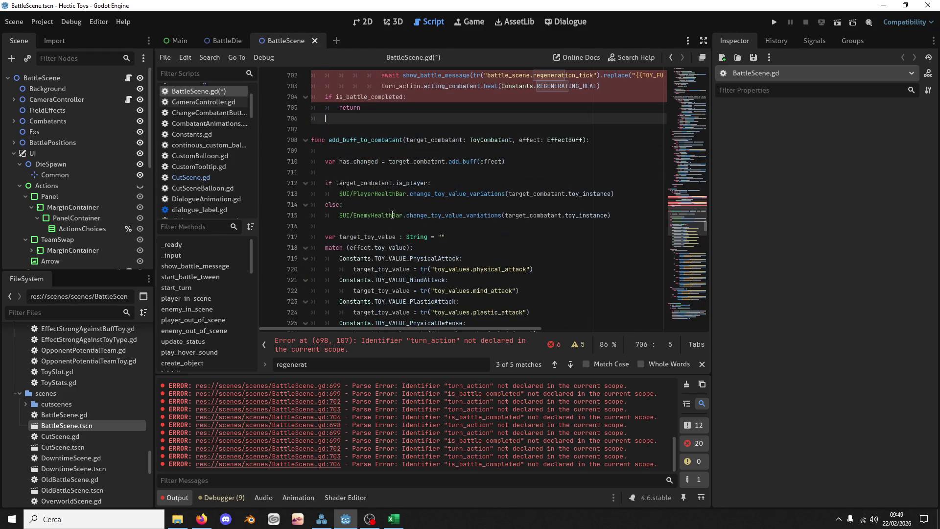
pyautogui.scroll(6, 382, 178)
pyautogui.click(339, 161)
pyautogui.write('if !await is_battle_over(false): \t\tif active_enemy_combatant.is_ko(): \t\t\tfor combatant in current_enemy_combatants: \t\t\t\tif !combatant.is_ko(): \t\t\t\t\tawait change_combatant(combatant, false, true) \t\t\t\t\t# Stop function in case of KO by hazards \t\t\t\t\tif await is_battle_over(false): \t\t\t\t\t\treturn \t\t\t\t\tbreak \t\tif active_player_combatant.is_ko(): \t\t\tfor combatant in current_player_combatants: \t\t\t\tif !combatant.is_ko(): \t\t\t\t\tawait change_combatant(combatant, true, true) \t\t\t\t\t# Stop function in case of KO by hazards \t\t\t\t\tif await is_battle_over(false): \t\t\t\t\t\treturn \t\t\t\t\tbreak')
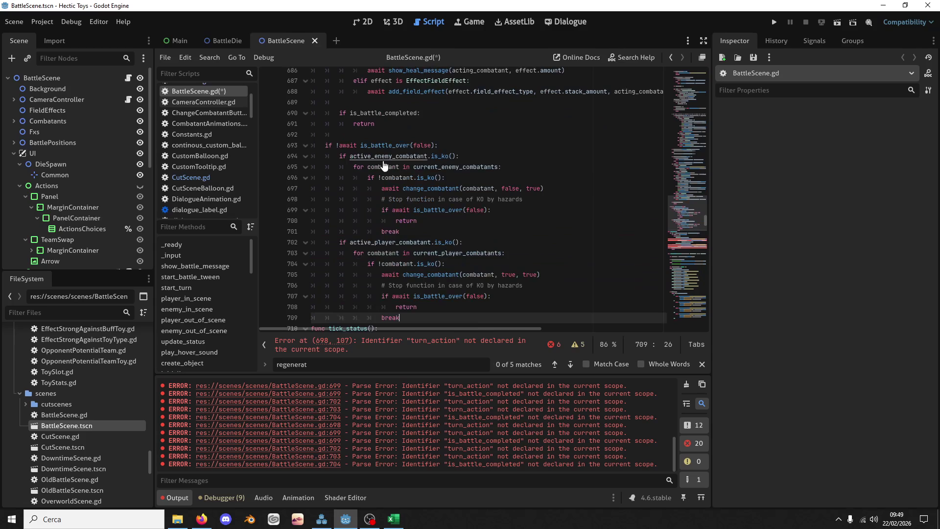
pyautogui.click(326, 144)
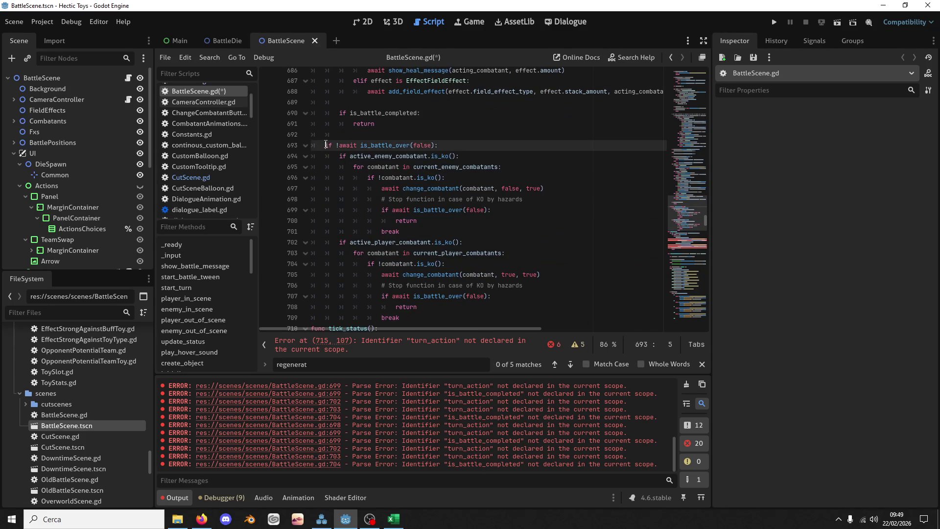
# Make the poison damage and regeneration heal calls target toy instead of turn_action.acting_combatant
pyautogui.scroll(-6, 362, 167)
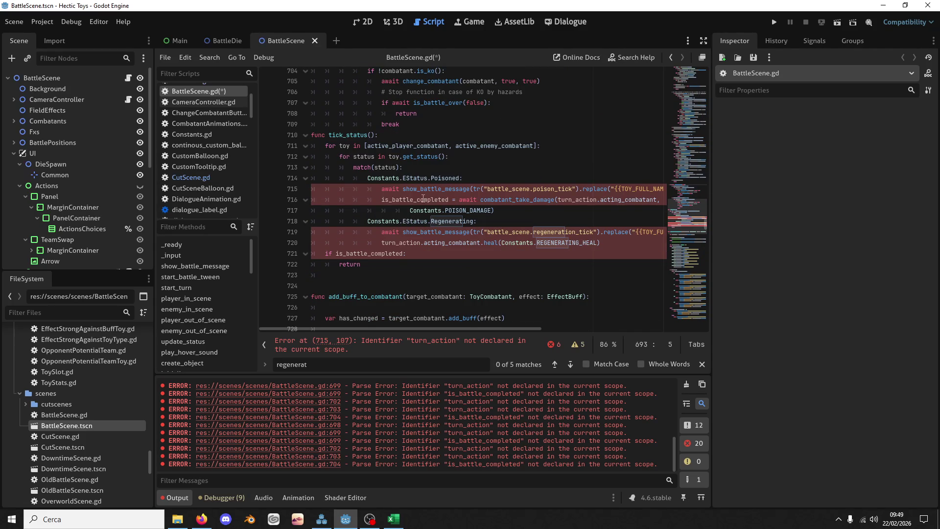
pyautogui.doubleClick(422, 199)
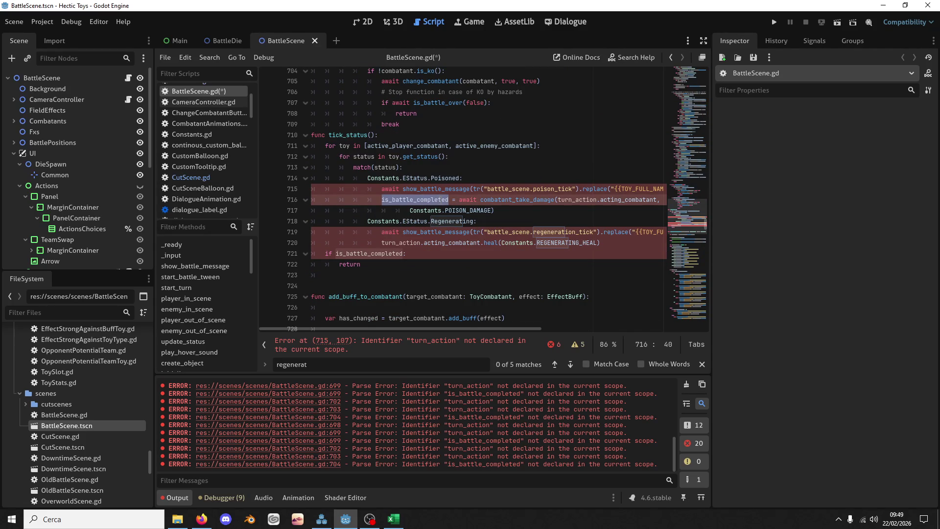
pyautogui.click(381, 199)
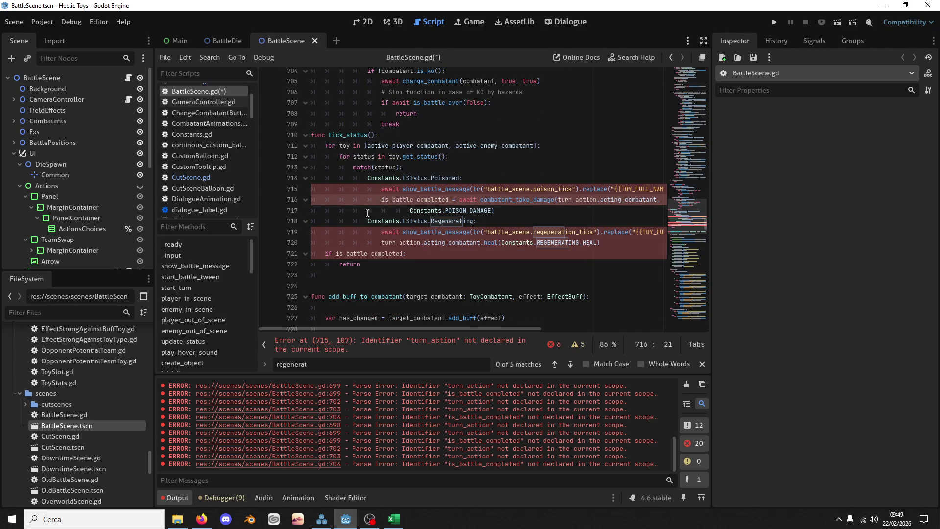
pyautogui.press('Delete')
pyautogui.press('Delete')
pyautogui.press('Delete')
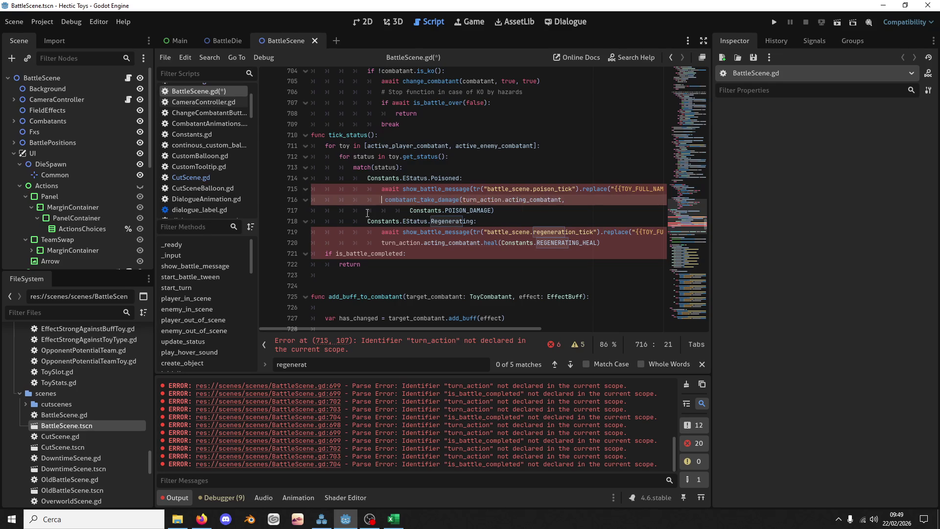
pyautogui.hotkey('ctrl', 'z')
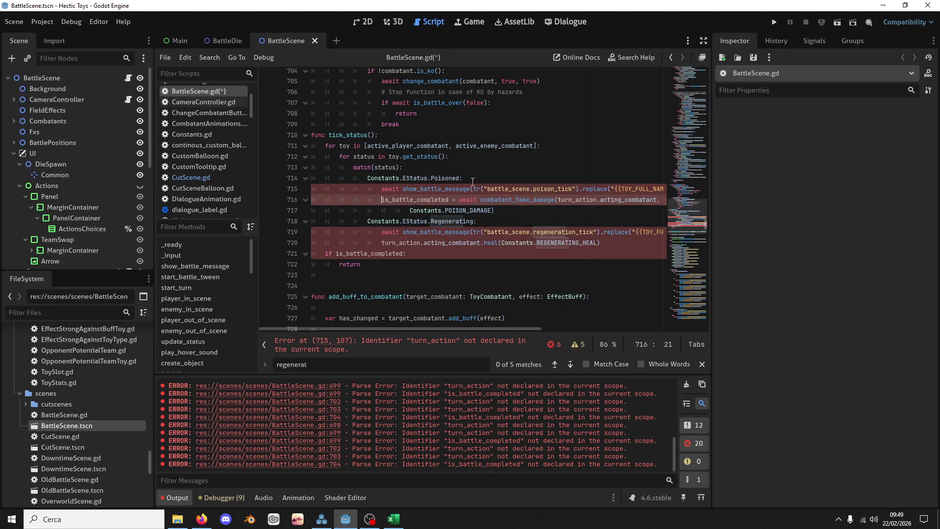
pyautogui.doubleClick(344, 145)
pyautogui.hotkey('ctrl', 'c')
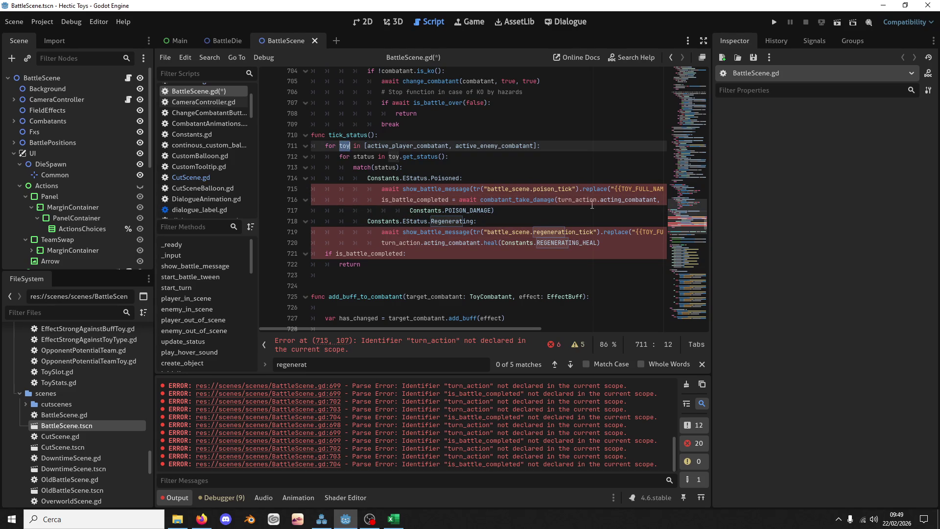
pyautogui.doubleClick(592, 203)
pyautogui.hotkey('ctrl', 'shift', 'Right')
pyautogui.hotkey('ctrl', 'shift', 'Right')
pyautogui.hotkey('ctrl', 'v')
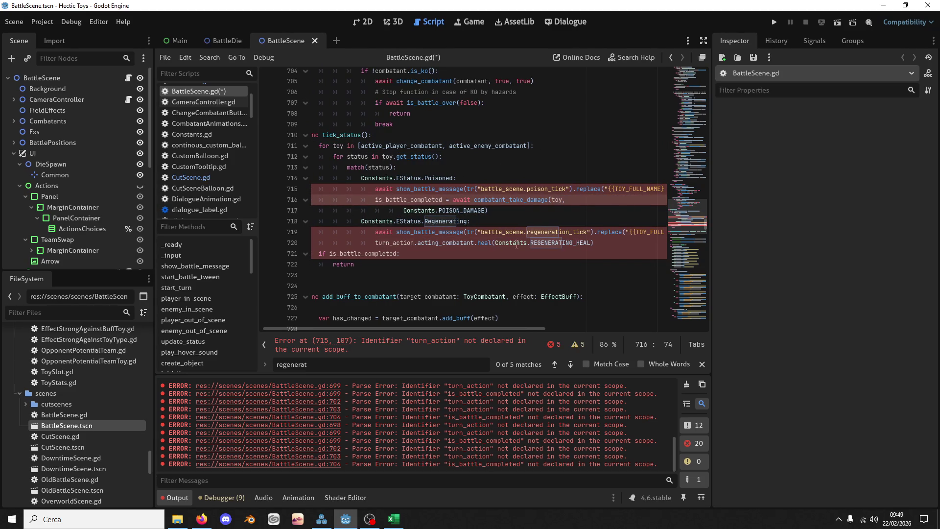
pyautogui.doubleClick(426, 243)
pyautogui.hotkey('ctrl', 'shift', 'Left')
pyautogui.hotkey('ctrl', 'shift', 'Left')
pyautogui.hotkey('ctrl', 'v')
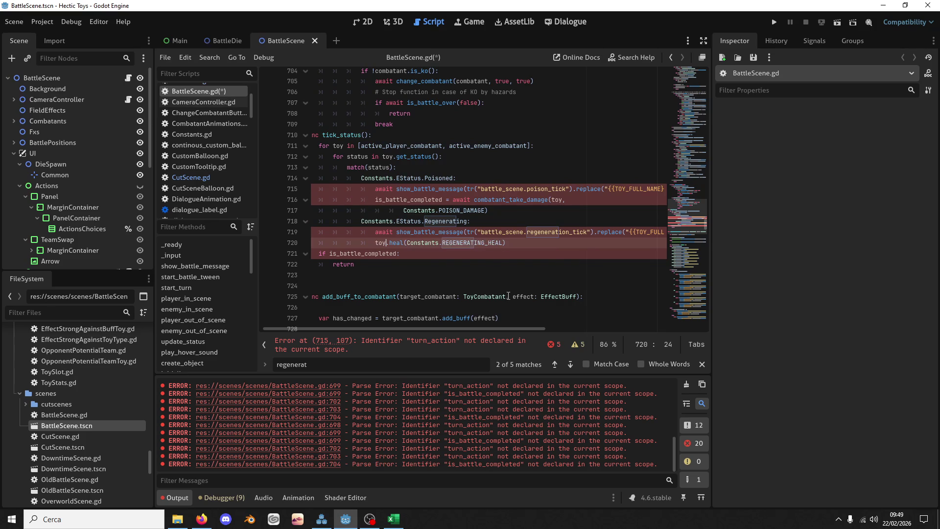
# Make the poison and regeneration status messages name toy as well
pyautogui.hscroll(5, 509, 220)
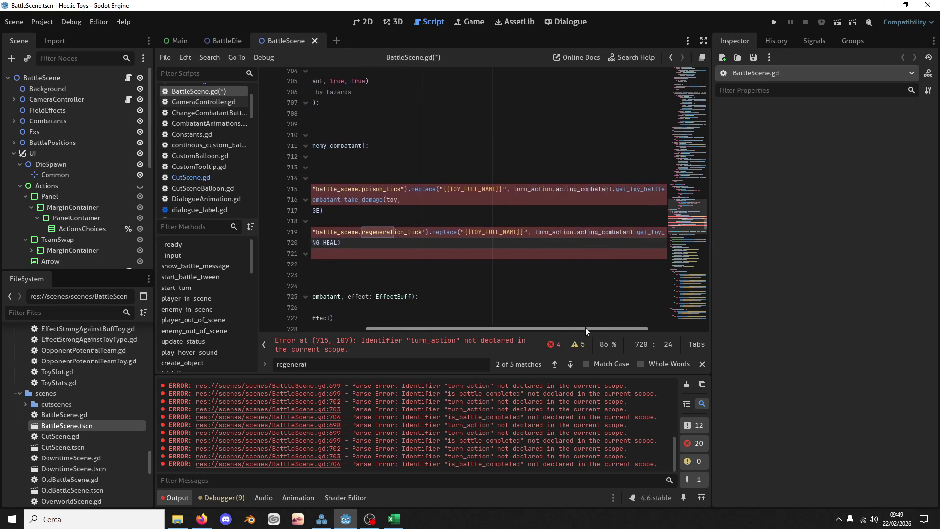
pyautogui.click(525, 188)
pyautogui.doubleClick(525, 189)
pyautogui.hotkey('ctrl', 'shift', 'Right')
pyautogui.hotkey('ctrl', 'shift', 'Right')
pyautogui.hotkey('ctrl', 'v')
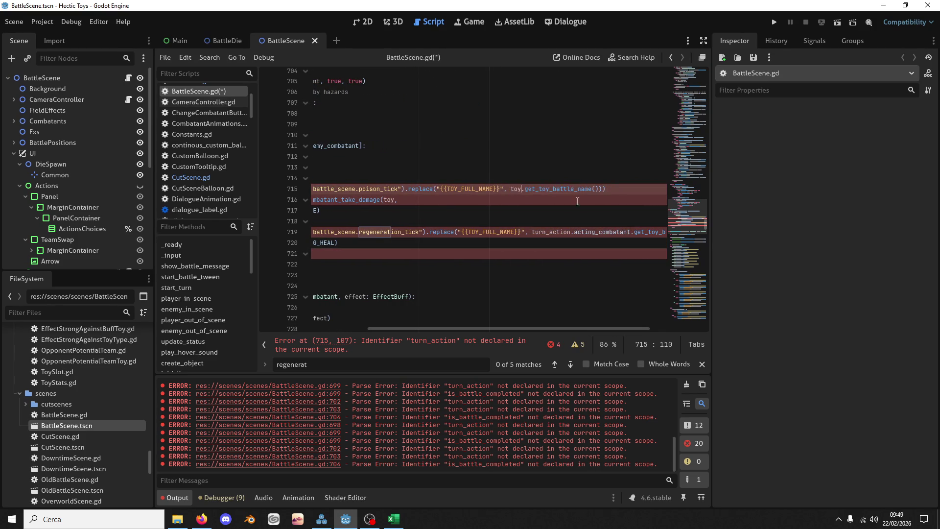
pyautogui.click(563, 232)
pyautogui.doubleClick(563, 232)
pyautogui.hotkey('ctrl', 'shift', 'Right')
pyautogui.hotkey('ctrl', 'shift', 'Right')
pyautogui.hotkey('ctrl', 'v')
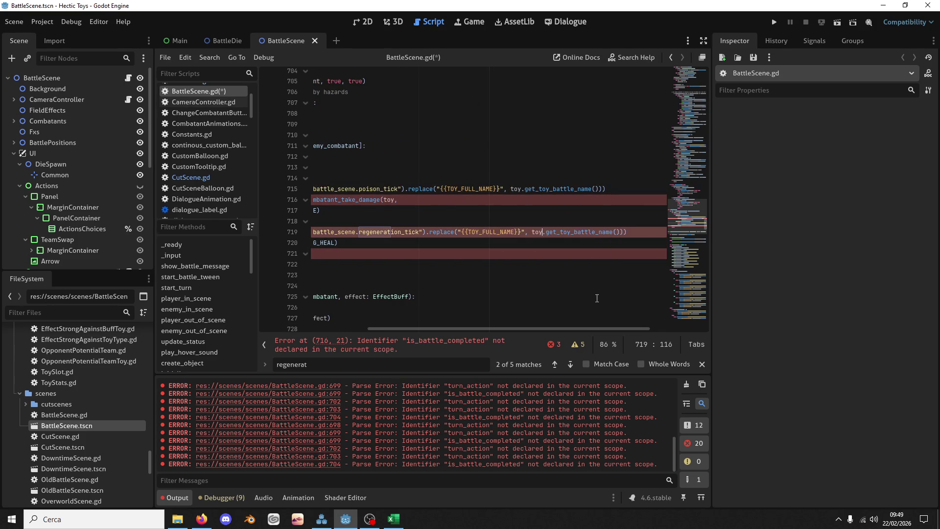
pyautogui.moveTo(597, 328)
pyautogui.mouseDown()
pyautogui.moveTo(545, 328)
pyautogui.moveTo(404, 298)
pyautogui.mouseUp()
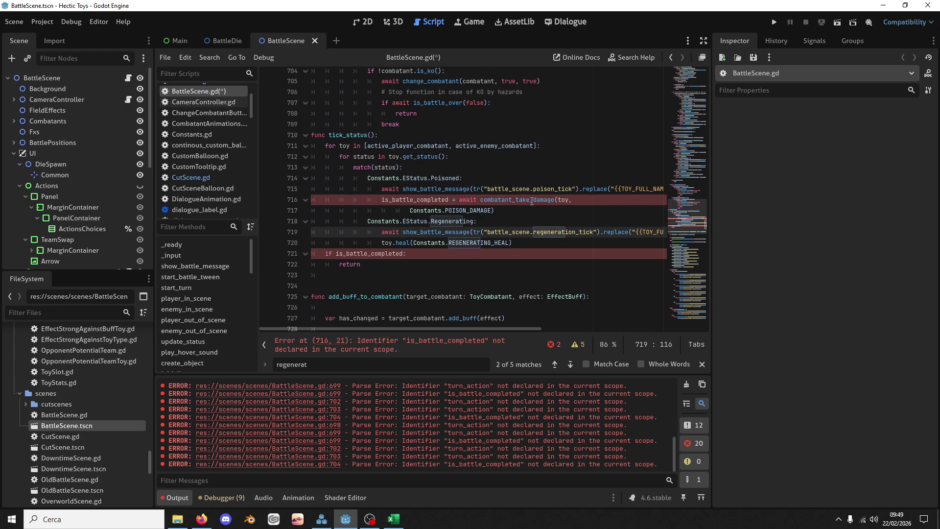
pyautogui.moveTo(531, 202)
pyautogui.click(403, 135)
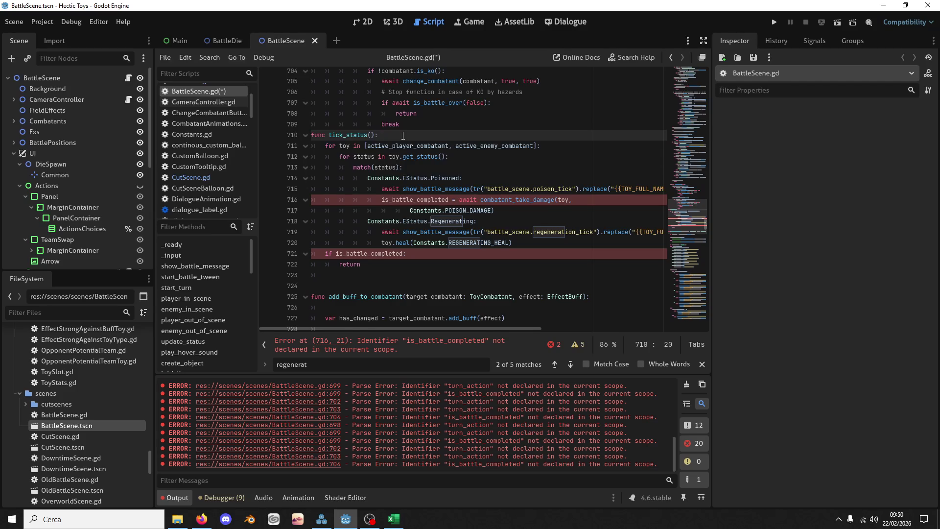
# Insert 'var is_battle_completed: bool = false' as tick_status's first line and save
pyautogui.press('Return')
pyautogui.write('var is_battle_completed: bool')
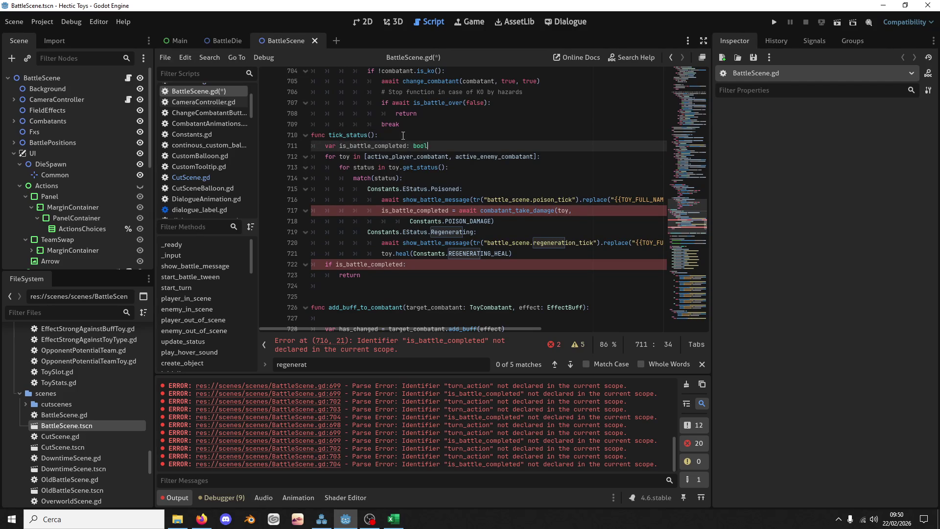
pyautogui.write(' = false')
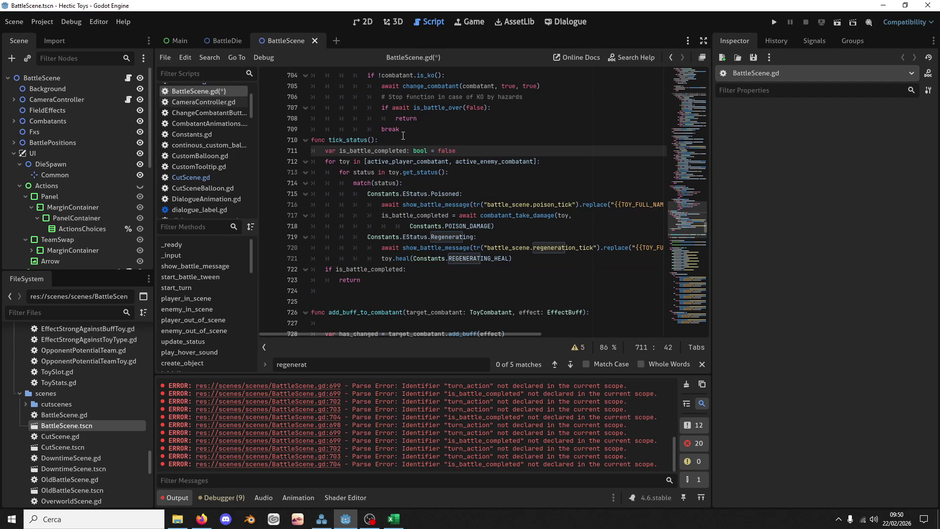
pyautogui.doubleClick(444, 258)
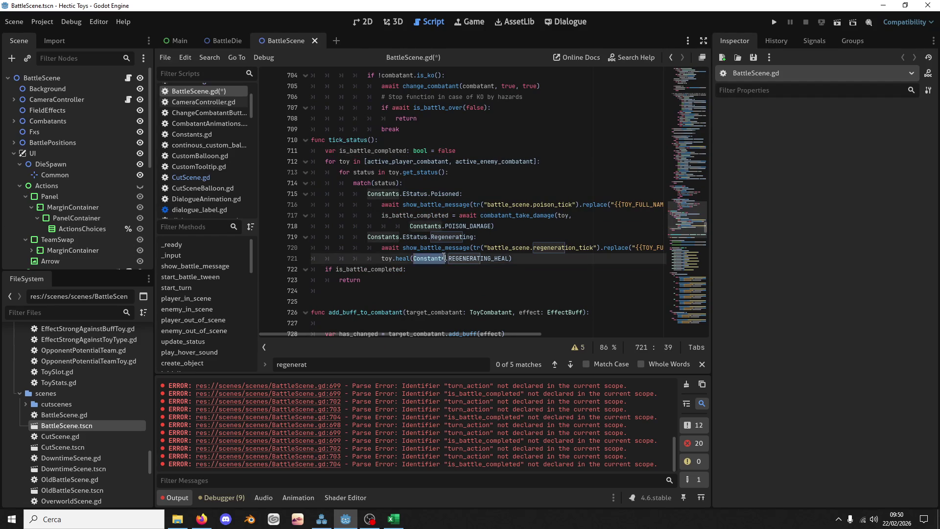
pyautogui.doubleClick(460, 258)
pyautogui.hotkey('ctrl', 's')
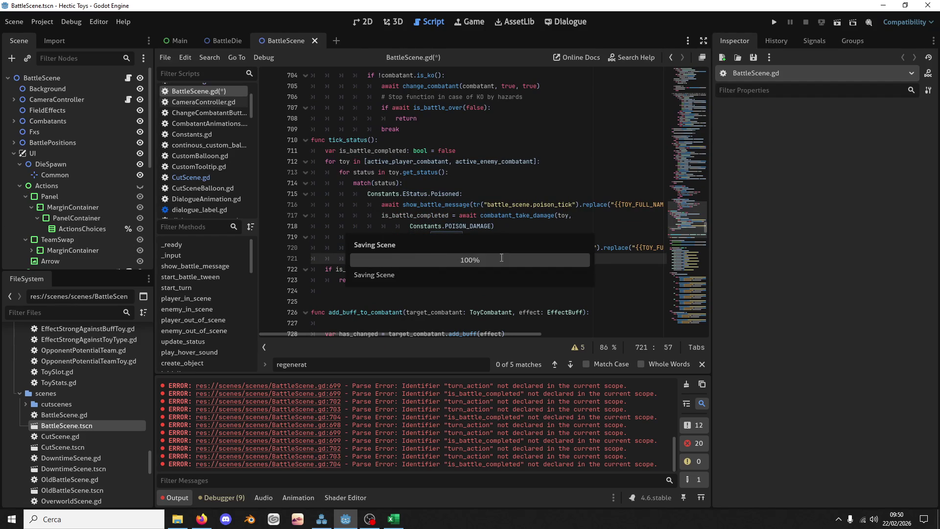
pyautogui.doubleClick(560, 247)
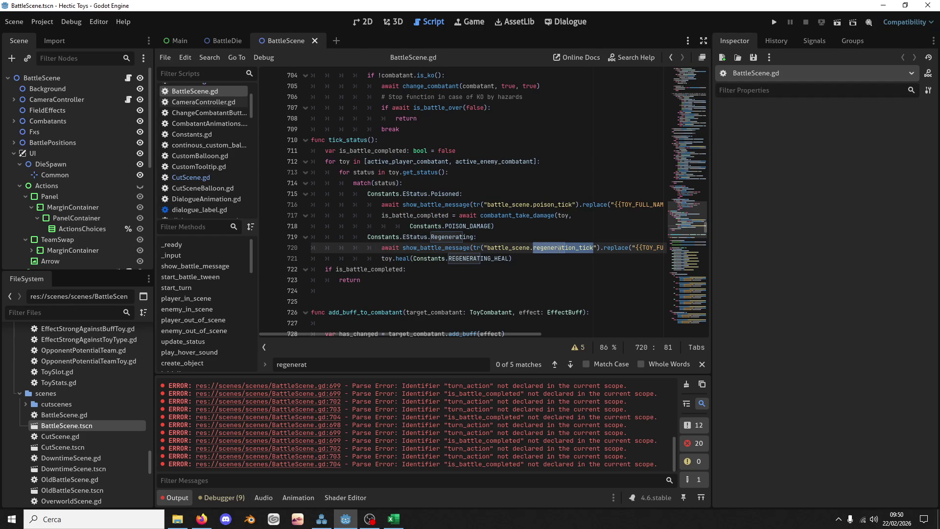
pyautogui.doubleClick(470, 258)
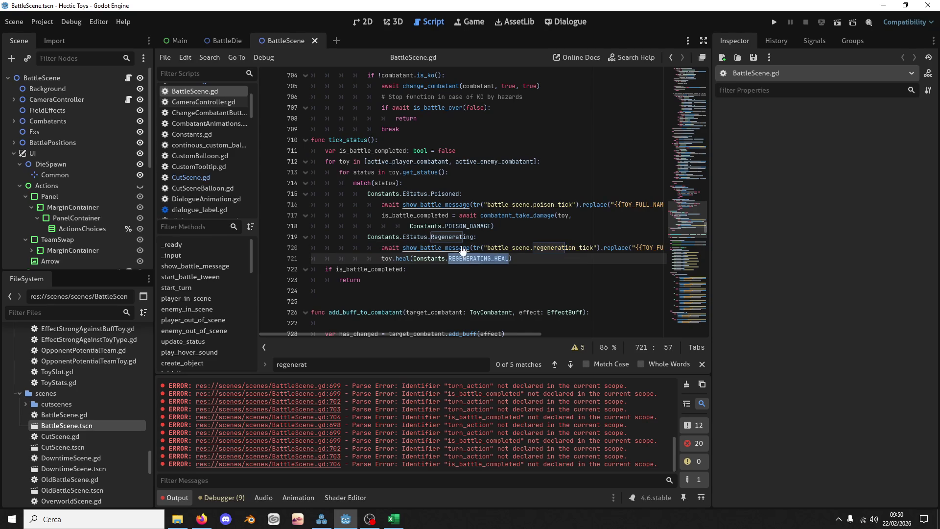
# Open Constants.gd from the FileSystem dock
pyautogui.scroll(-3, 67, 391)
pyautogui.scroll(-3, 67, 392)
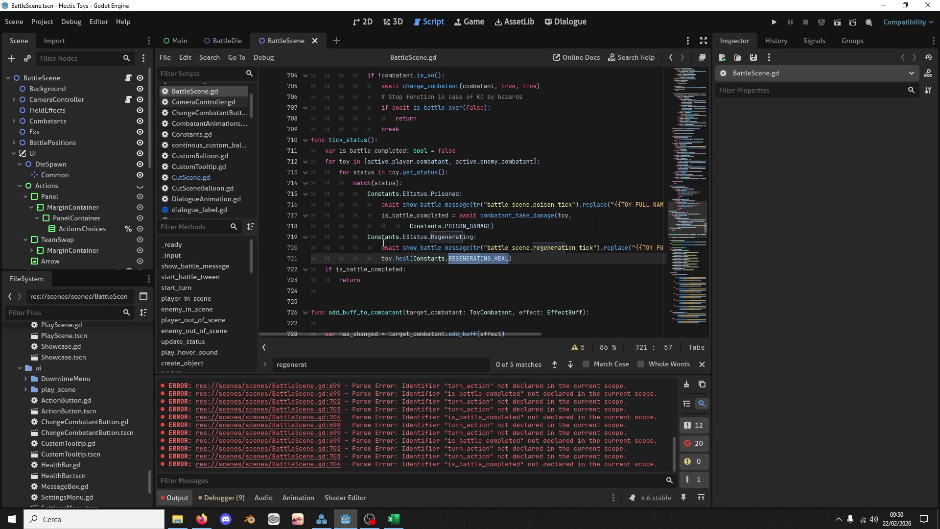
pyautogui.scroll(5, 75, 387)
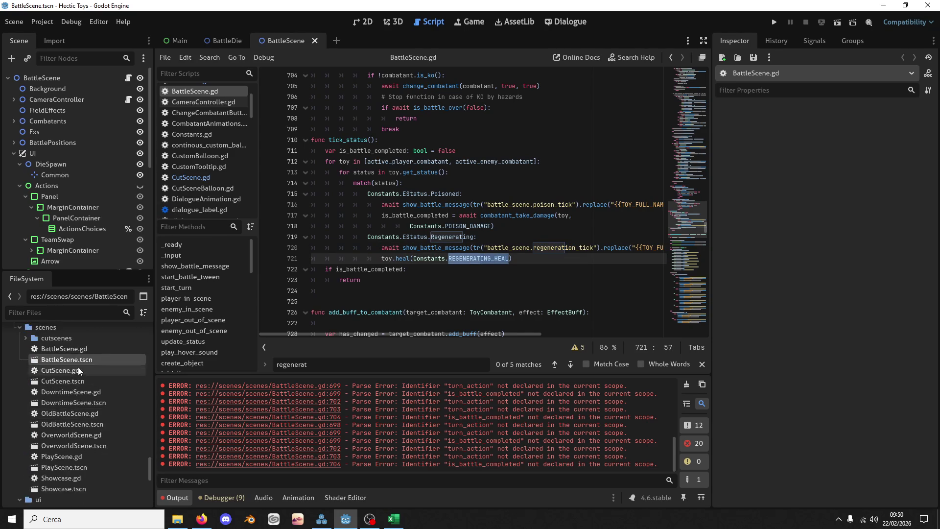
pyautogui.scroll(-5, 78, 372)
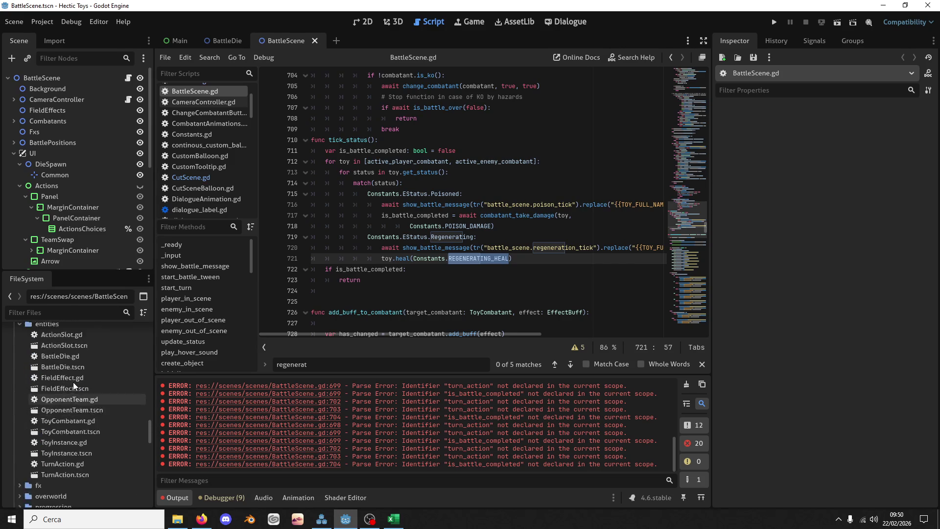
pyautogui.scroll(4, 73, 382)
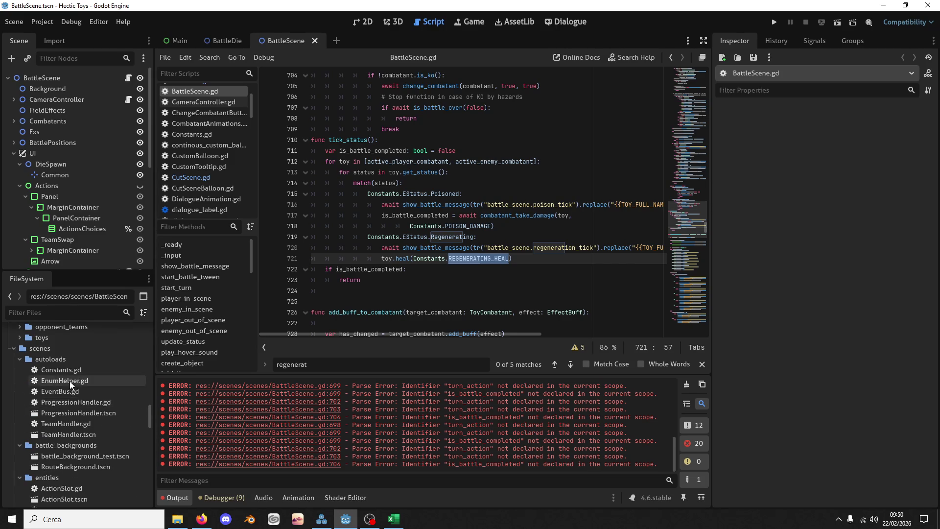
pyautogui.click(71, 369)
pyautogui.doubleClick(72, 369)
pyautogui.scroll(8, 357, 206)
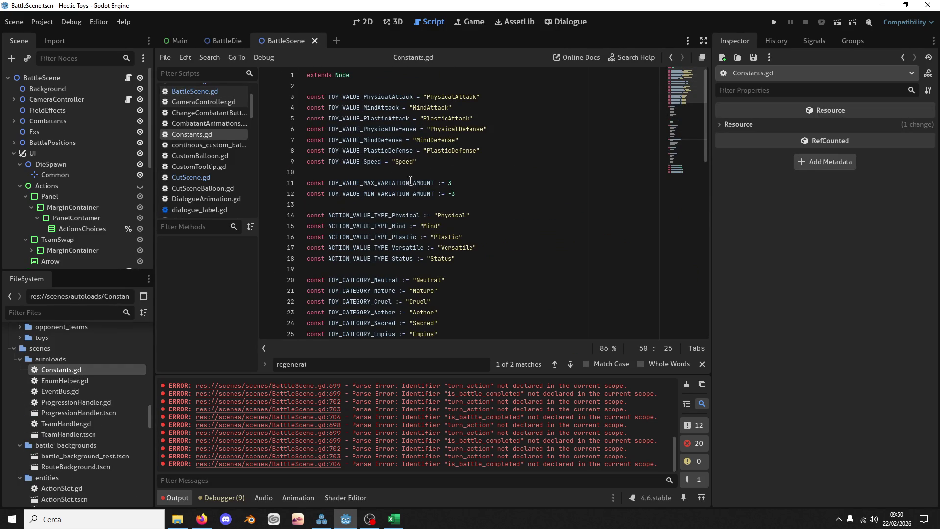
pyautogui.moveTo(698, 110); pyautogui.dragTo(693, 157)
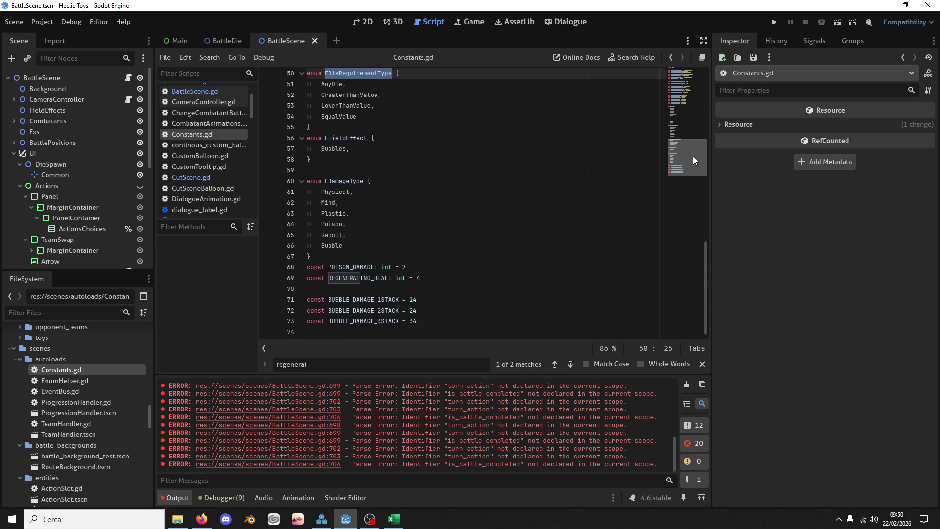
# Set POISON_DAMAGE to 2 and REGENERATING_HEAL to 1, save, then switch to BattleDie.gd
pyautogui.click(406, 268)
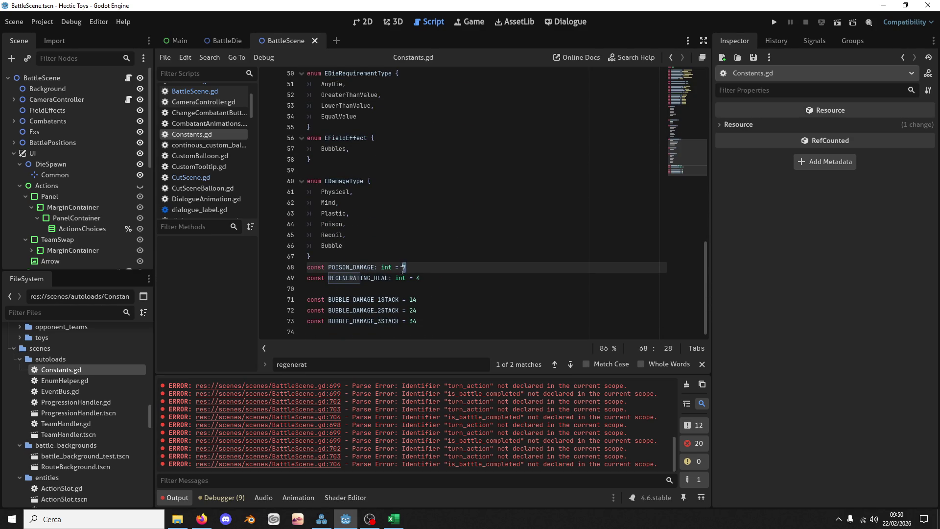
pyautogui.write('2')
pyautogui.click(420, 278)
pyautogui.write('2')
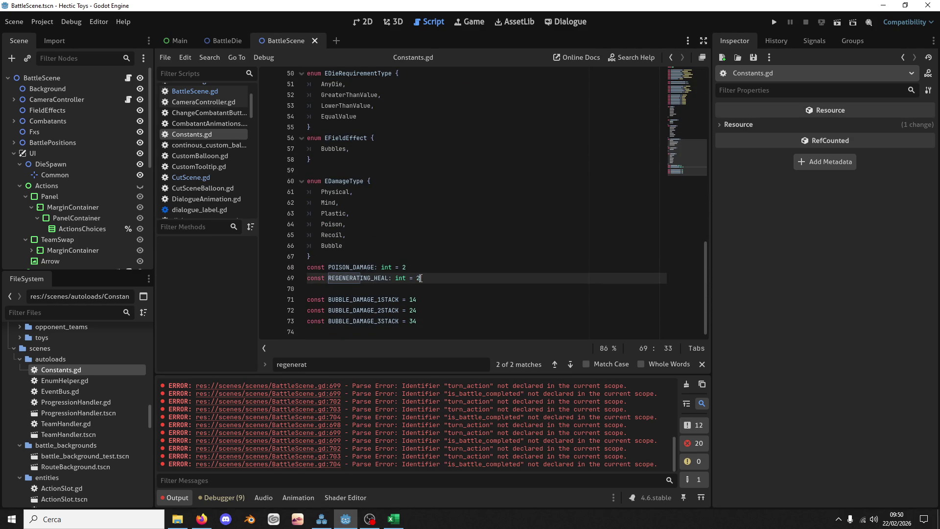
pyautogui.hotkey('ctrl', 's')
pyautogui.click(403, 268)
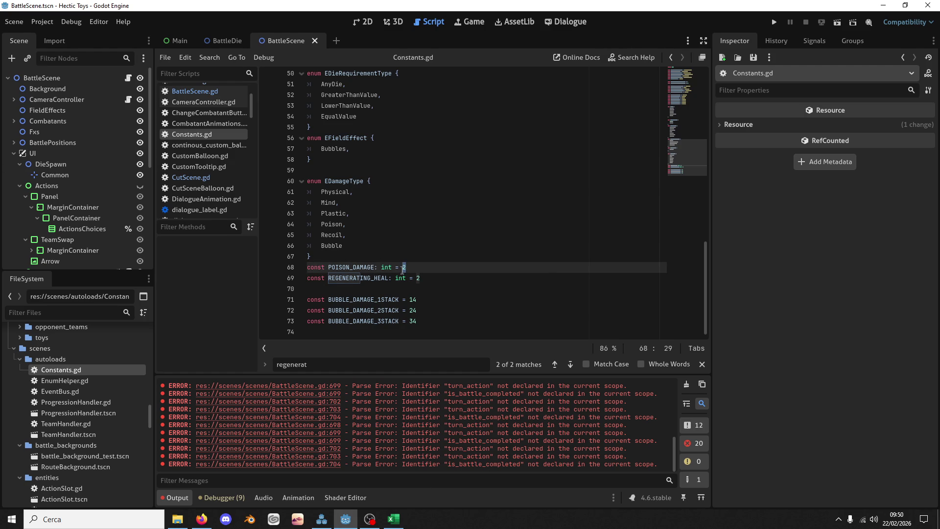
pyautogui.doubleClick(418, 277)
pyautogui.write('1')
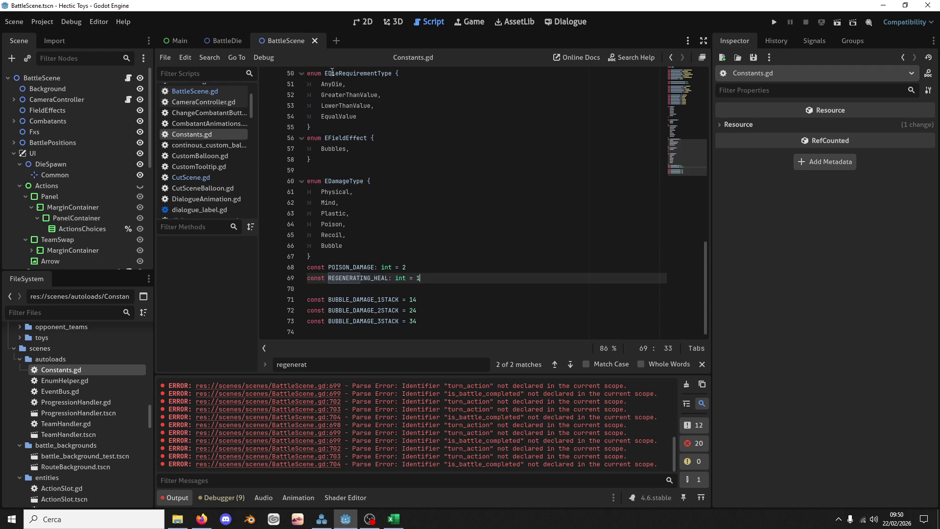
pyautogui.click(202, 37)
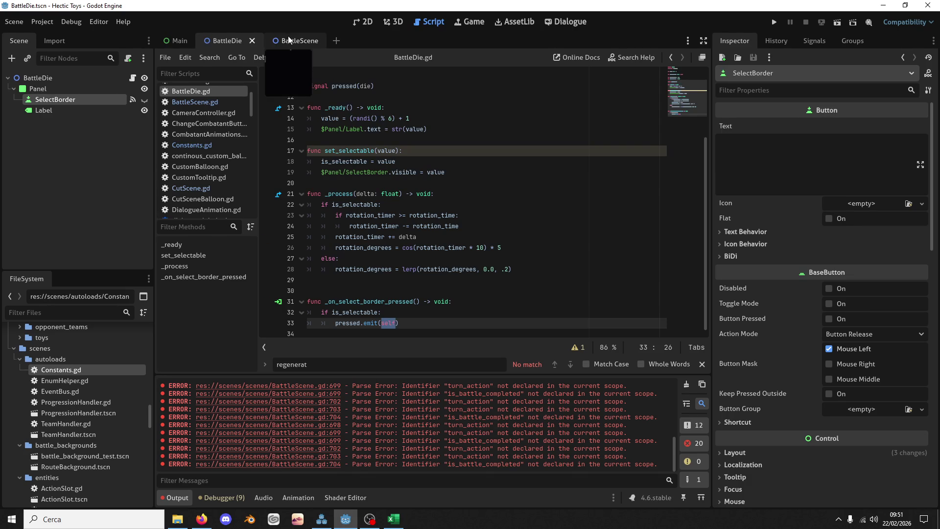
# Set the find term to action_selected, then switch back to the BattleScene script
pyautogui.click(478, 190)
pyautogui.hotkey('ctrl', 'f')
pyautogui.write('sta')
pyautogui.press('BackSpace')
pyautogui.press('BackSpace')
pyautogui.press('BackSpace')
pyautogui.write('action_selected')
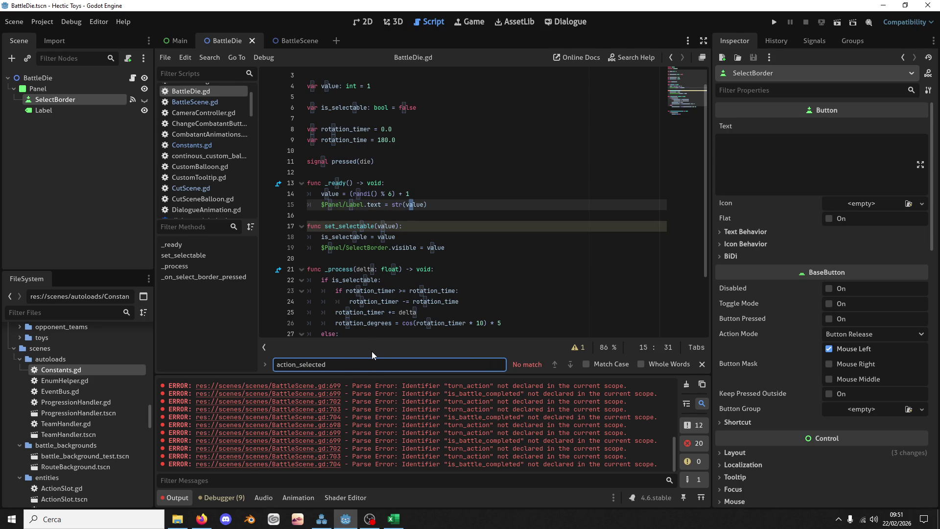
pyautogui.click(286, 39)
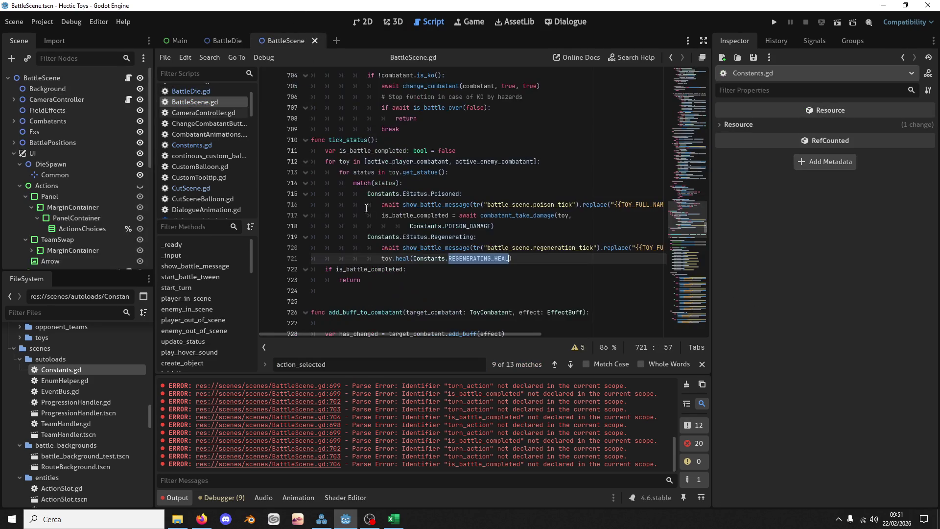
# Call tick_status() between choose_enemy_actions() and start_turn(), save, and run the project
pyautogui.click(554, 364)
pyautogui.scroll(-8, 425, 191)
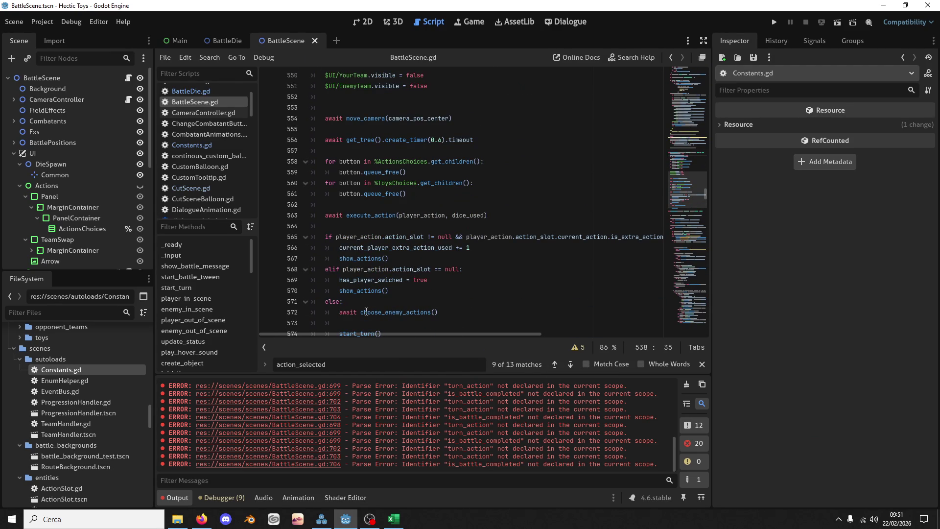
pyautogui.scroll(-4, 423, 300)
pyautogui.doubleClick(401, 181)
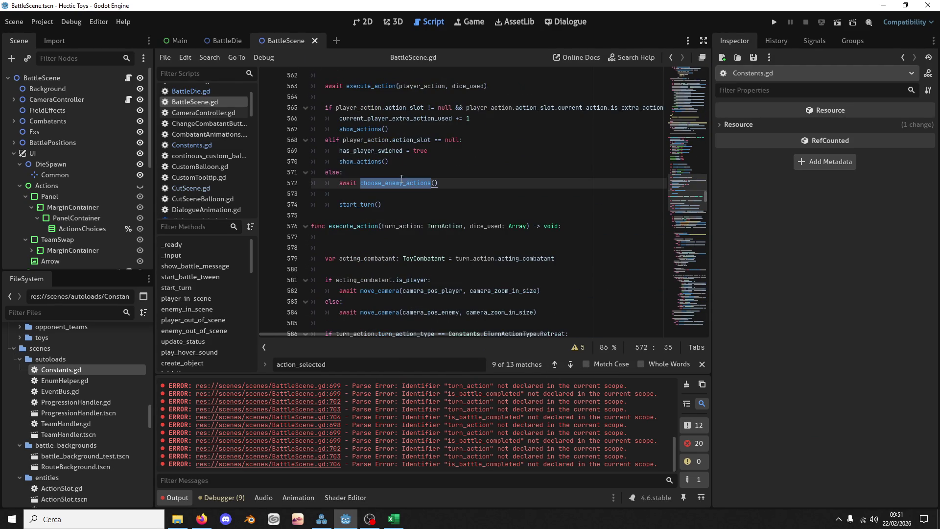
pyautogui.click(376, 196)
pyautogui.press('Return')
pyautogui.press('Return')
pyautogui.press('Up')
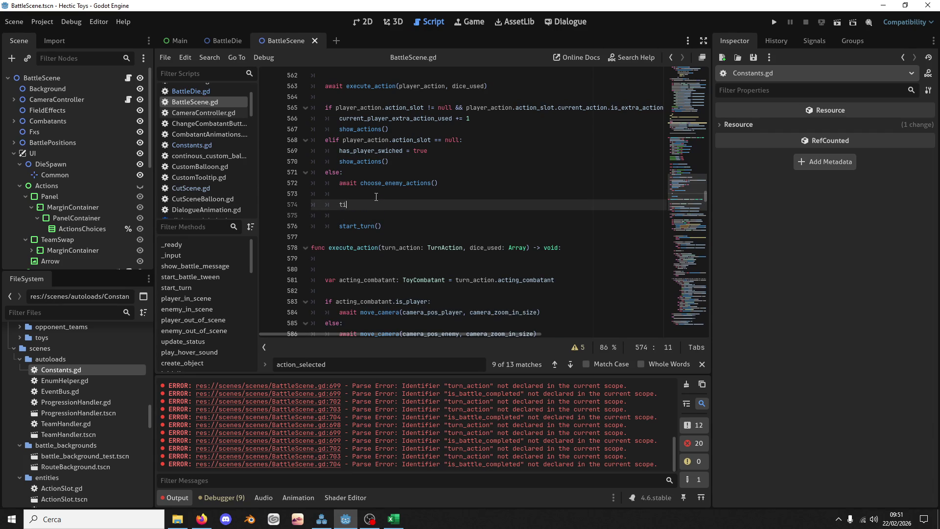
pyautogui.press('Return')
pyautogui.hotkey('ctrl', 's')
pyautogui.click(773, 22)
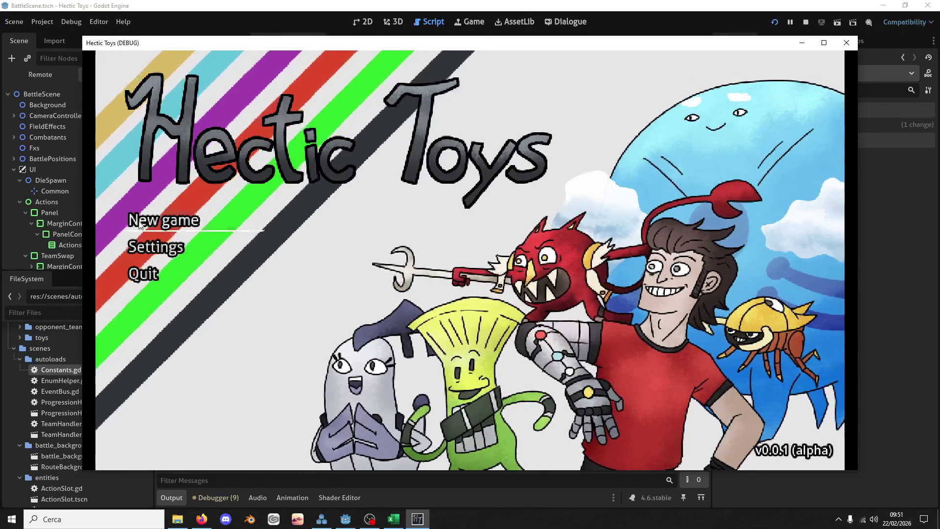
# Start a new game with the Defense deck against the Battle 1 opponent
pyautogui.click(164, 220)
pyautogui.click(360, 337)
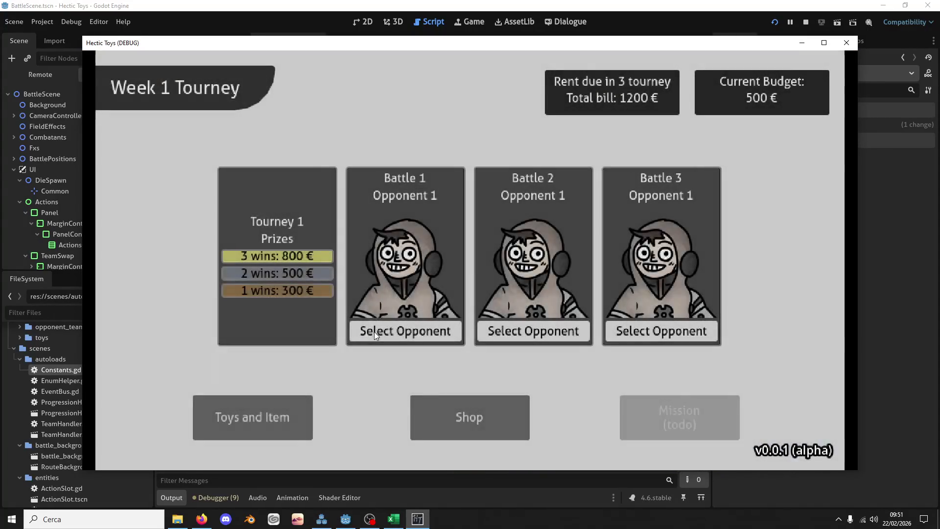
pyautogui.click(374, 330)
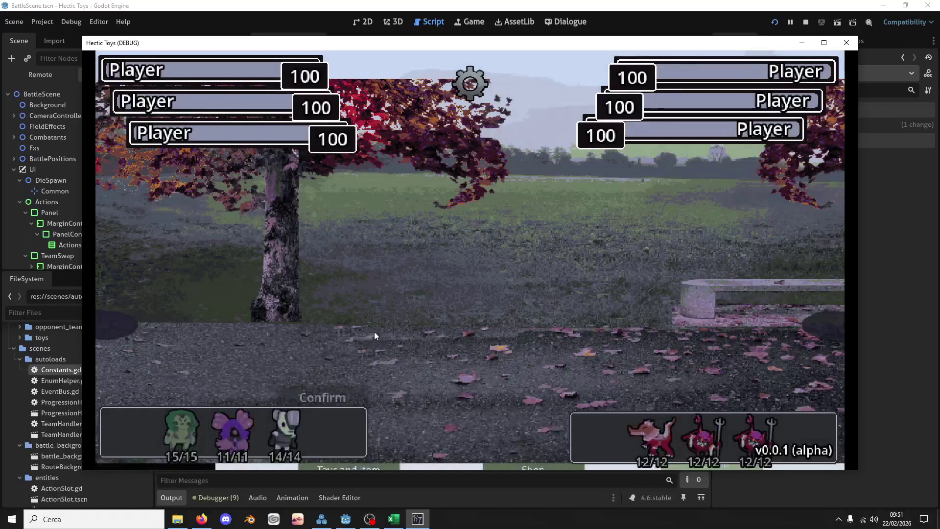
pyautogui.moveTo(289, 425)
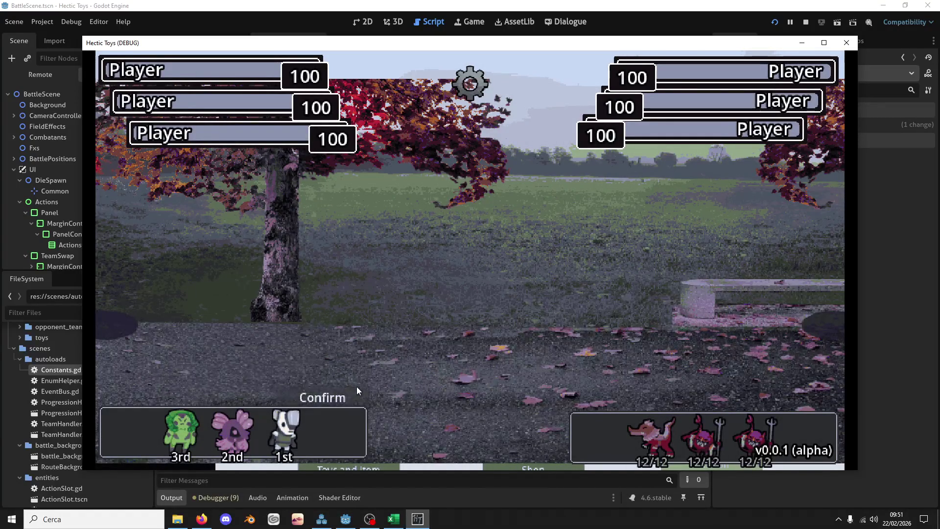
pyautogui.click(357, 387)
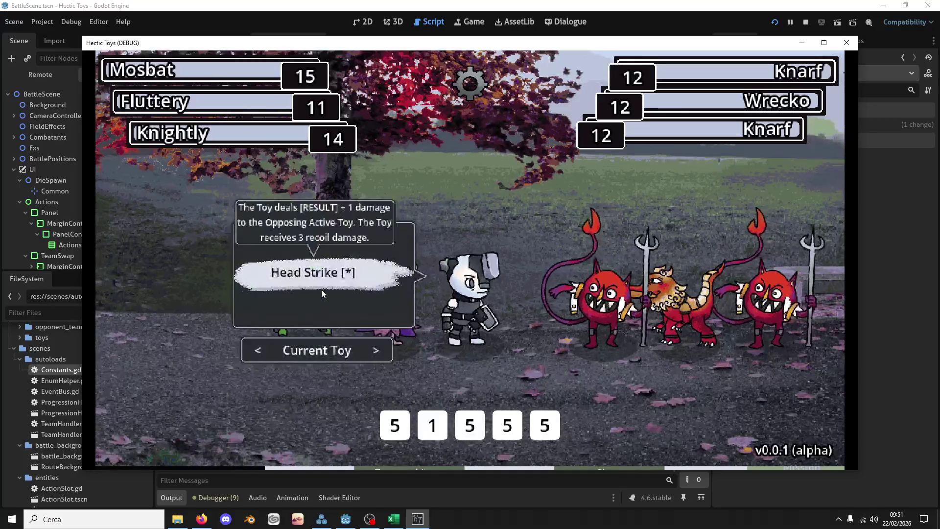
# Have Mosbat use Leaf Coat, then Secure Punch, leaving the enemy Knarf at 7 HP
pyautogui.click(258, 359)
pyautogui.click(257, 358)
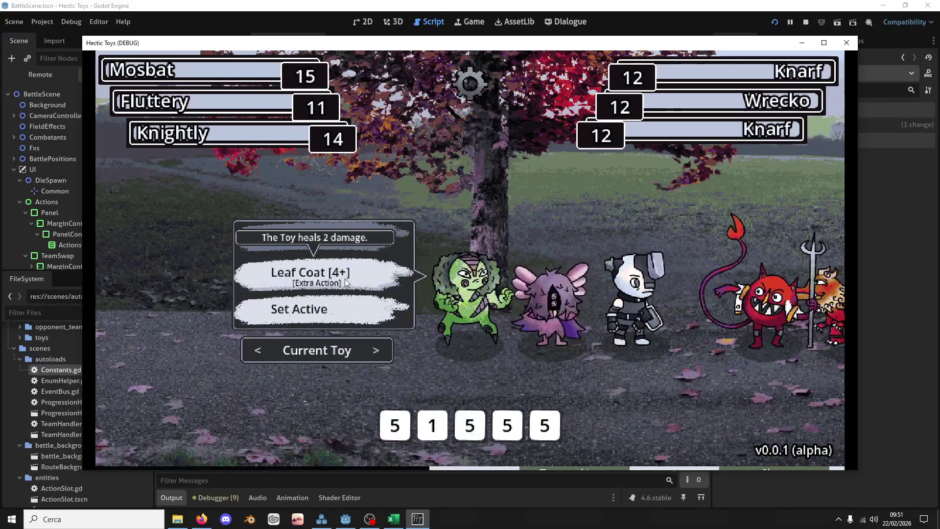
pyautogui.click(545, 426)
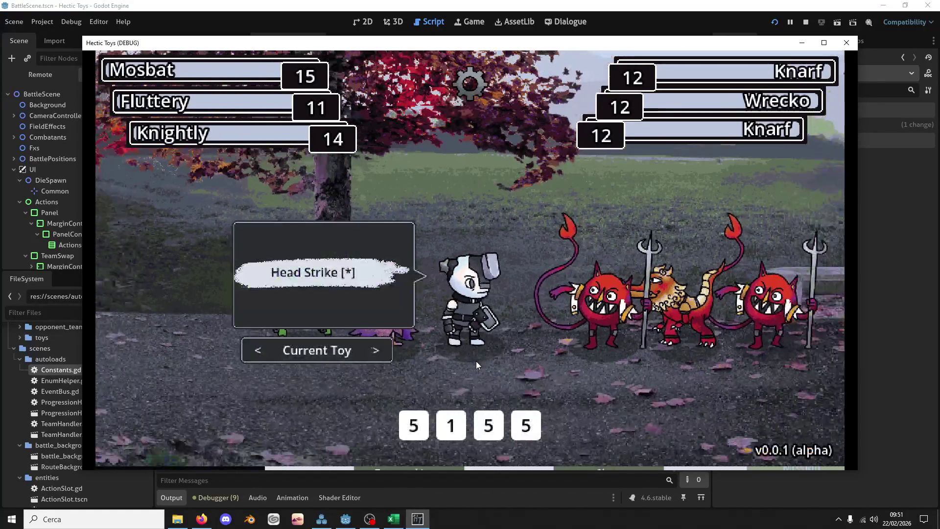
pyautogui.click(258, 350)
pyautogui.click(258, 350)
pyautogui.click(289, 314)
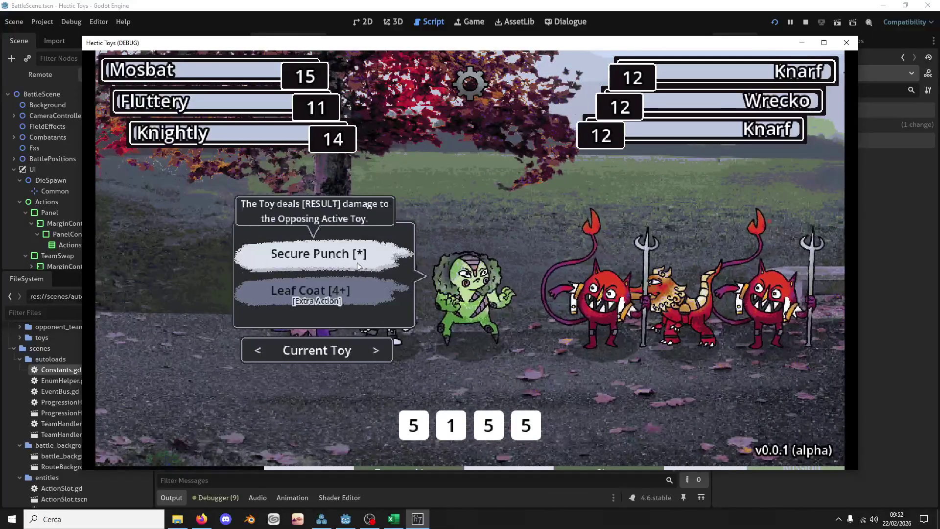
pyautogui.click(359, 268)
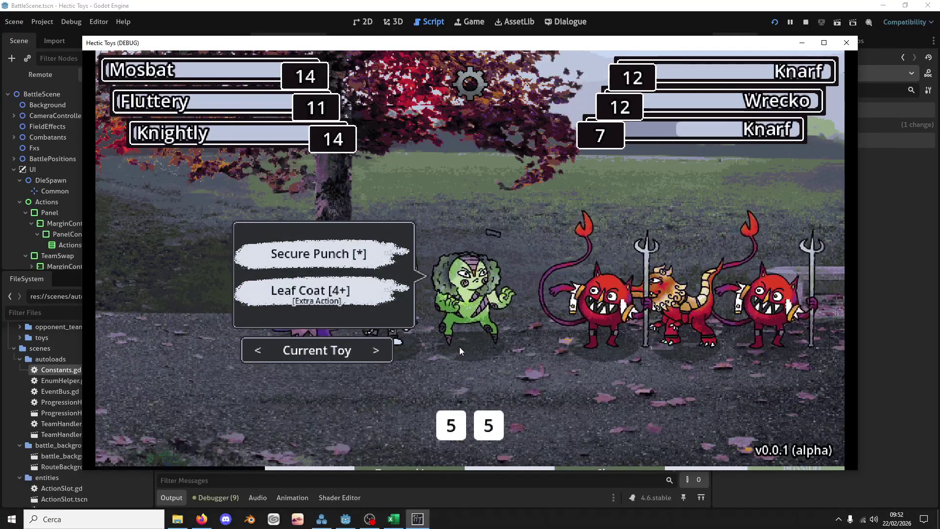
pyautogui.click(483, 4)
# Add await before the tick_status() call in BattleScene.gd and save
pyautogui.click(339, 205)
pyautogui.write('await tick_status(')
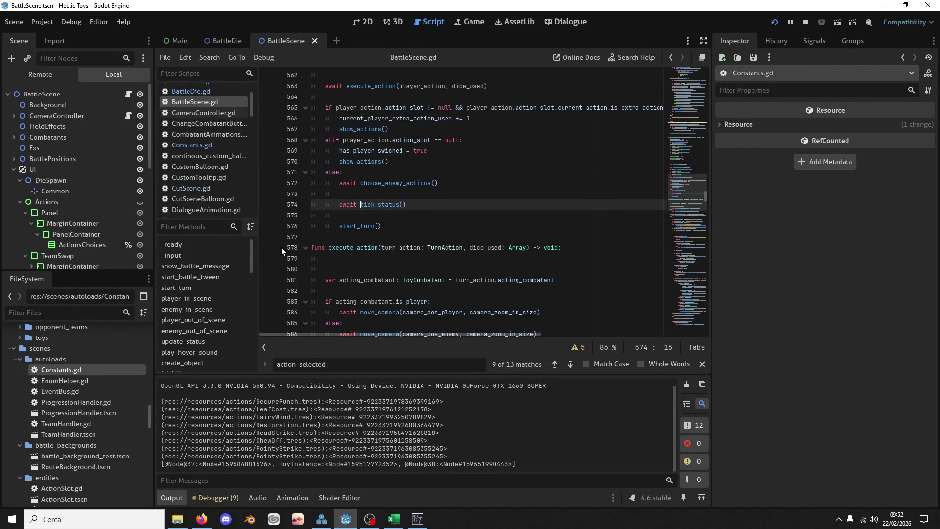
pyautogui.hotkey('ctrl', 's')
# In the game, use Leaf Coat and Secure Punch, then cycle through the team's toys
pyautogui.click(417, 519)
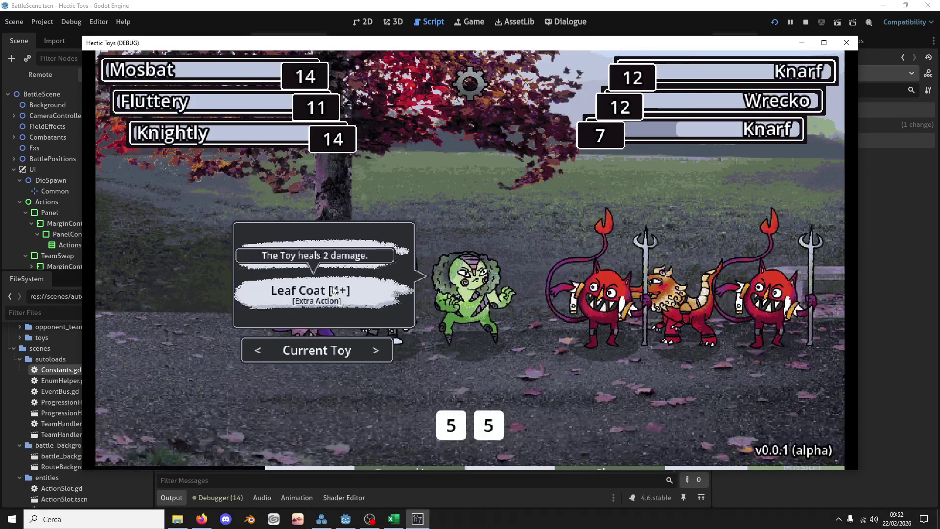
pyautogui.click(381, 300)
pyautogui.click(473, 430)
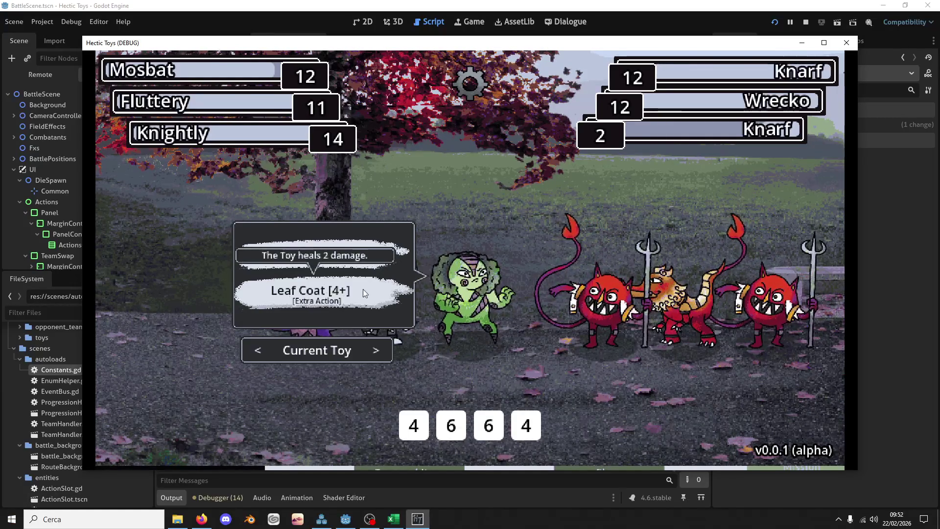
pyautogui.click(259, 351)
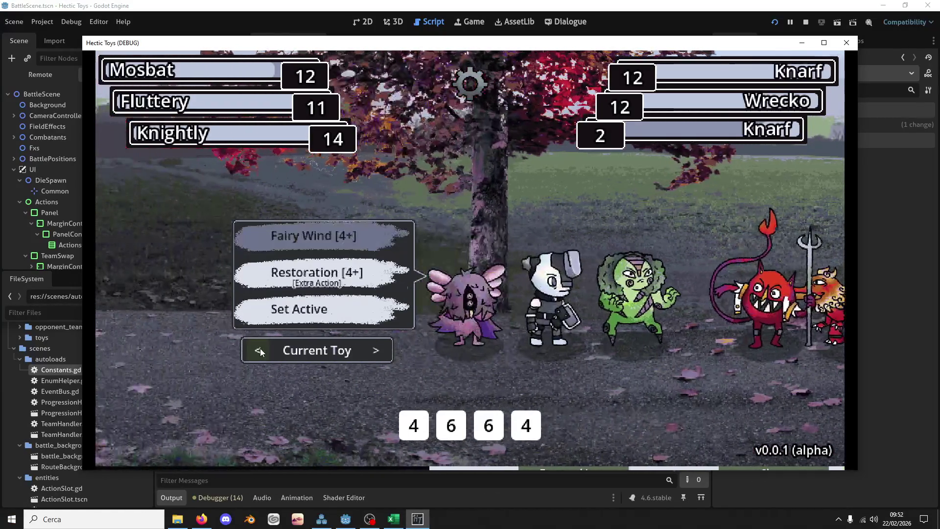
pyautogui.click(376, 351)
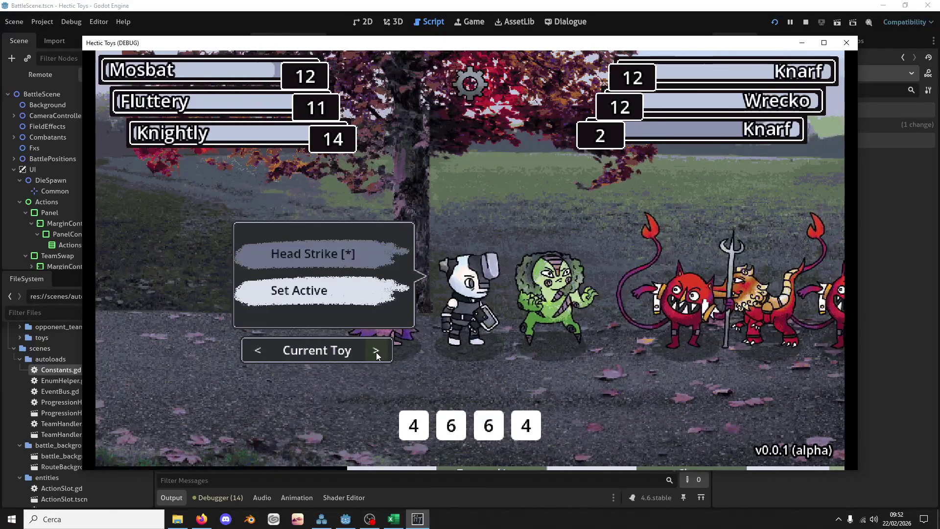
pyautogui.click(376, 350)
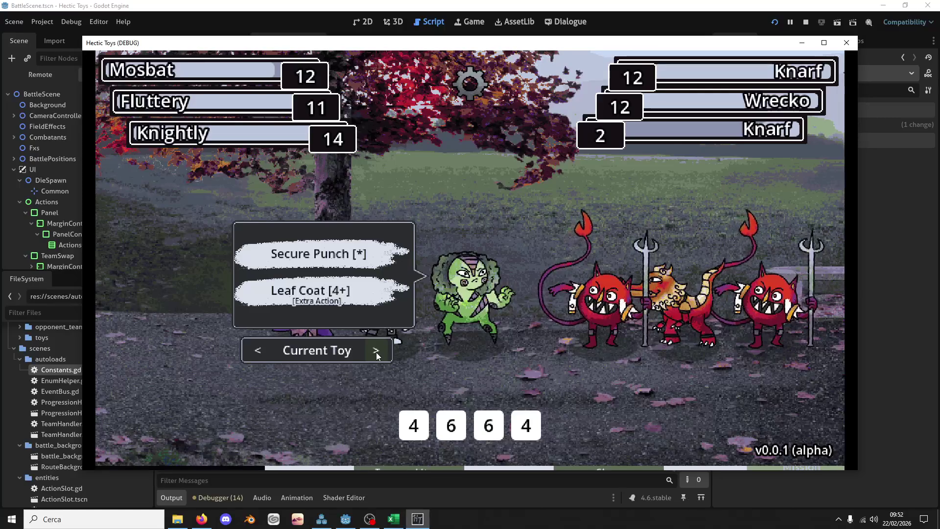
pyautogui.click(258, 353)
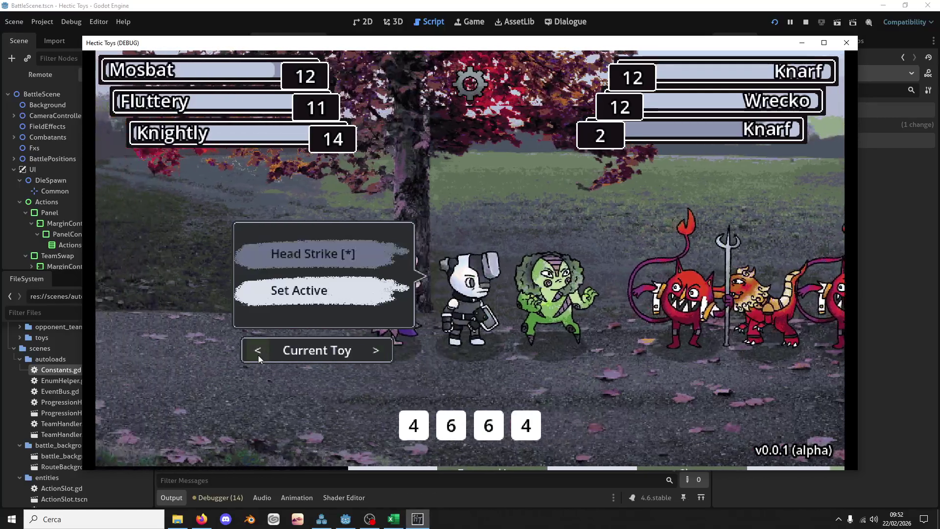
pyautogui.click(257, 354)
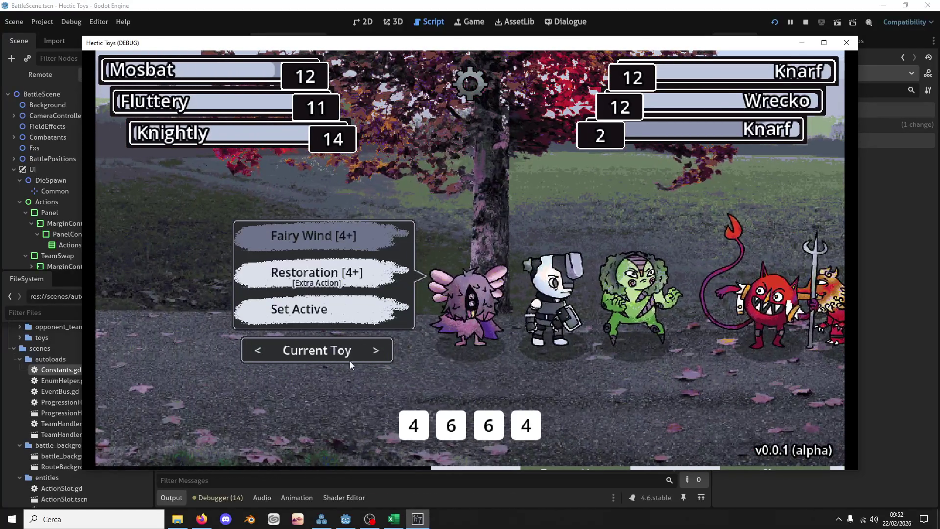
pyautogui.click(387, 360)
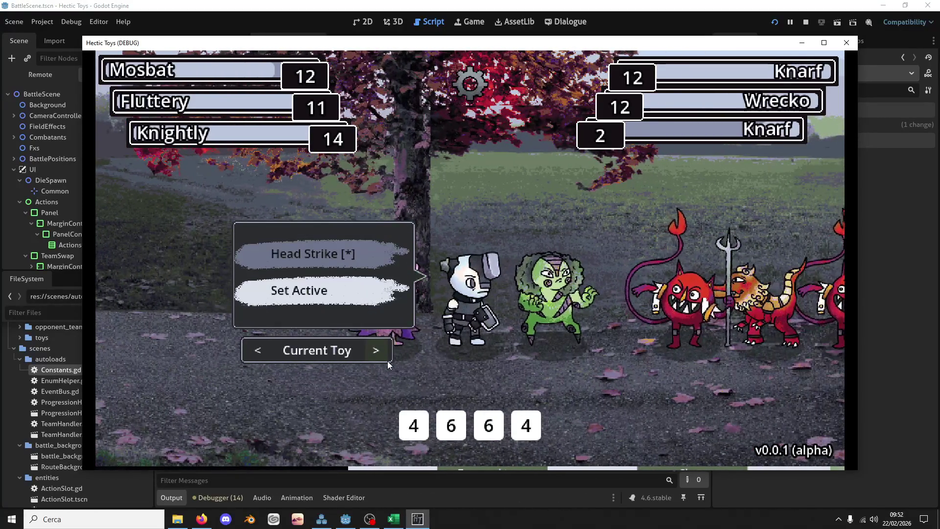
pyautogui.click(387, 361)
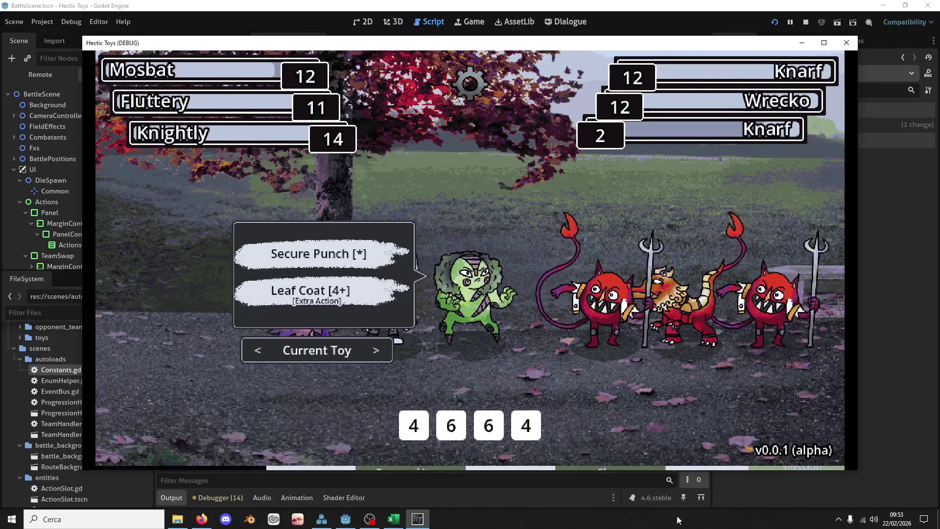
pyautogui.click(562, 4)
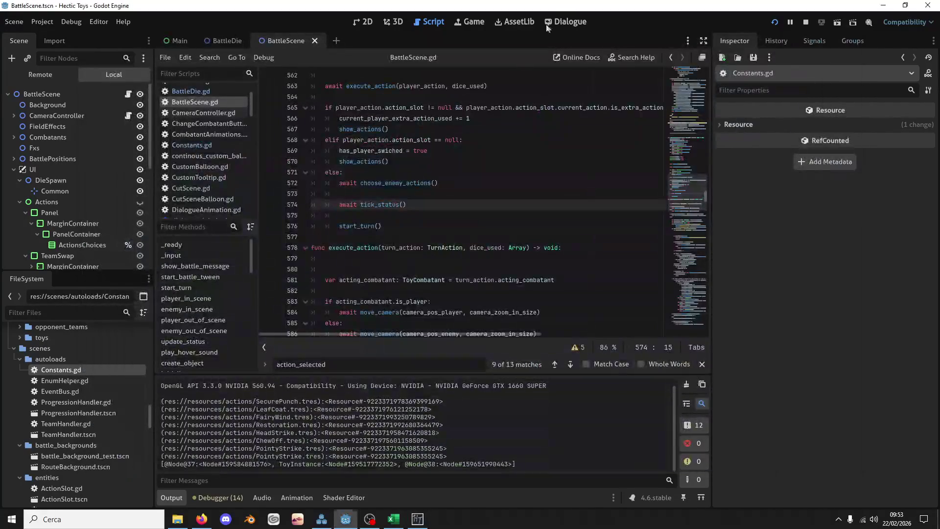
# Search BattleScene.gd for 'toy', then change the search term to 'is_ko'
pyautogui.click(453, 159)
pyautogui.hotkey('ctrl', 'f')
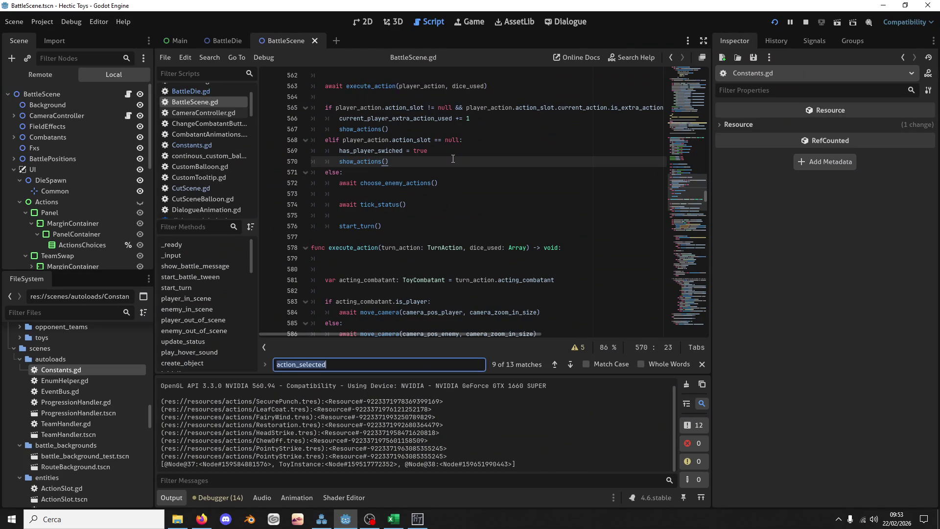
pyautogui.write('toy')
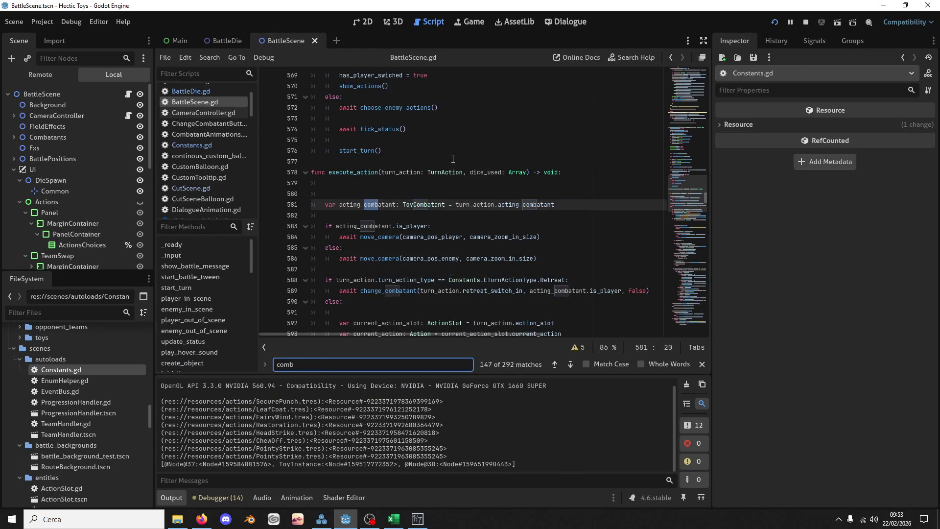
pyautogui.press('Return')
pyautogui.press('BackSpace')
pyautogui.press('BackSpace')
pyautogui.press('BackSpace')
pyautogui.write('is_ko')
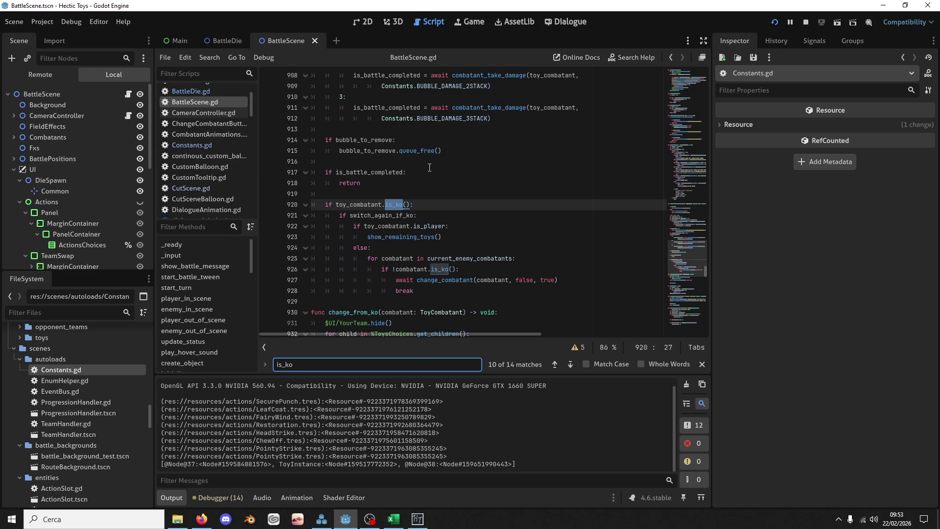
# Inspect toy_combatant on line 920 and the change_combatant call on line 927
pyautogui.scroll(2, 435, 173)
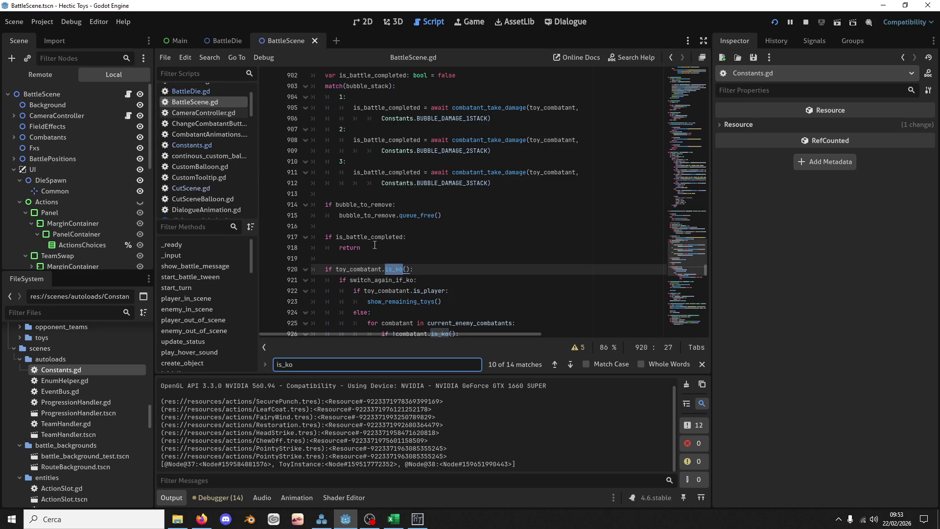
pyautogui.scroll(12, 350, 273)
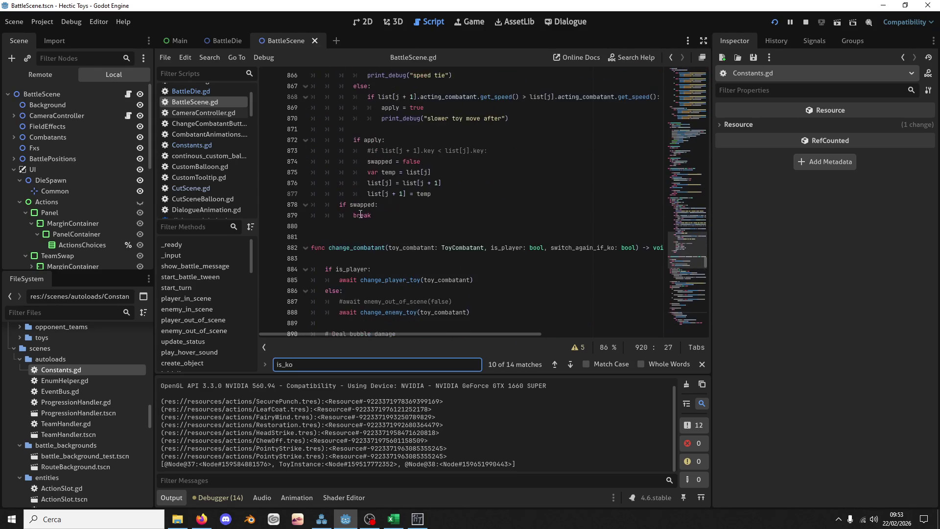
pyautogui.scroll(-13, 362, 230)
pyautogui.click(366, 237)
pyautogui.doubleClick(365, 237)
pyautogui.scroll(8, 438, 224)
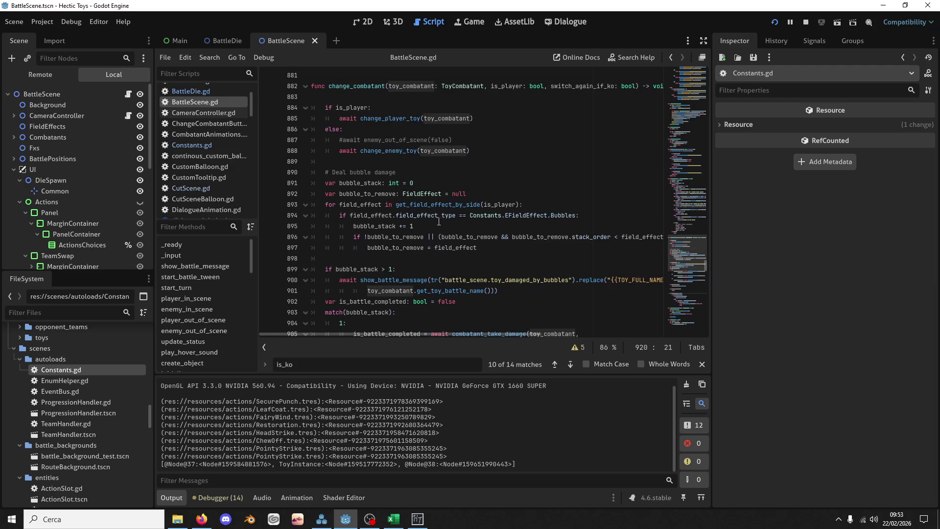
pyautogui.scroll(-10, 435, 224)
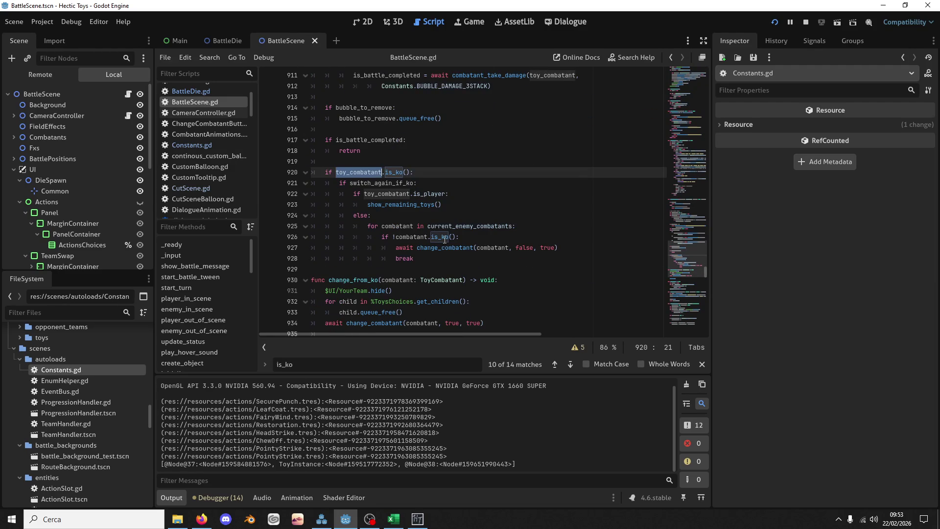
pyautogui.doubleClick(456, 248)
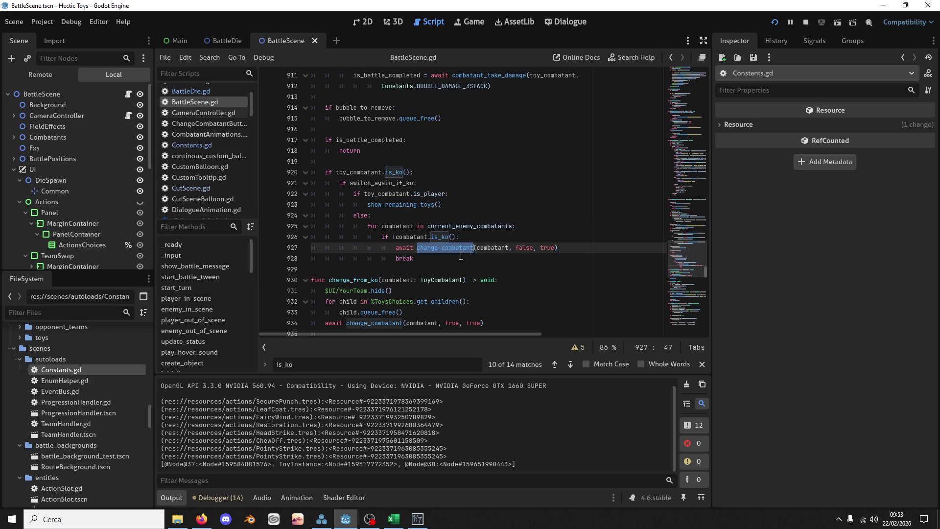
pyautogui.moveTo(487, 226)
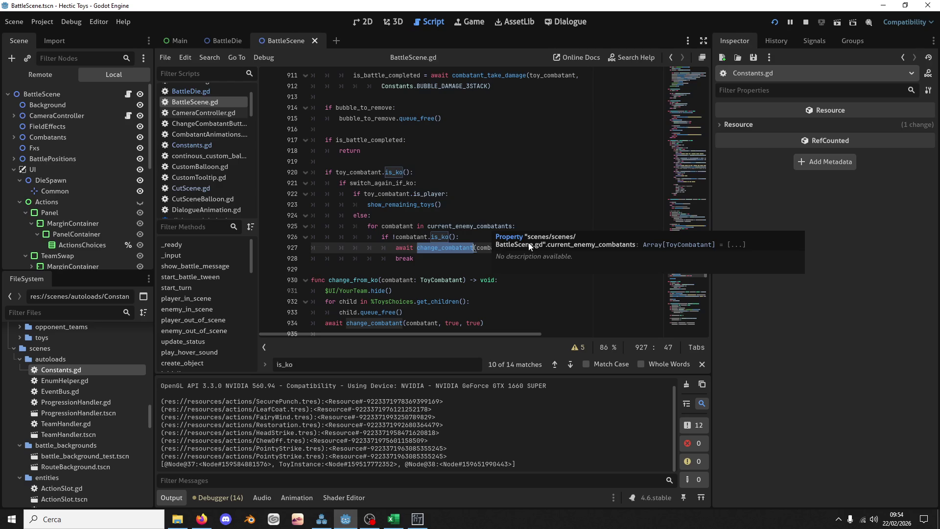
pyautogui.scroll(10, 344, 233)
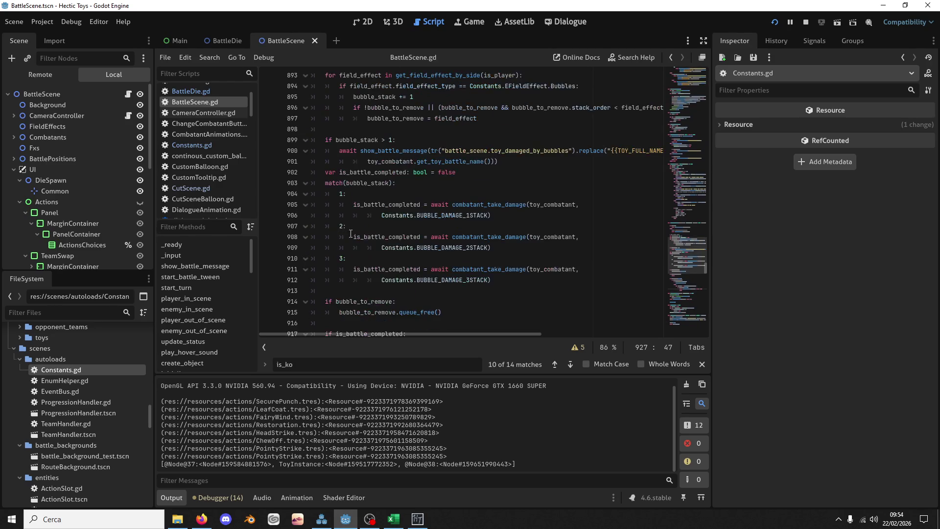
pyautogui.scroll(-10, 416, 250)
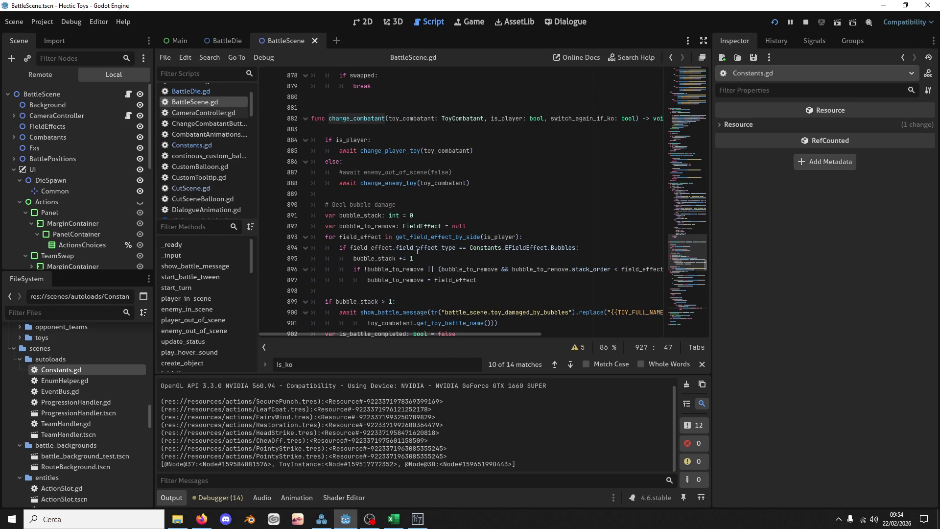
pyautogui.click(434, 290)
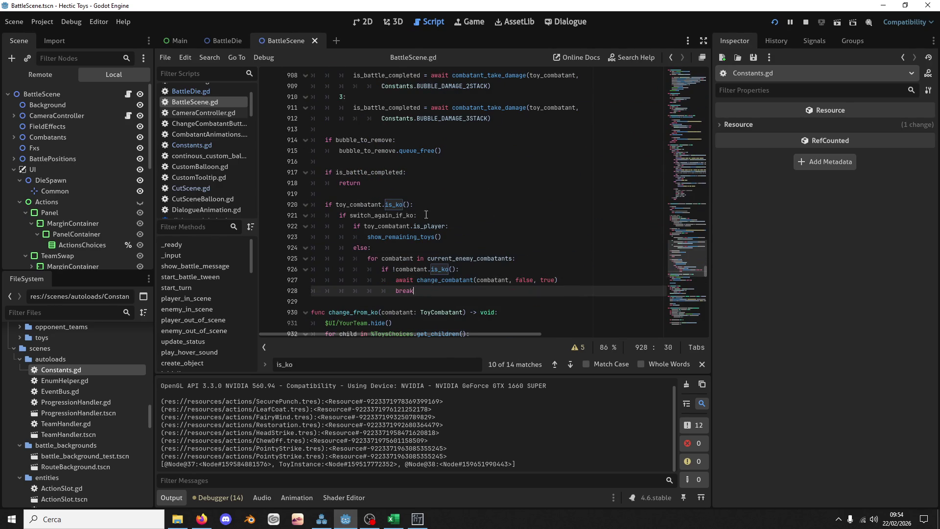
pyautogui.click(372, 206)
pyautogui.doubleClick(371, 205)
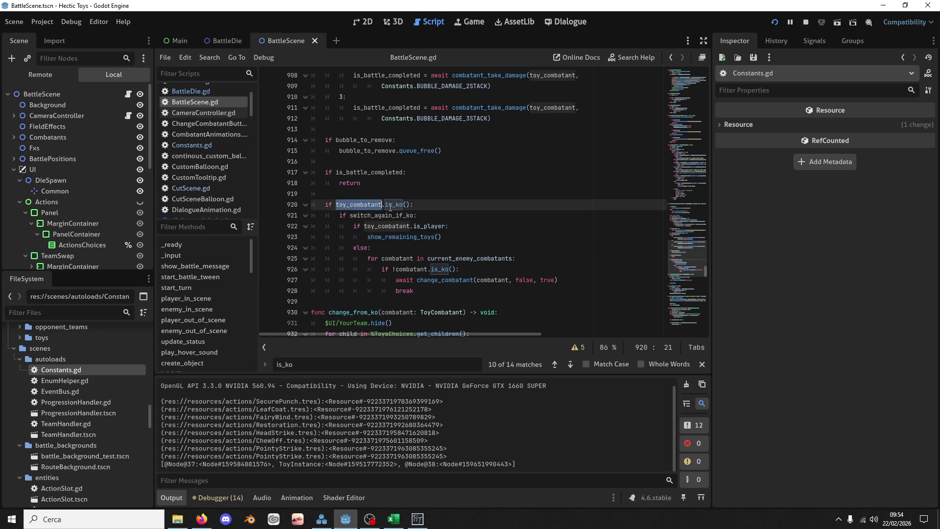
pyautogui.scroll(6, 416, 206)
pyautogui.scroll(5, 460, 225)
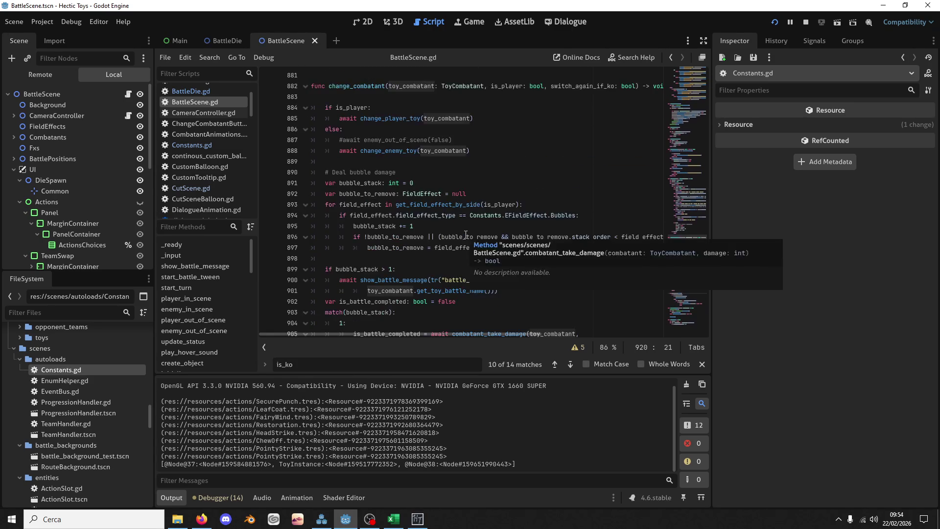
pyautogui.scroll(-5, 468, 243)
pyautogui.scroll(-2, 468, 243)
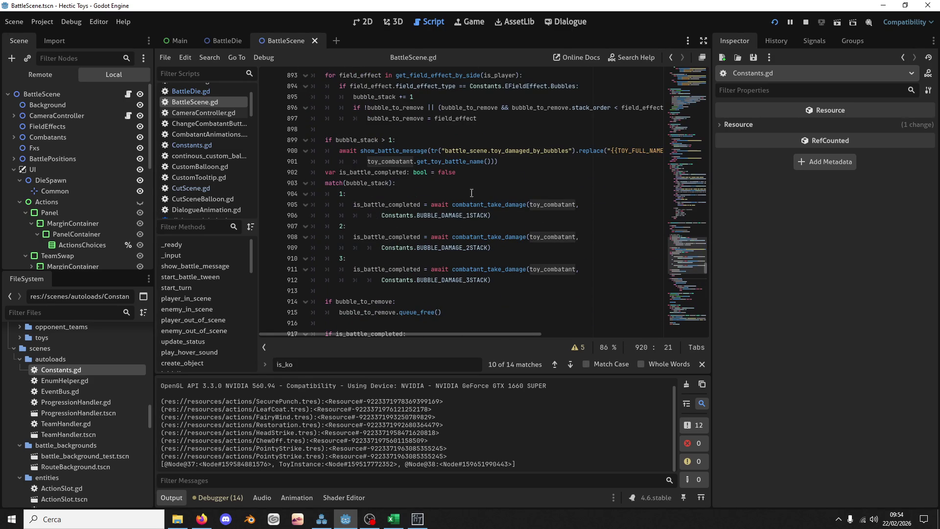
pyautogui.scroll(-7, 494, 151)
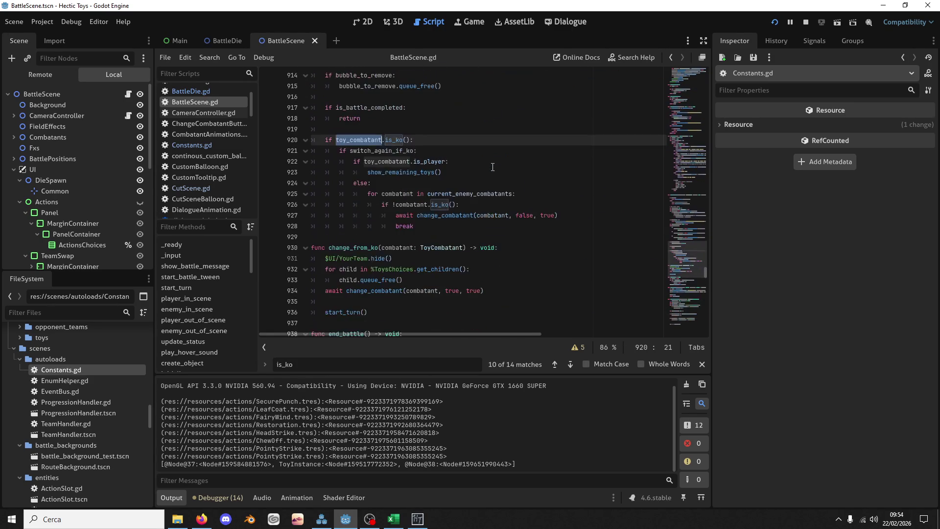
pyautogui.click(448, 180)
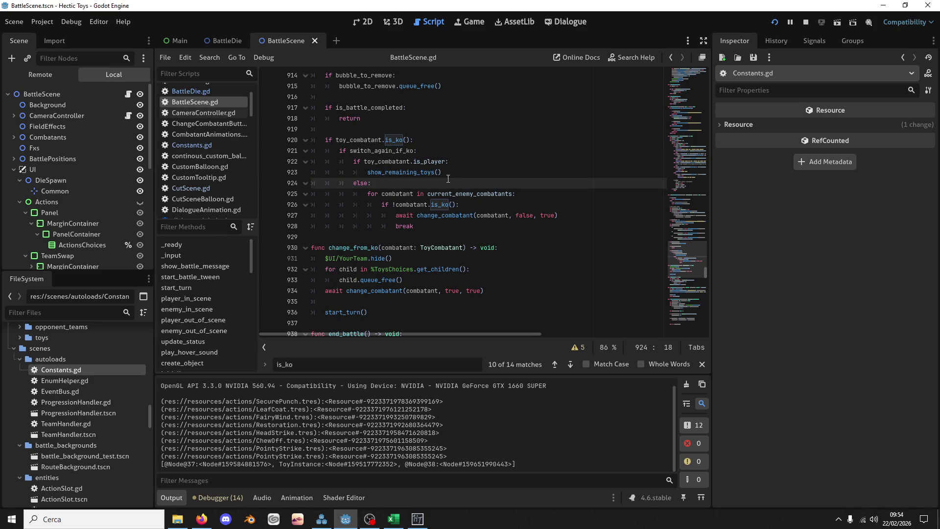
# Find the other change_from_ko use, delete the show_remaining_toys function, and save
pyautogui.doubleClick(352, 247)
pyautogui.hotkey('ctrl', 'f')
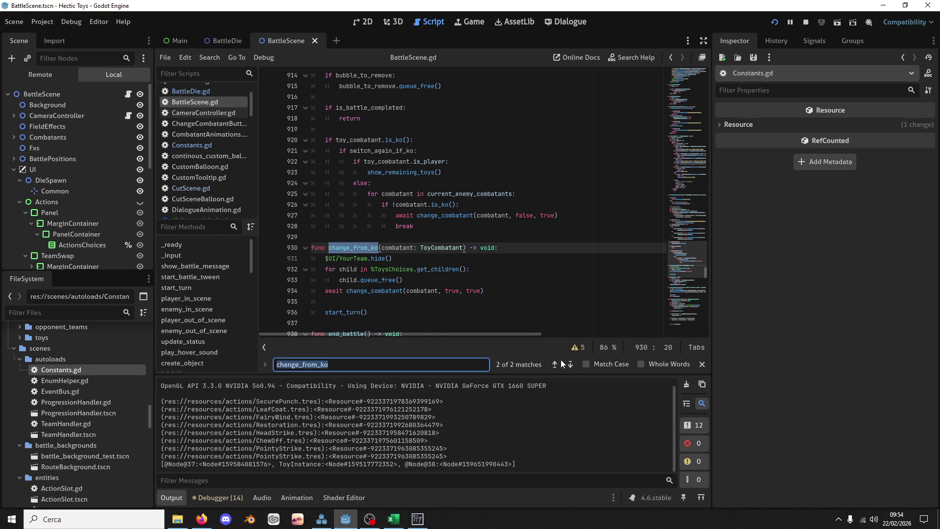
pyautogui.click(568, 363)
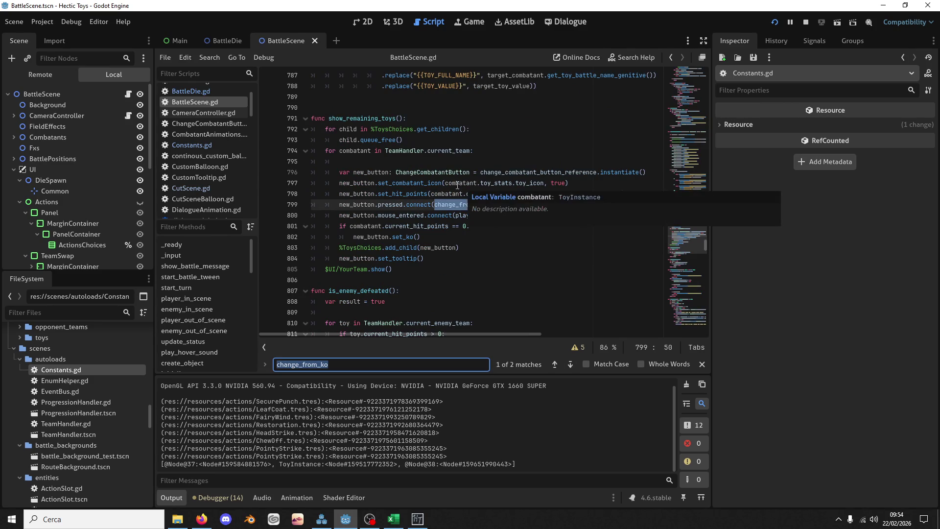
pyautogui.moveTo(407, 270); pyautogui.dragTo(464, 100)
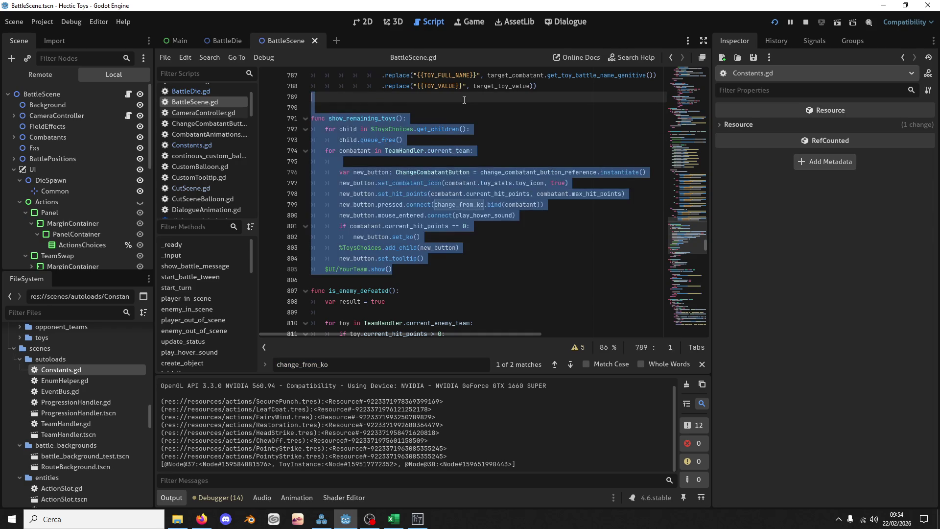
pyautogui.press('Delete')
pyautogui.press('Delete')
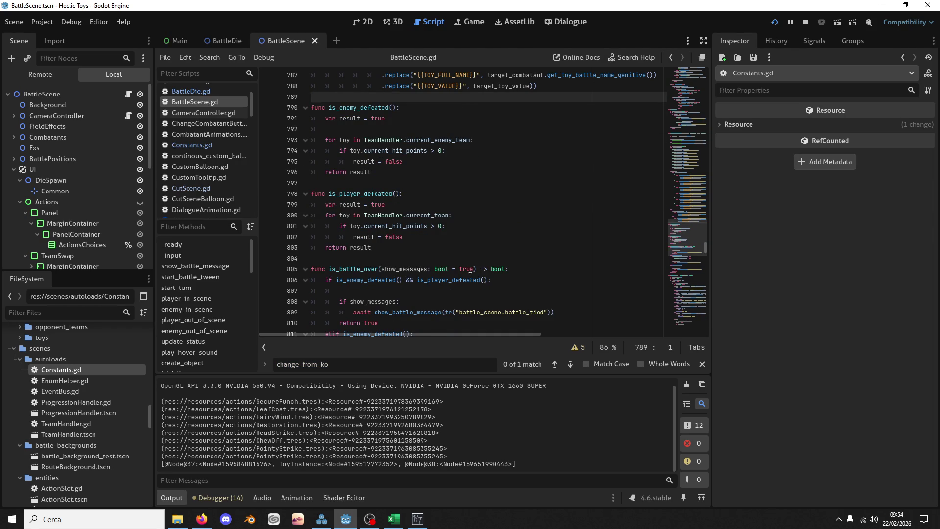
pyautogui.hotkey('ctrl', 's')
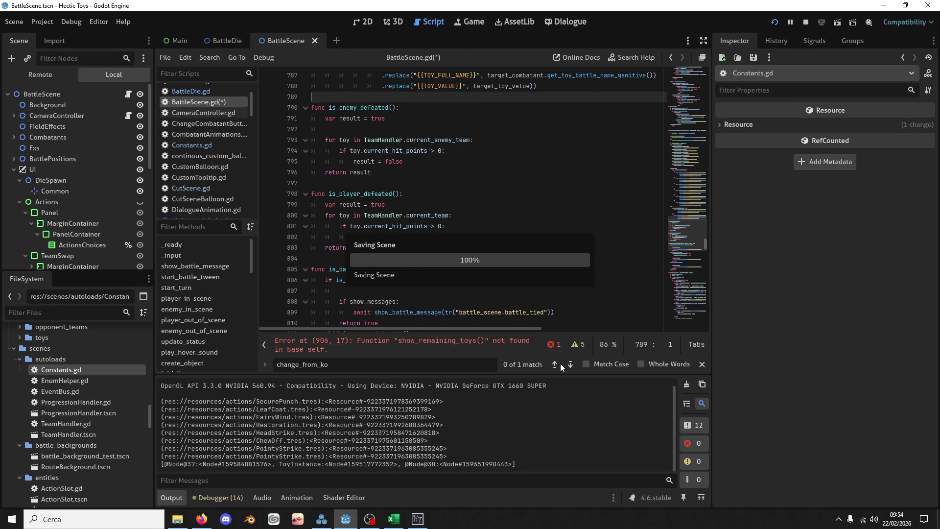
# Wrap the is_ko block after change_combatant in triple quotes and save
pyautogui.click(556, 364)
pyautogui.scroll(2, 426, 164)
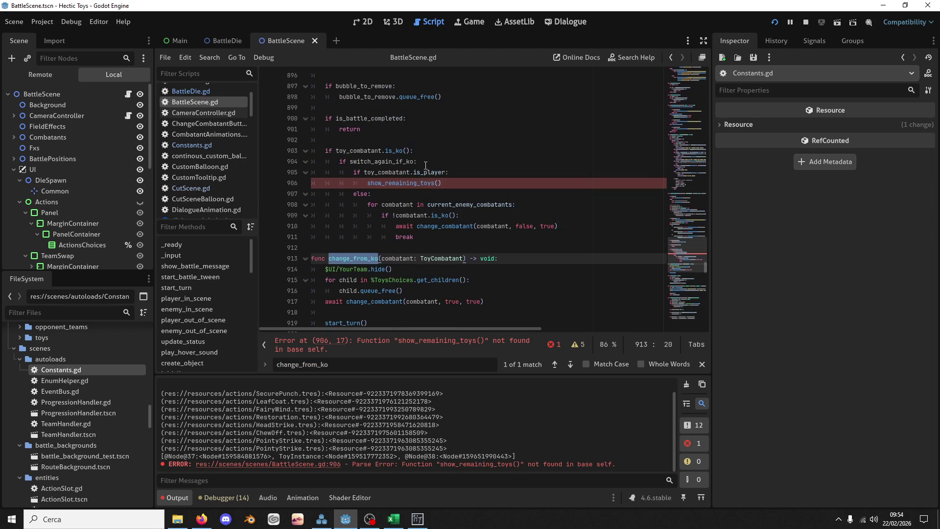
pyautogui.moveTo(445, 239)
pyautogui.mouseDown()
pyautogui.moveTo(426, 226)
pyautogui.moveTo(415, 150)
pyautogui.mouseUp()
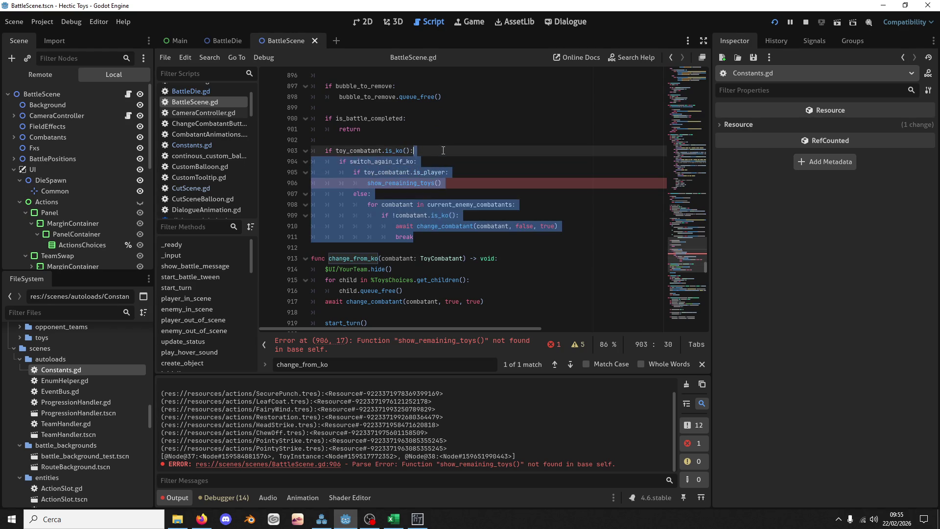
pyautogui.click(381, 141)
pyautogui.press('Return')
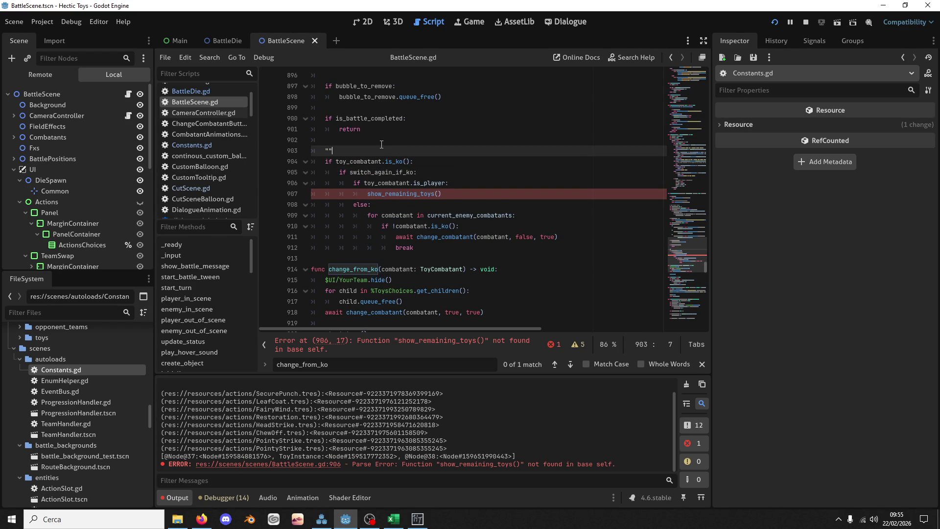
pyautogui.write('"')
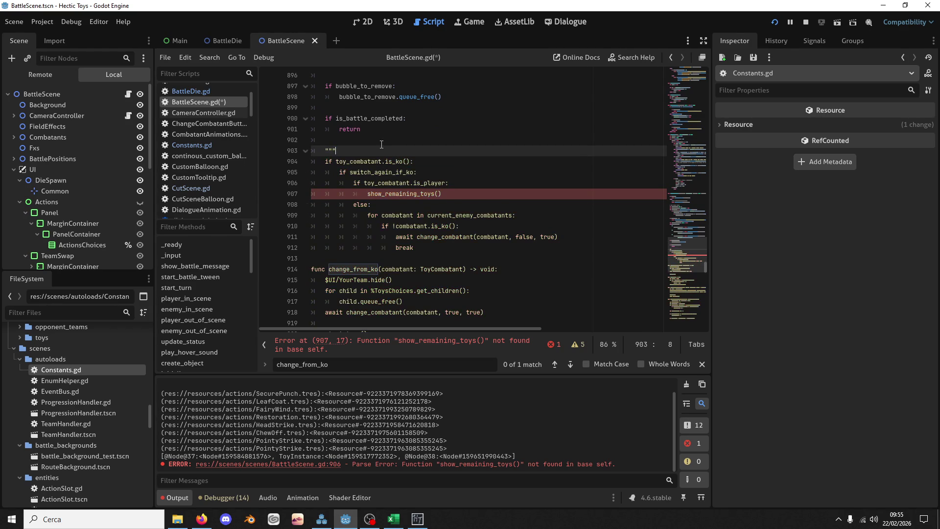
pyautogui.click(318, 260)
pyautogui.write('"""')
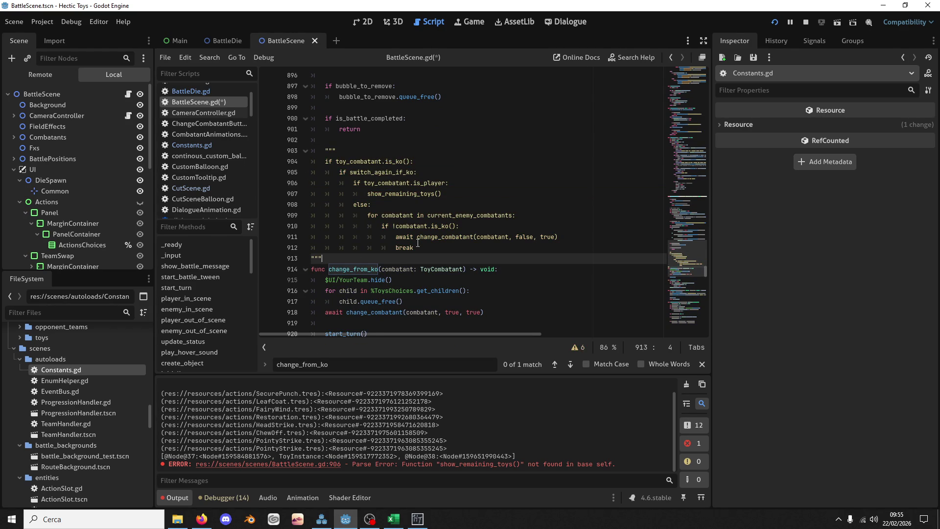
pyautogui.scroll(-2, 372, 257)
pyautogui.hotkey('ctrl', 's')
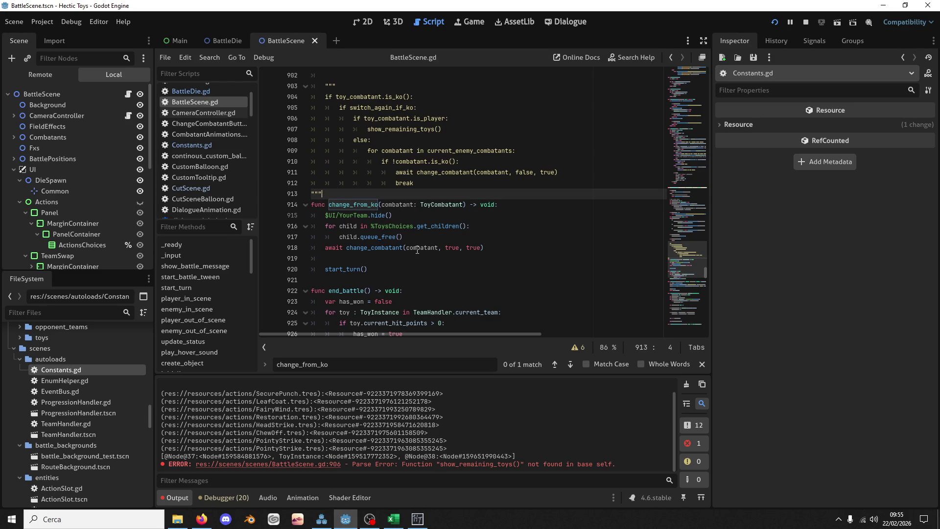
# Start a new search of the script for 'change'
pyautogui.scroll(15, 417, 250)
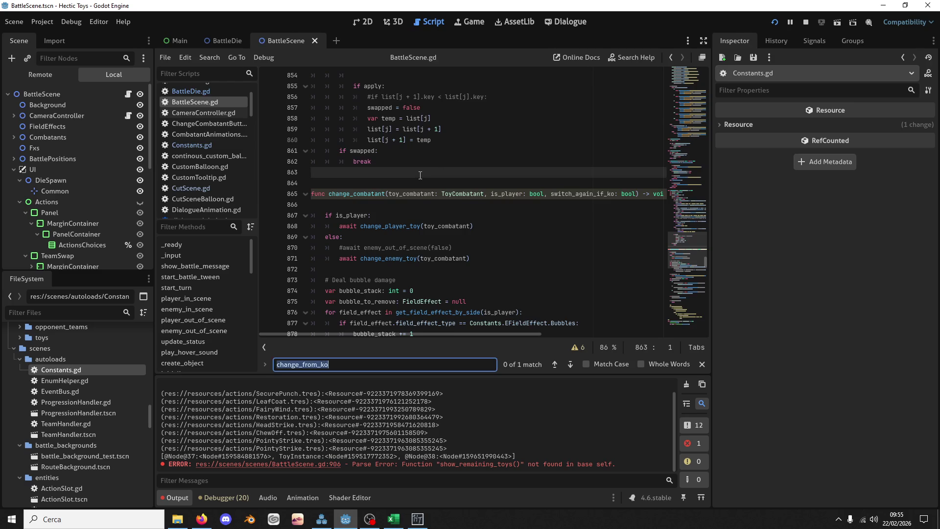
pyautogui.hotkey('ctrl', 'f')
pyautogui.write('change')
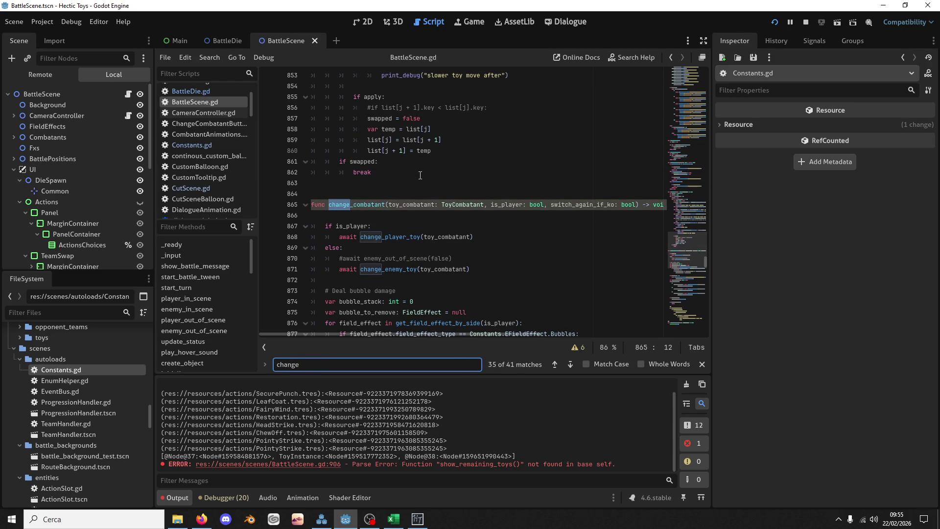
# Search change_combatant uses and inspect active_player_combatant and active_enemy_combatant on lines 696-704
pyautogui.doubleClick(358, 205)
pyautogui.hotkey('ctrl', 'f')
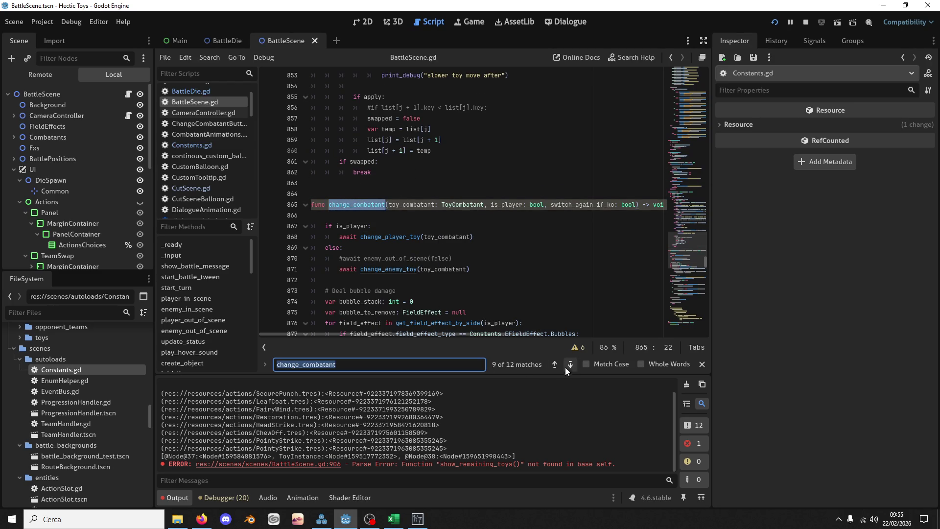
pyautogui.click(556, 364)
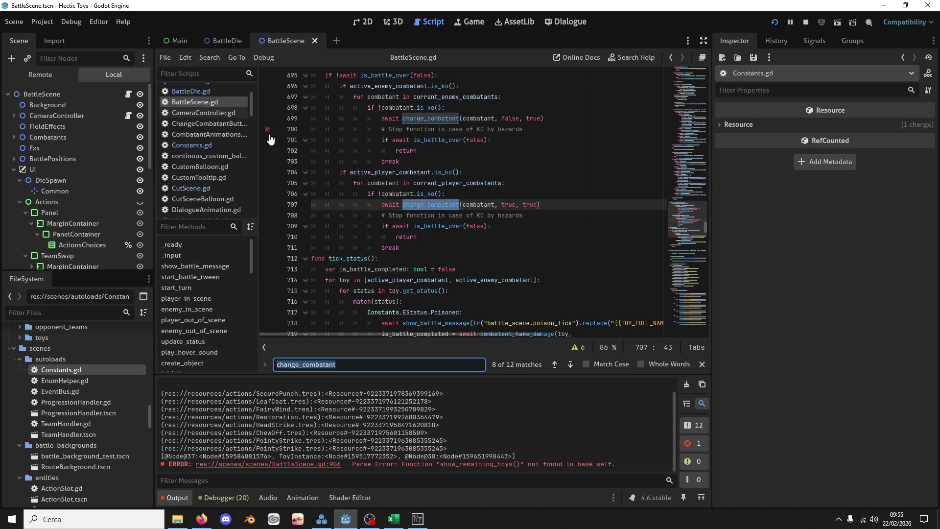
pyautogui.doubleClick(419, 171)
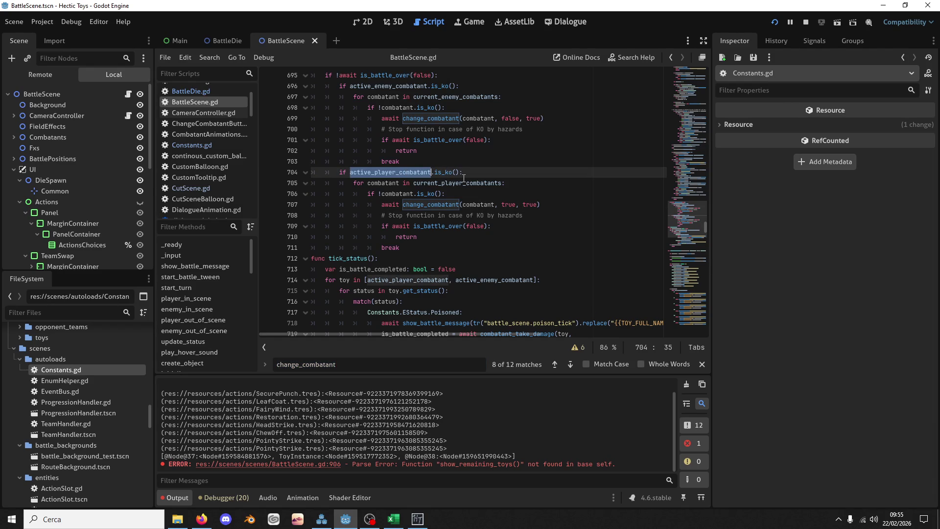
pyautogui.scroll(1, 464, 178)
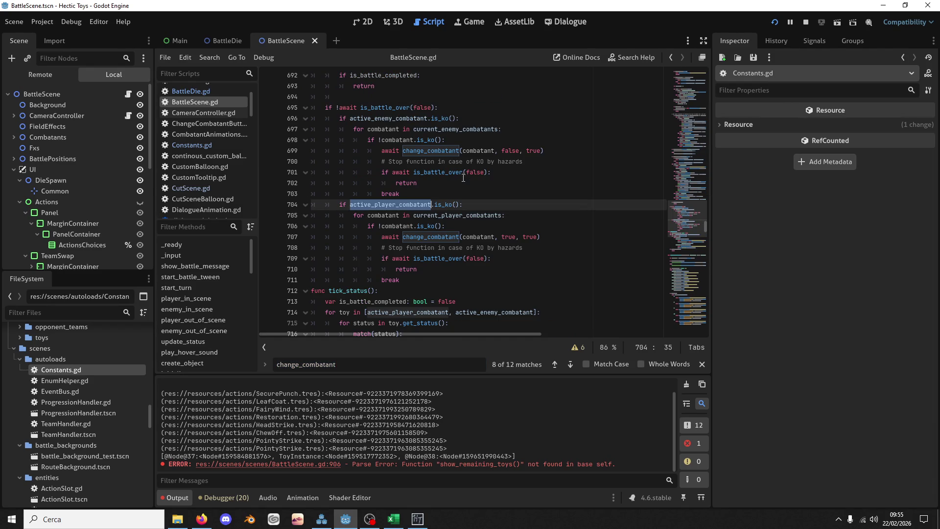
pyautogui.doubleClick(410, 118)
pyautogui.scroll(15, 416, 137)
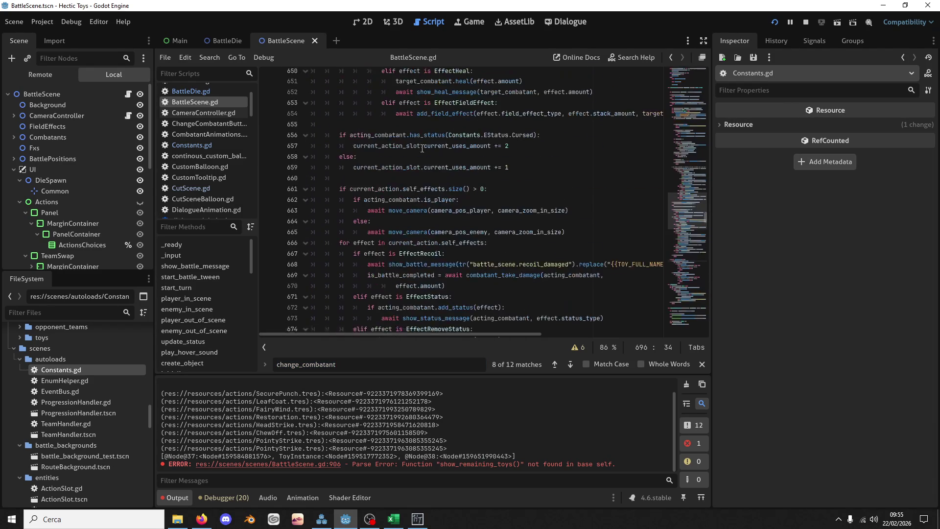
pyautogui.scroll(6, 423, 150)
pyautogui.scroll(-5, 412, 167)
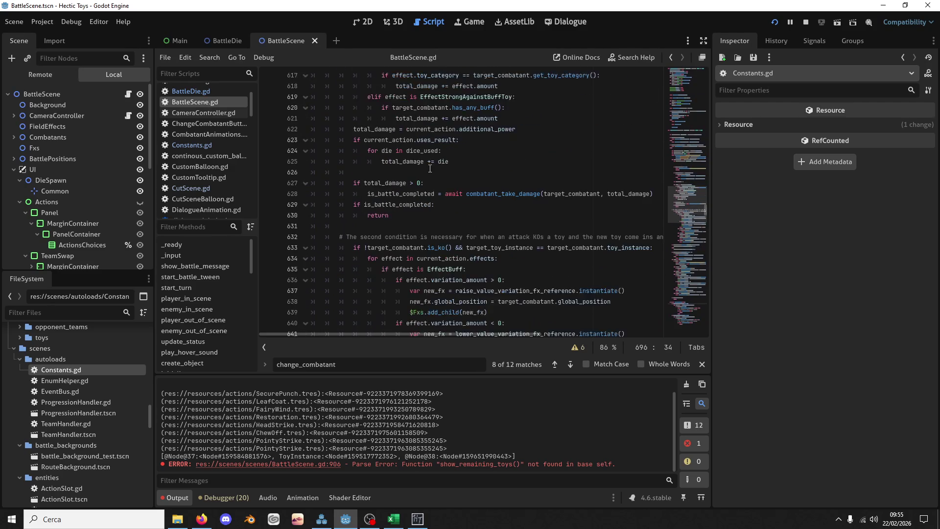
pyautogui.scroll(-13, 412, 167)
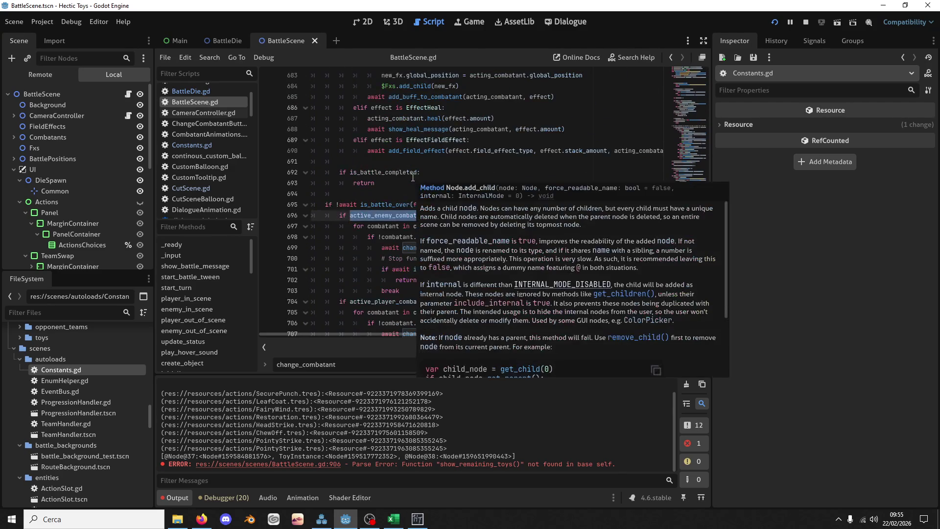
pyautogui.scroll(-1, 418, 208)
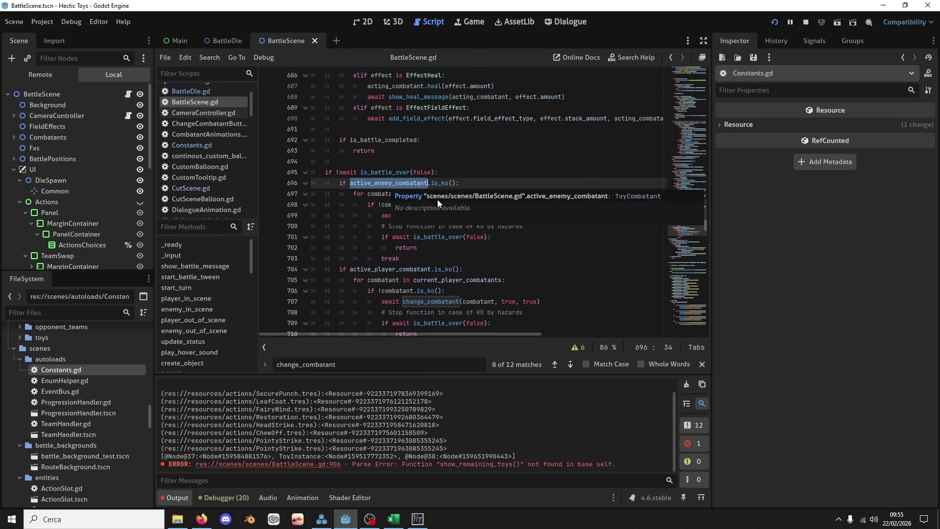
# Mark current_enemy_combatants, combatant and the change_combatant call on lines 697-699
pyautogui.click(468, 233)
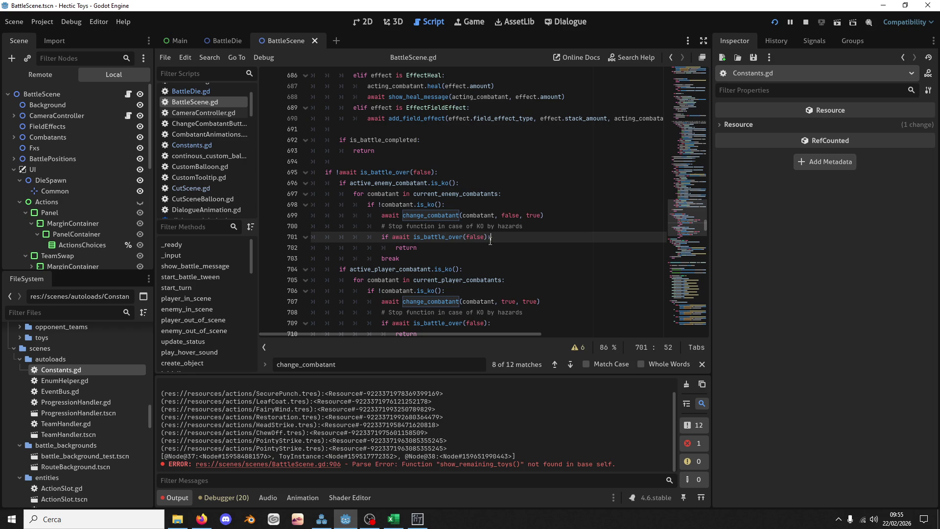
pyautogui.doubleClick(430, 194)
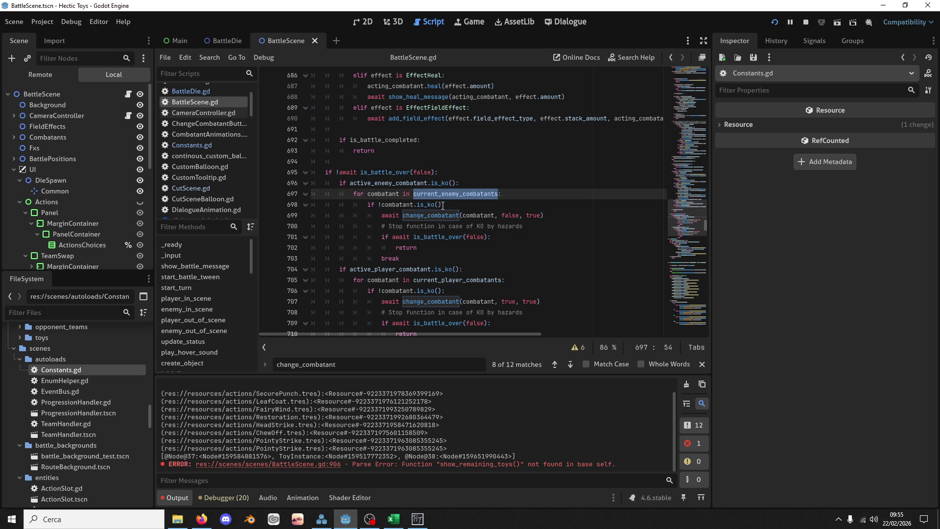
pyautogui.click(439, 225)
pyautogui.doubleClick(443, 215)
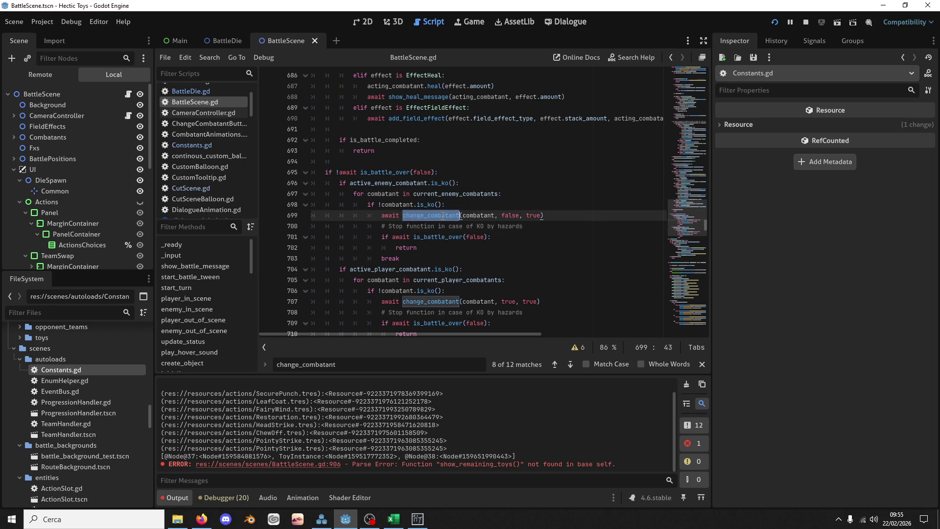
pyautogui.doubleClick(410, 205)
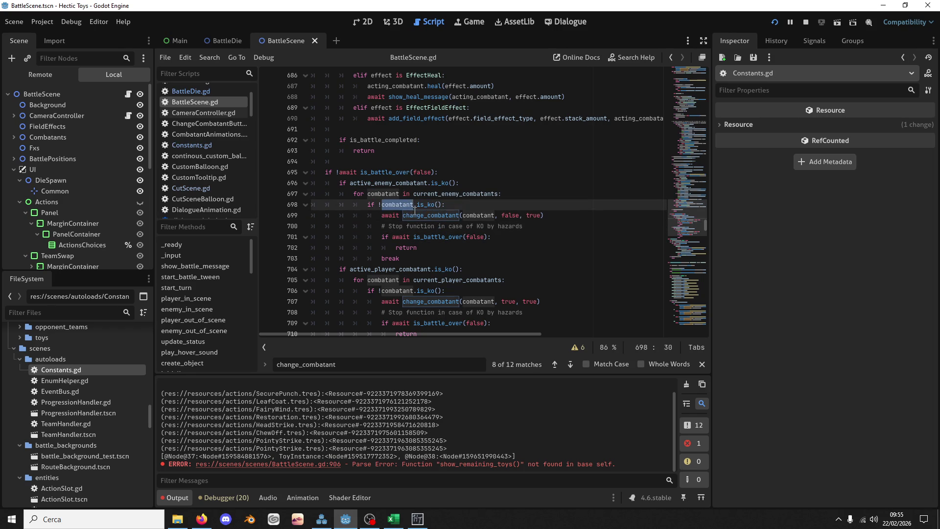
pyautogui.doubleClick(418, 215)
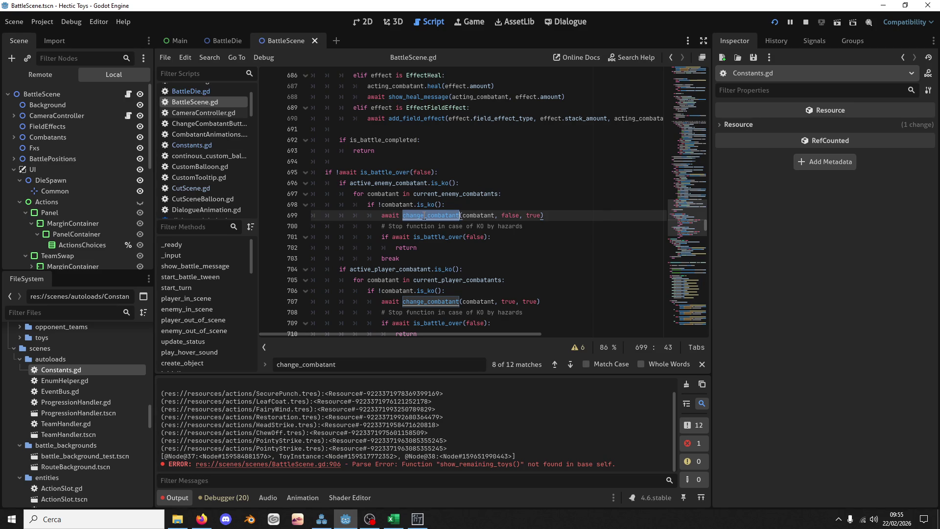
# Go to the change_combatant definition at line 865 and search for its change_player_toy call
pyautogui.hotkey('ctrl', 'f')
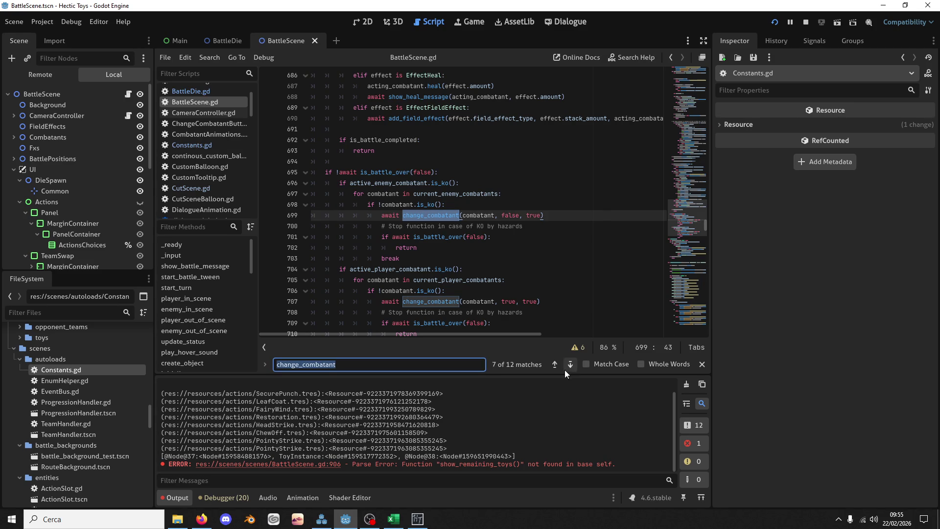
pyautogui.click(564, 369)
pyautogui.click(565, 370)
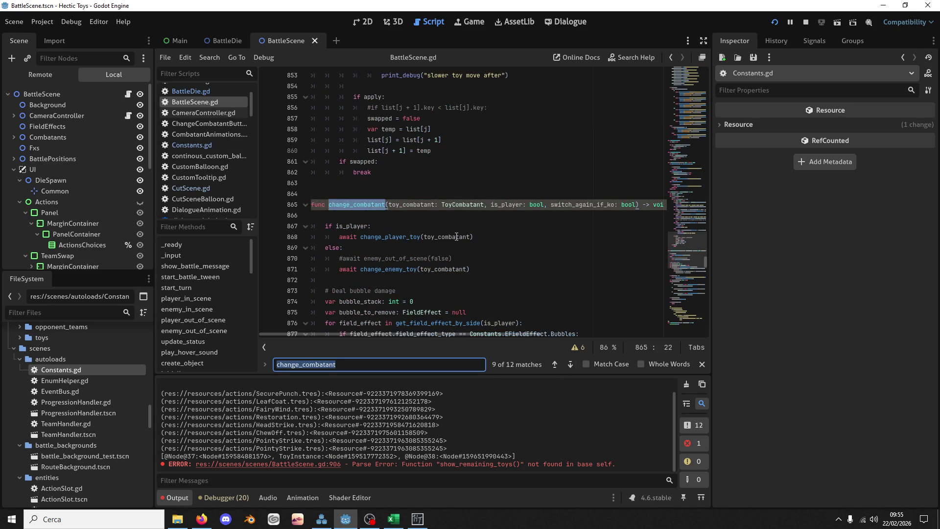
pyautogui.scroll(-3, 419, 188)
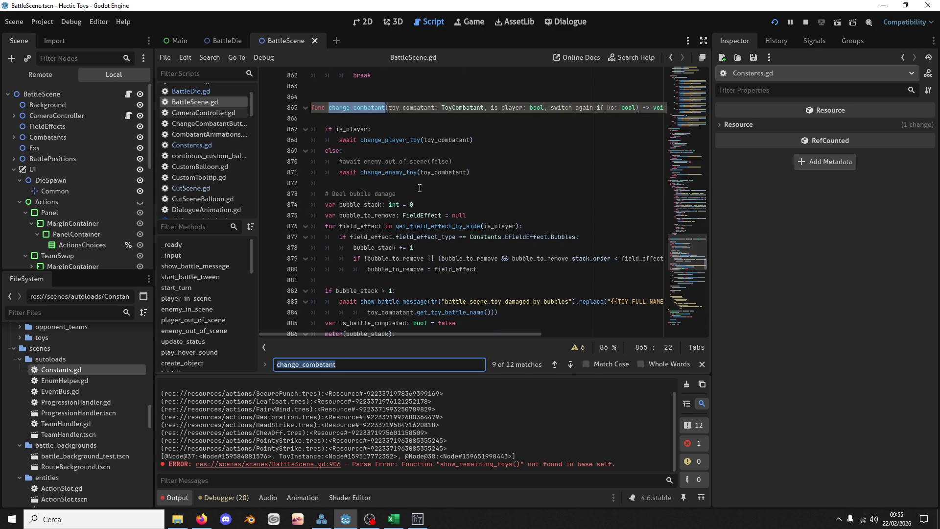
pyautogui.doubleClick(407, 139)
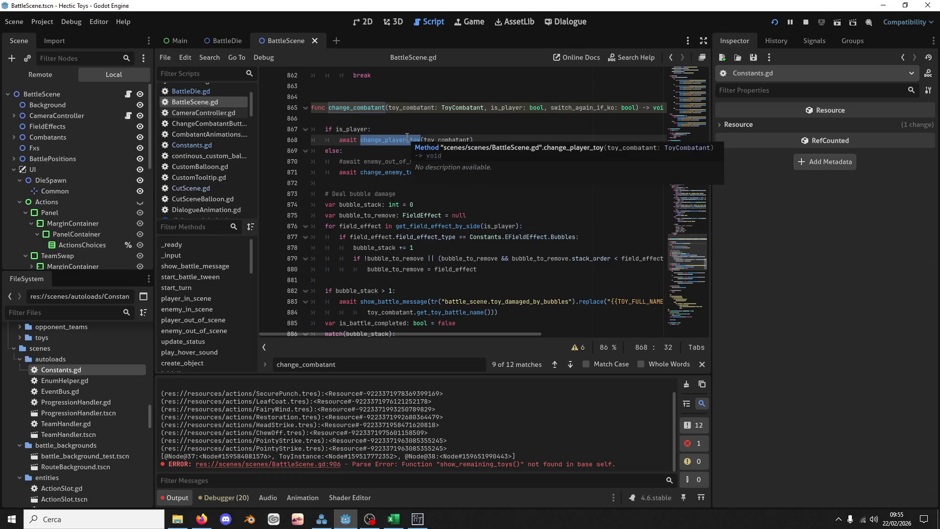
pyautogui.hotkey('ctrl', 'f')
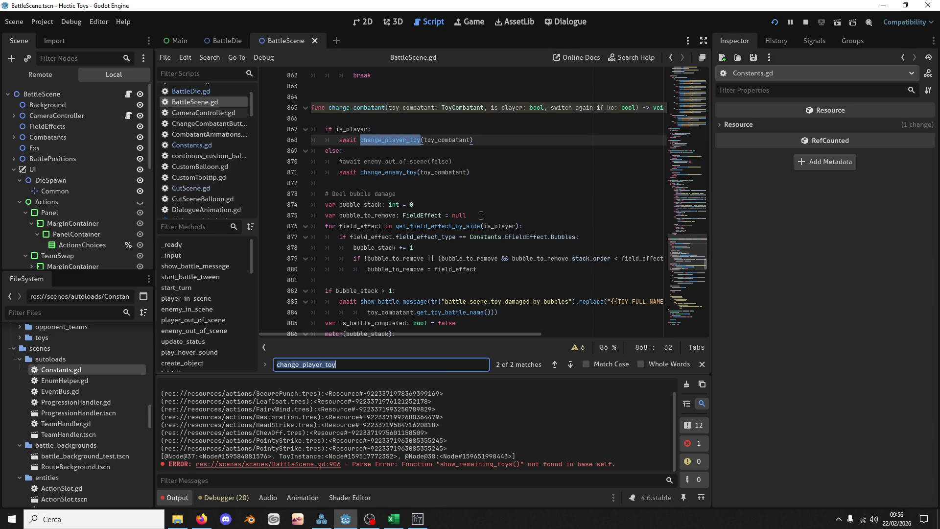
# In change_player_toy at line 325, add 'if toy.is_ko():' after i += 1
pyautogui.click(565, 369)
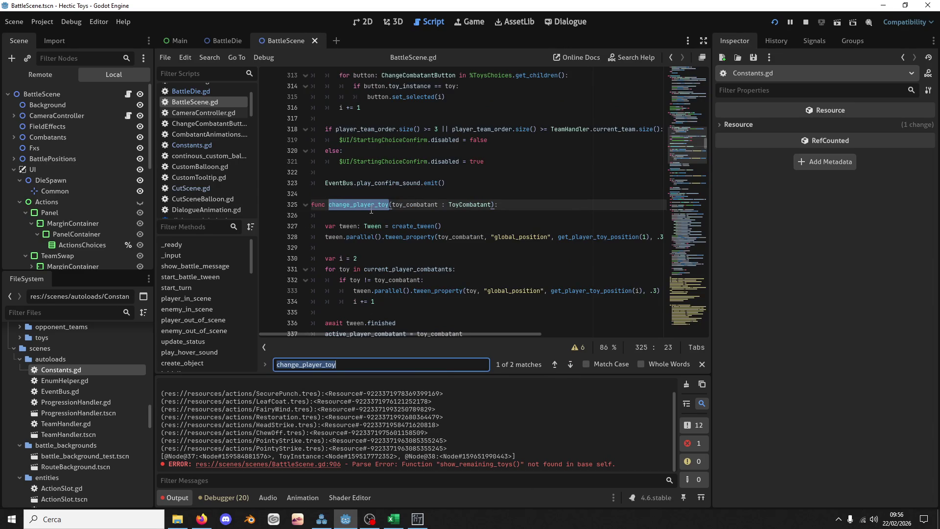
pyautogui.scroll(-2, 377, 208)
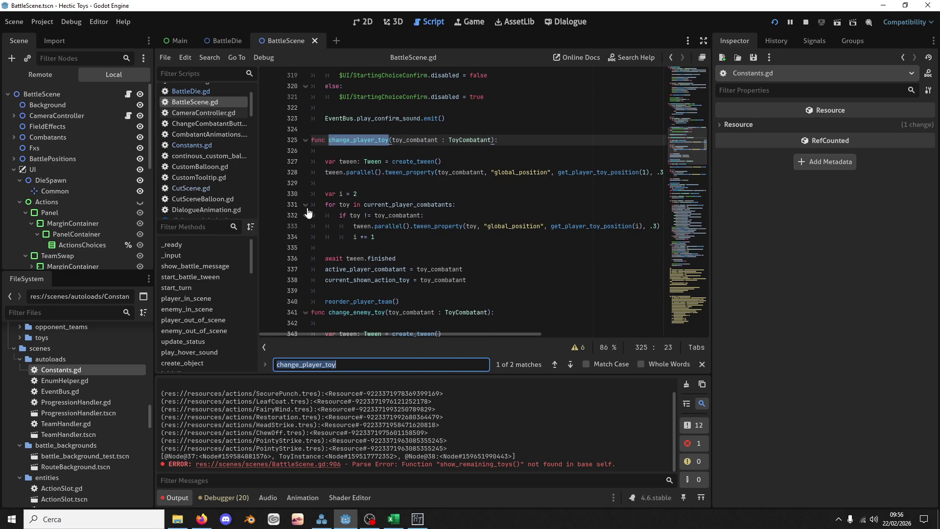
pyautogui.click(414, 236)
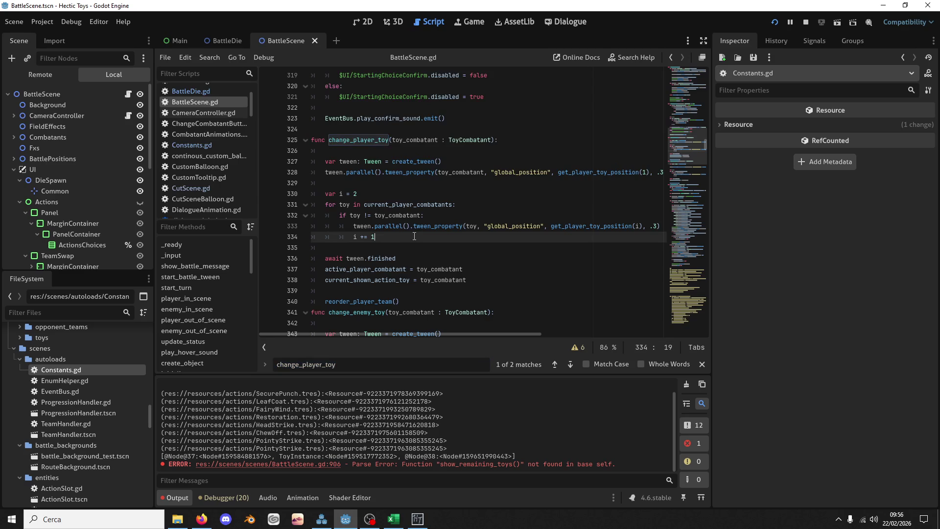
pyautogui.press('Return')
pyautogui.write('if')
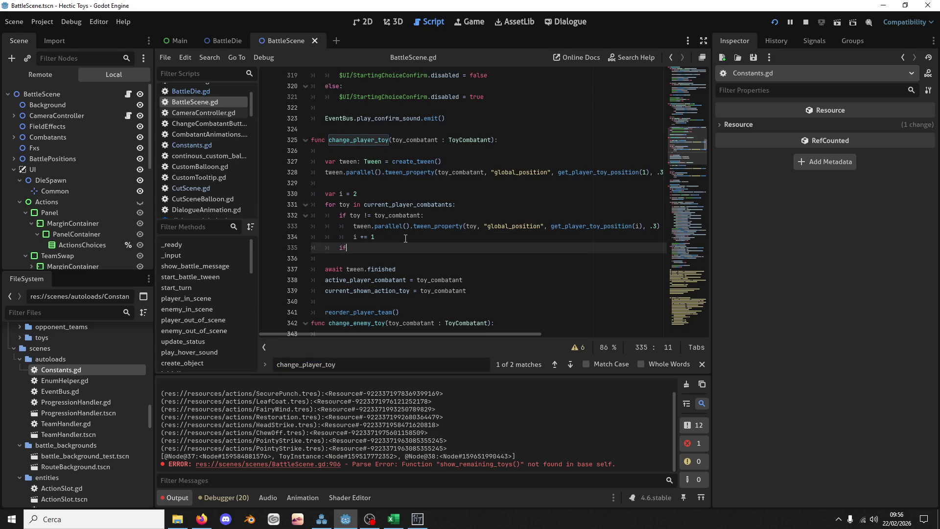
pyautogui.write(' toy.is')
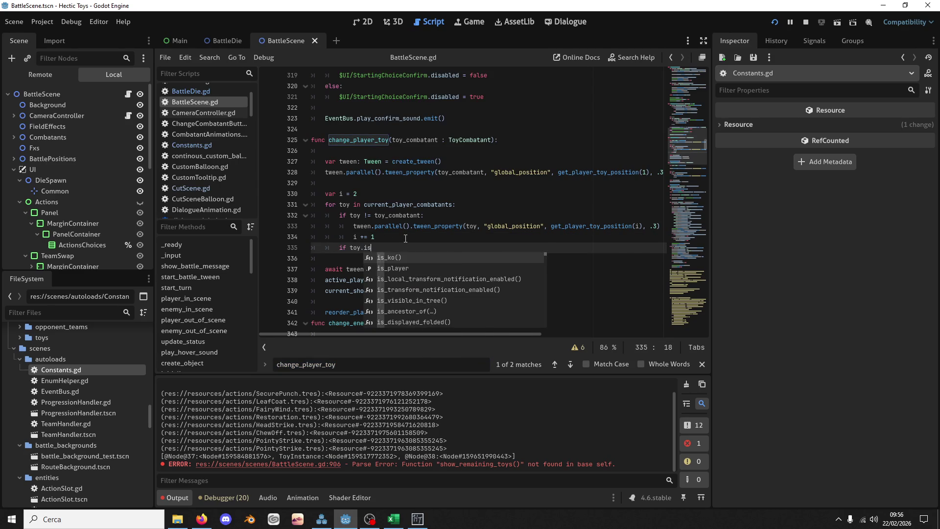
pyautogui.press('Return')
pyautogui.press('Return')
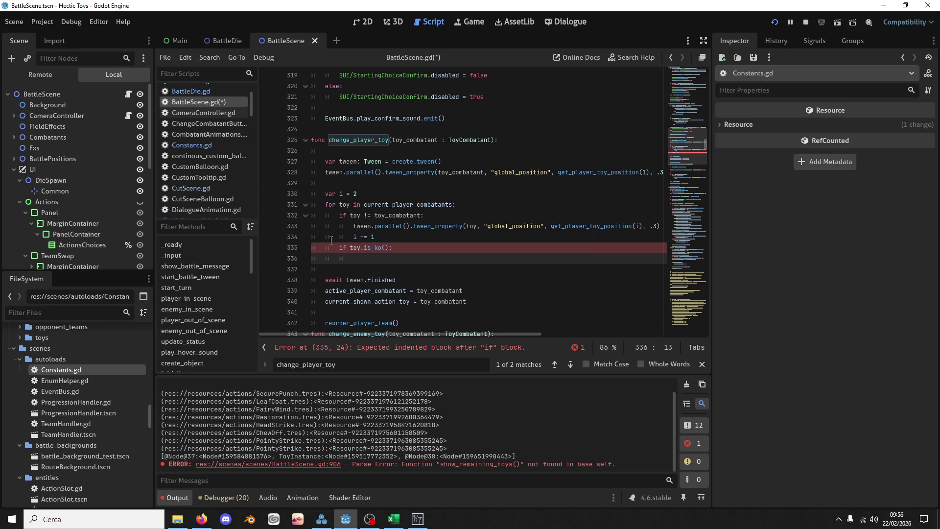
# Copy the tween call under the KO check and change its position index to 4
pyautogui.click(354, 226)
pyautogui.moveTo(641, 219); pyautogui.dragTo(659, 224)
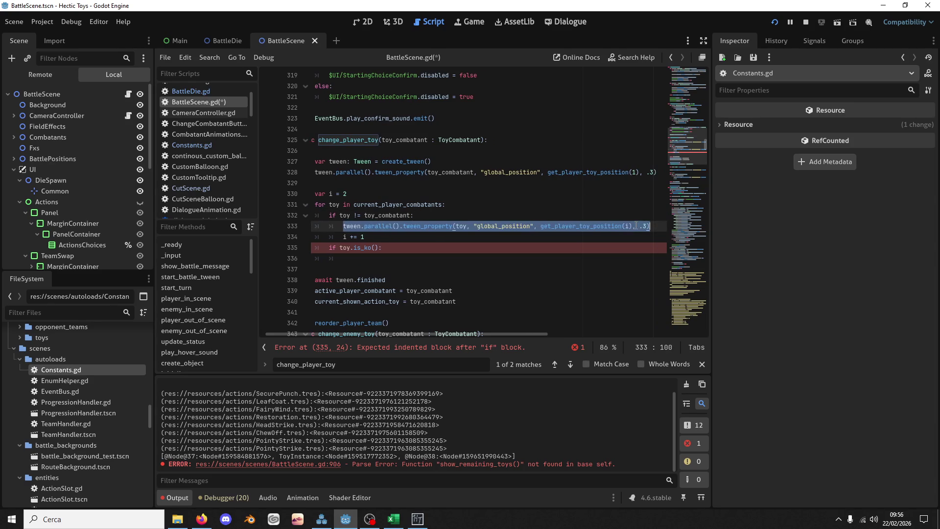
pyautogui.hotkey('ctrl', 'c')
pyautogui.click(356, 258)
pyautogui.hotkey('ctrl', 'v')
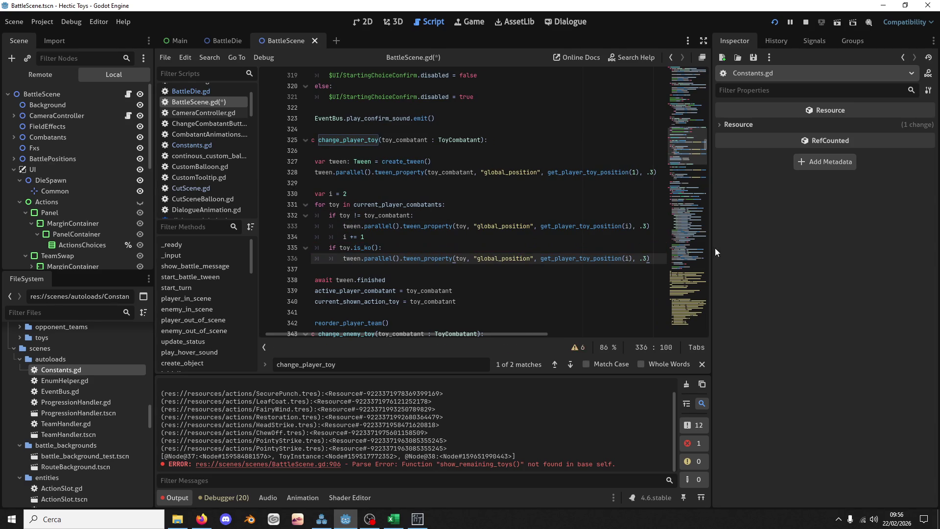
pyautogui.doubleClick(627, 258)
pyautogui.write('4')
# Review get_player_toy_position, the tween_property documentation, and reorder_player_team around lines 334-342
pyautogui.doubleClick(581, 258)
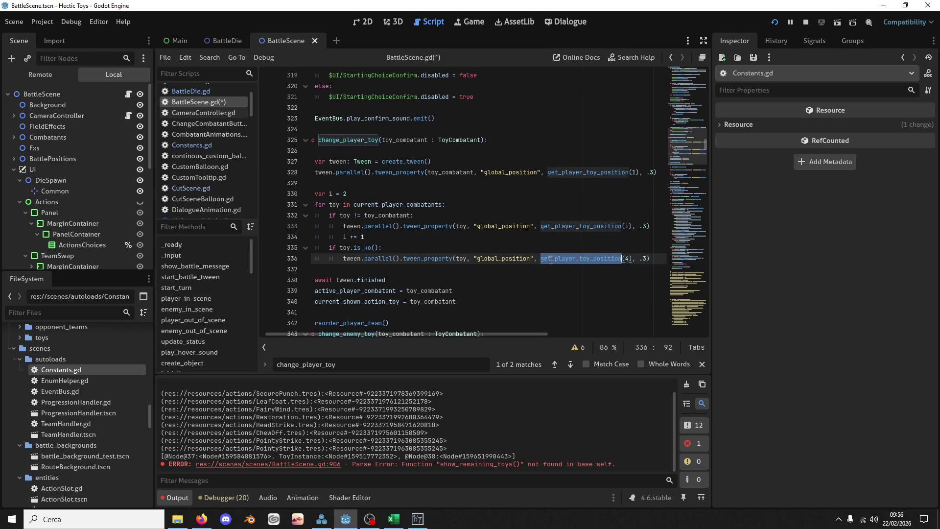
pyautogui.click(635, 258)
pyautogui.press('Left')
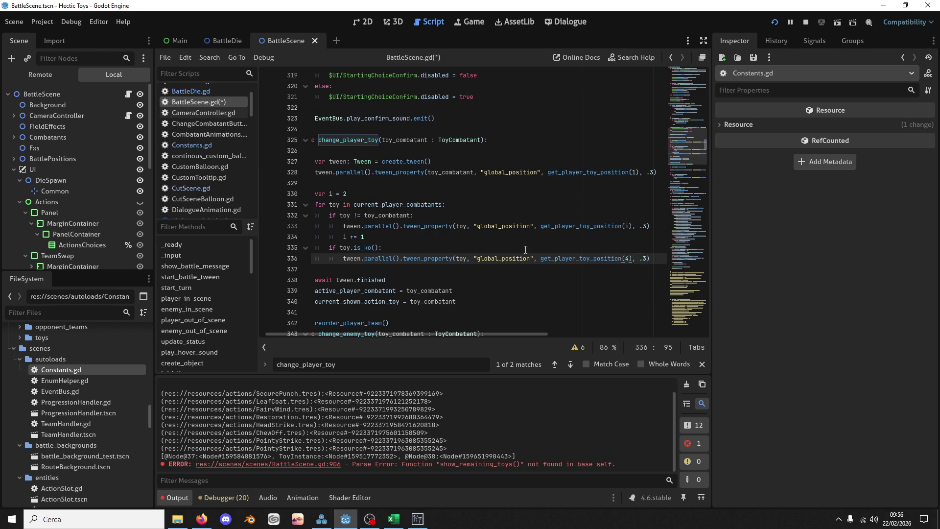
pyautogui.doubleClick(425, 258)
pyautogui.moveTo(409, 268)
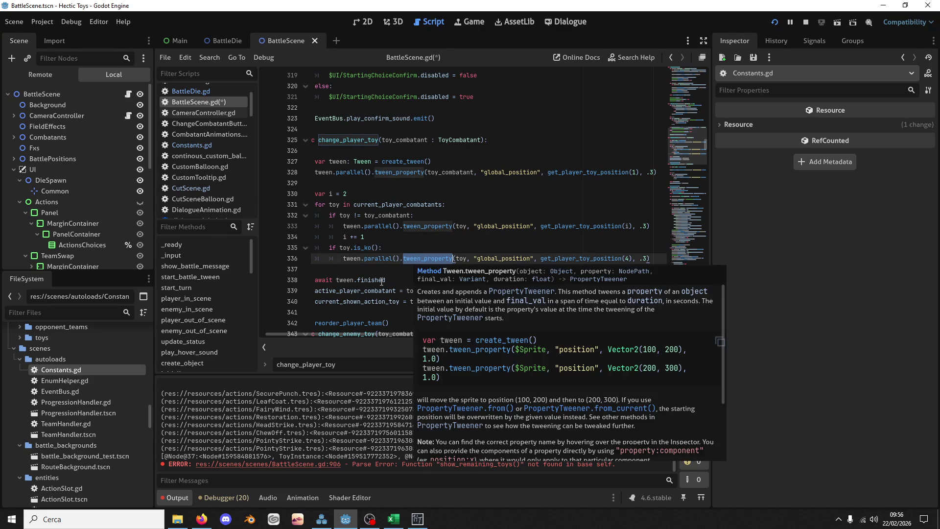
pyautogui.press('Down')
pyautogui.doubleClick(374, 326)
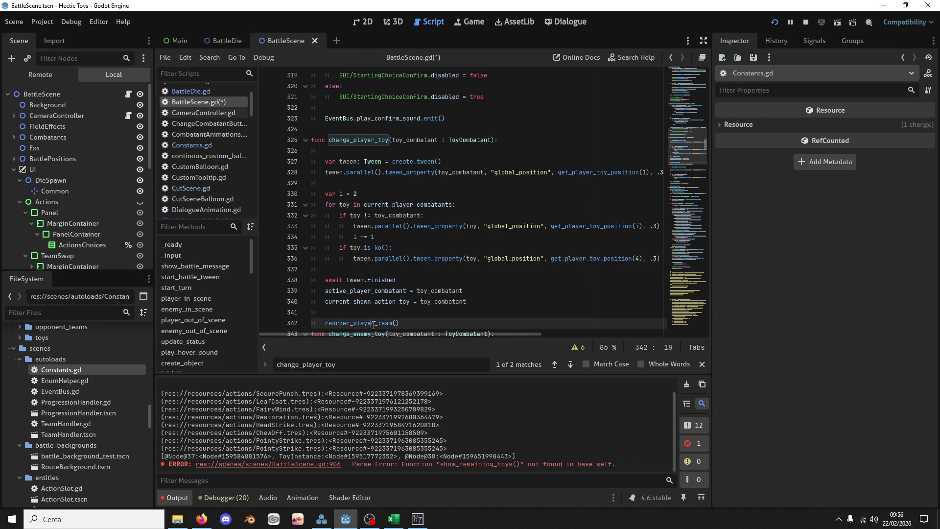
pyautogui.doubleClick(355, 248)
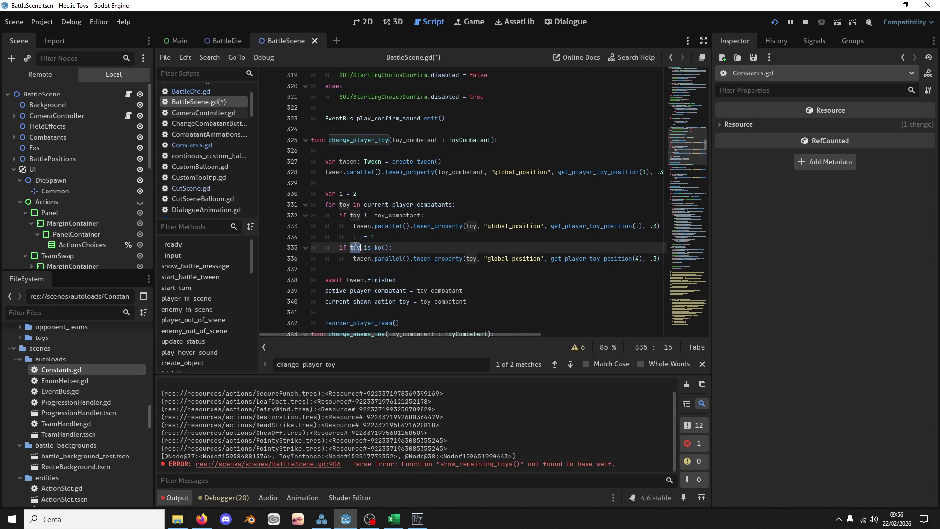
pyautogui.moveTo(383, 252)
pyautogui.click(398, 237)
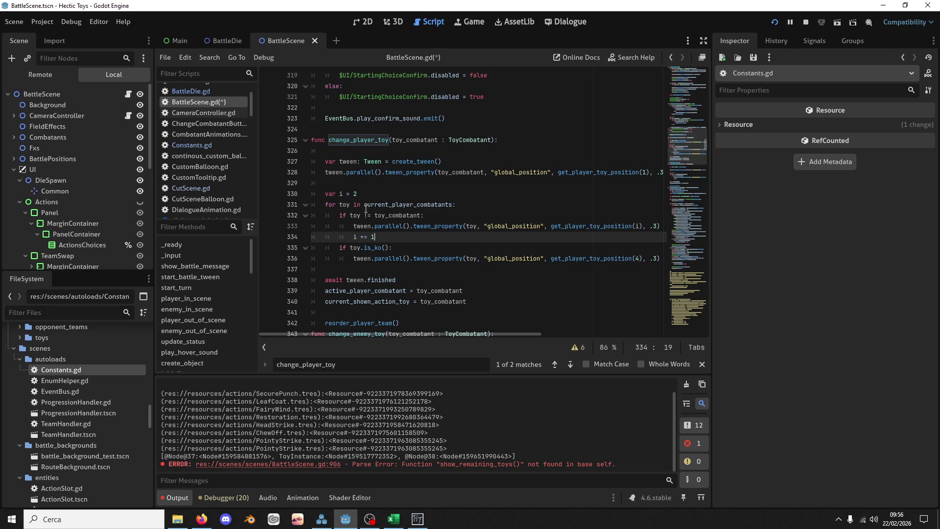
# Look up parallel and active_player_combatant, then search for current_player_combatants and reorder_player_team
pyautogui.doubleClick(396, 259)
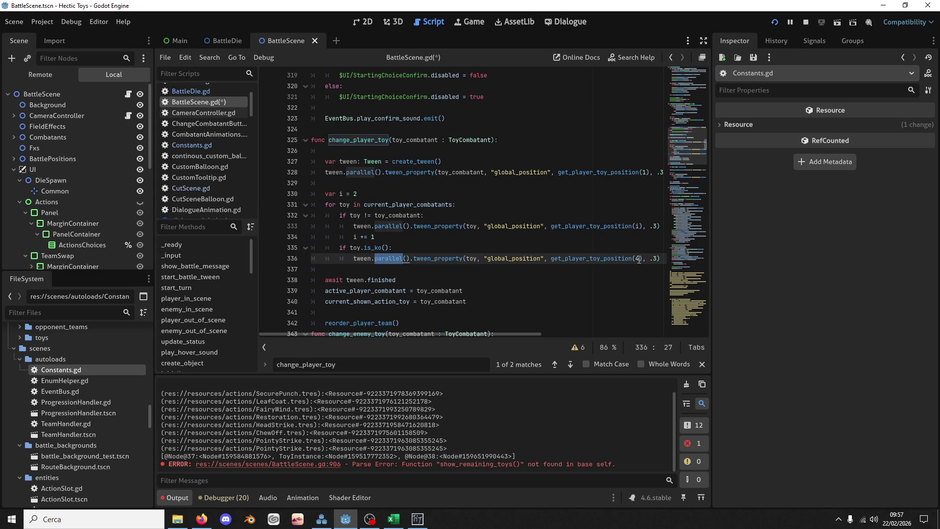
pyautogui.doubleClick(371, 292)
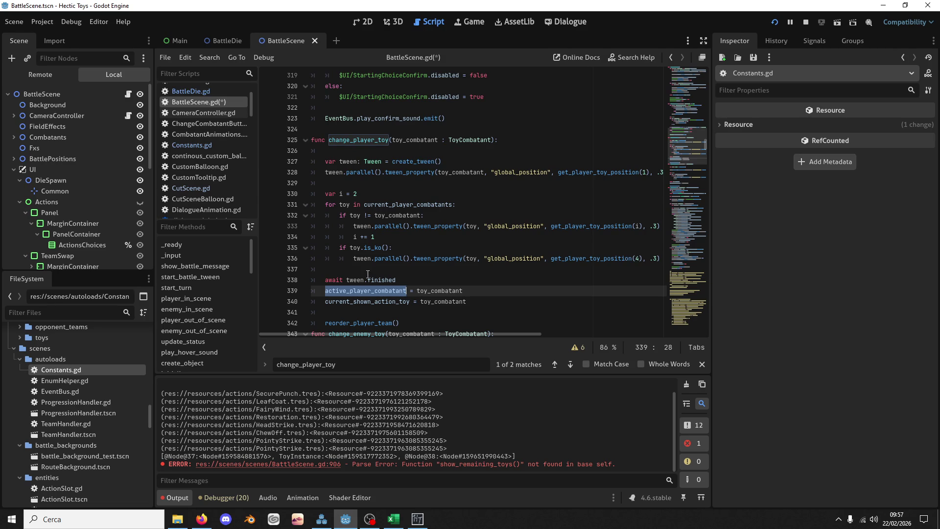
pyautogui.doubleClick(391, 204)
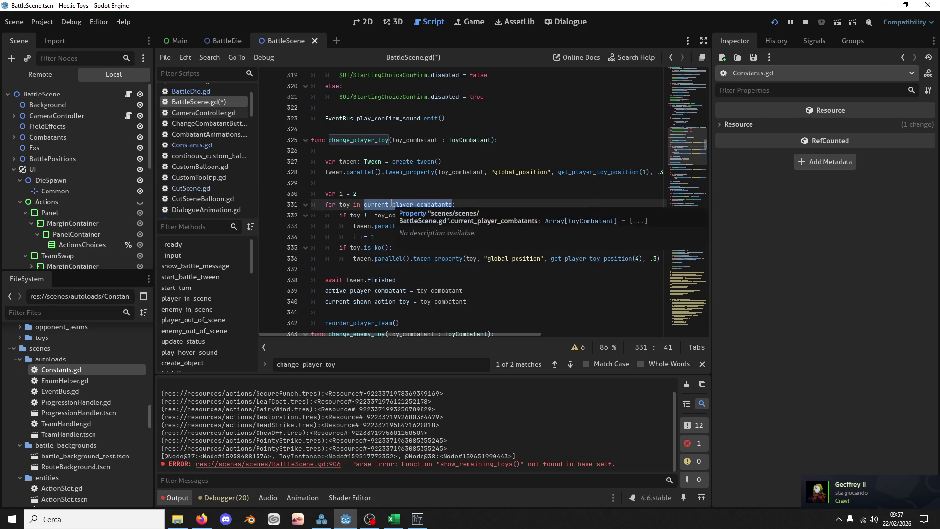
pyautogui.hotkey('ctrl', 'f')
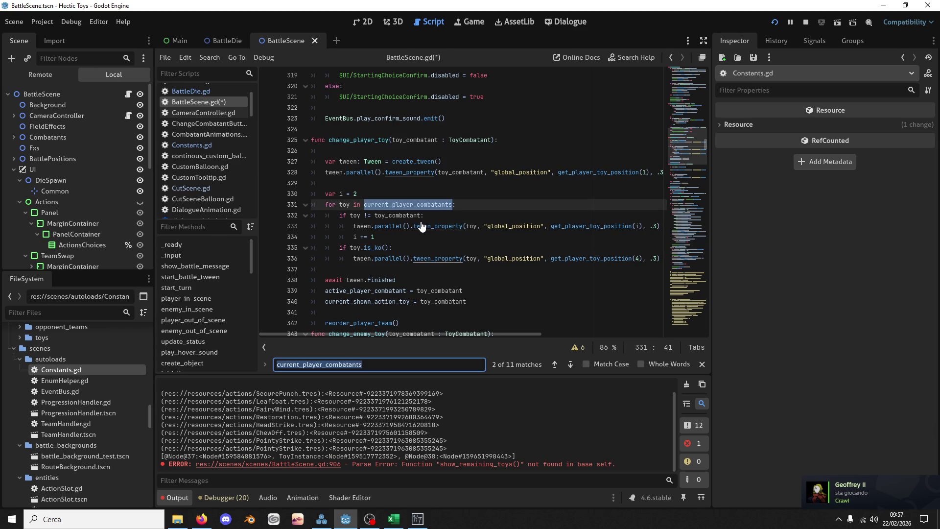
pyautogui.doubleClick(345, 321)
pyautogui.hotkey('ctrl', 'f')
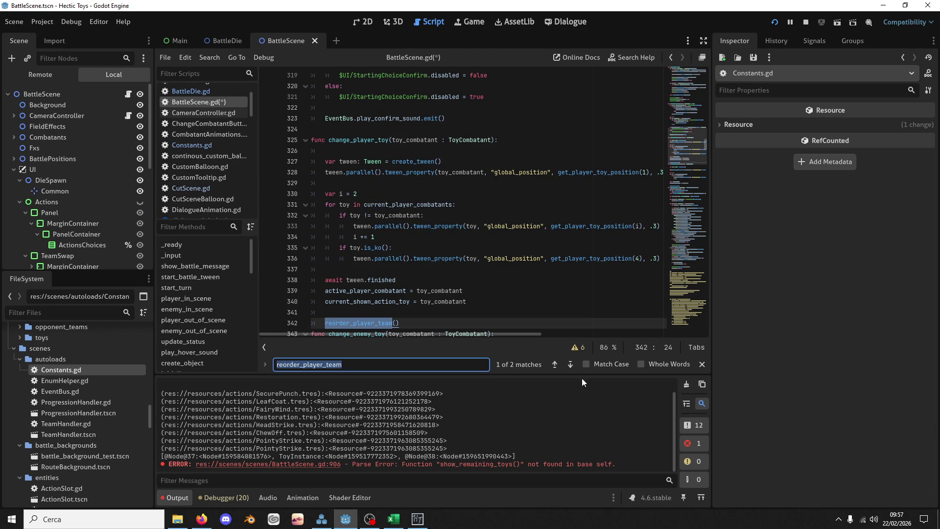
# In reorder_player_team, indent the append/erase lines under 'if !i_toy.is_ko():' and save
pyautogui.click(570, 365)
pyautogui.scroll(-2, 453, 243)
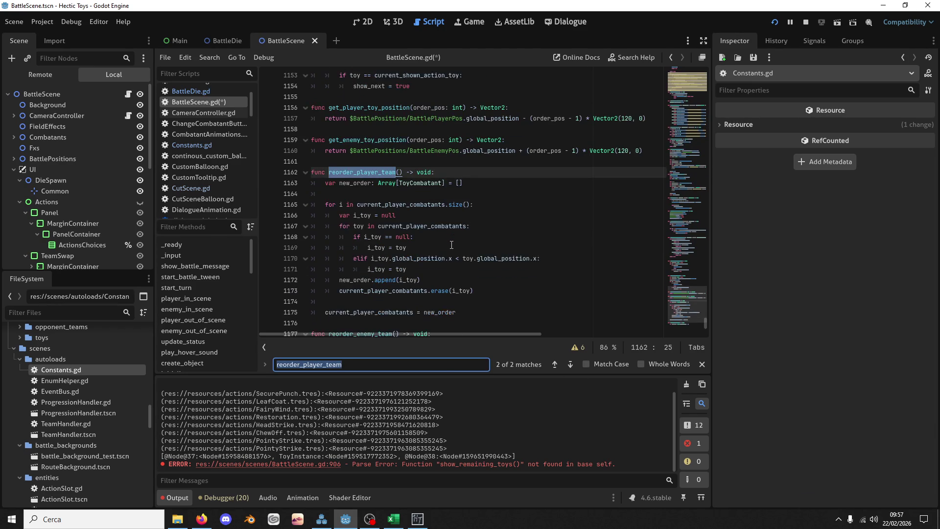
pyautogui.click(429, 241)
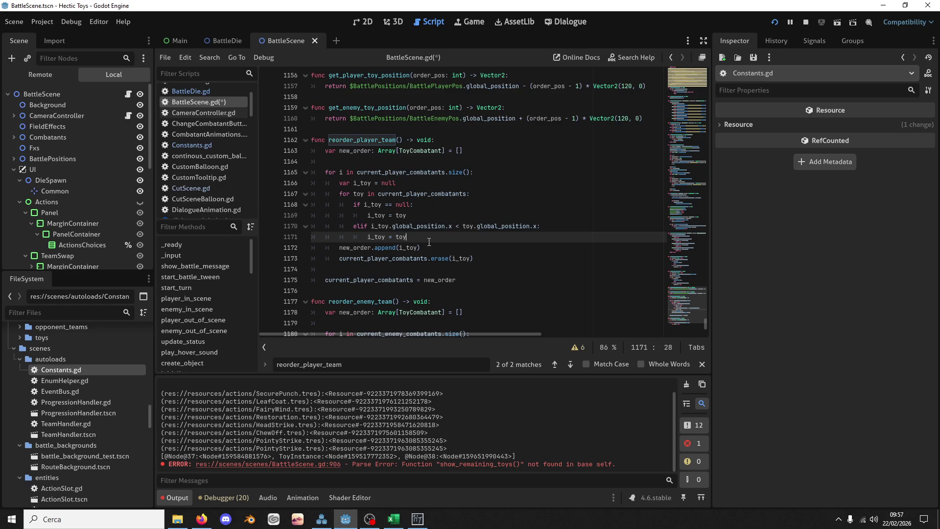
pyautogui.press('Return')
pyautogui.write('if i_toy.is_ko():')
pyautogui.press('Down')
pyautogui.press('Home')
pyautogui.hotkey('shift', 'Down')
pyautogui.hotkey('shift', 'Down')
pyautogui.press('Tab')
pyautogui.press('Up')
pyautogui.press('Up')
pyautogui.press('Up')
pyautogui.write('!')
pyautogui.hotkey('ctrl', 's')
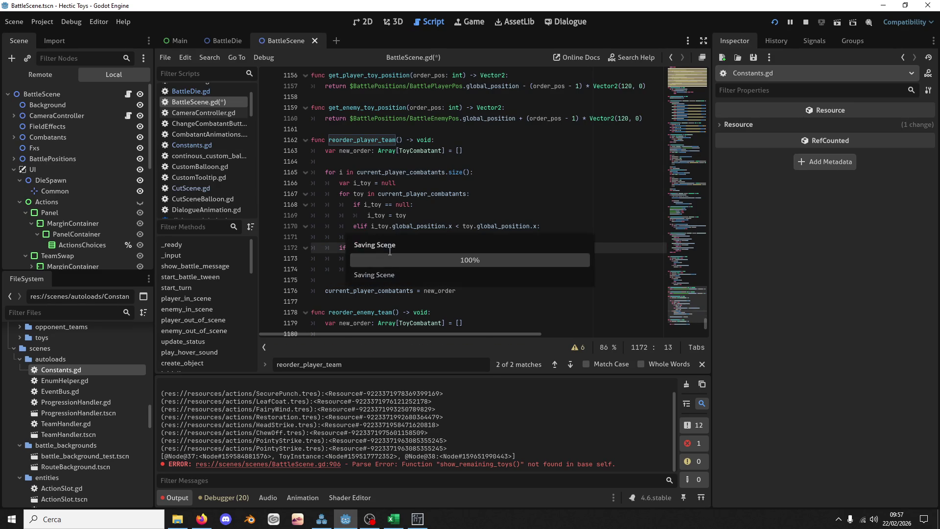
# Select the new 'if !i_toy.is_ko():' line to copy it
pyautogui.scroll(-2, 404, 232)
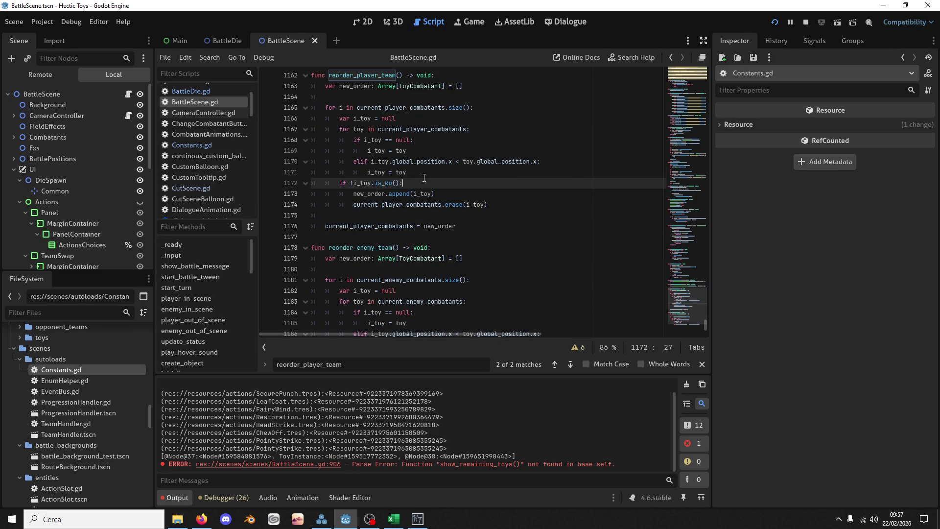
pyautogui.moveTo(443, 183); pyautogui.dragTo(424, 175)
pyautogui.scroll(-3, 435, 185)
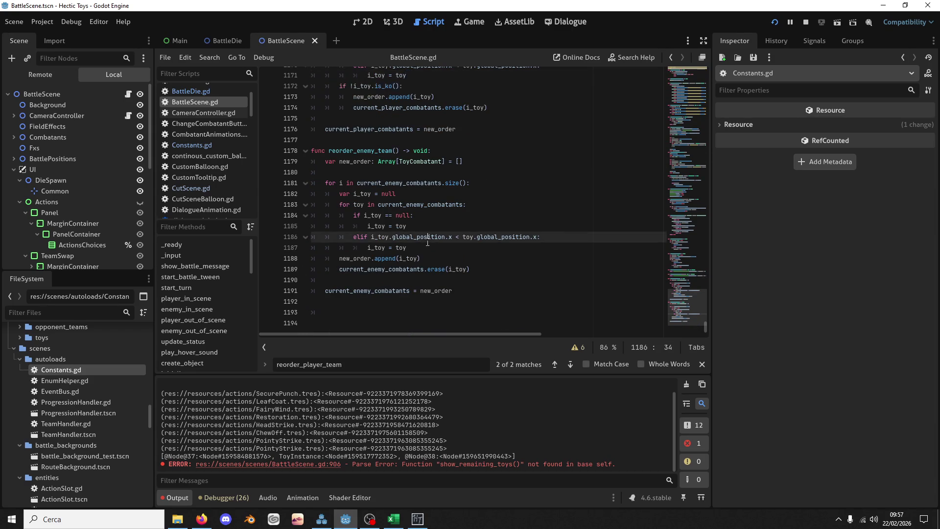
# Wrap reorder_enemy_team's append and erase lines in the pasted !i_toy.is_ko() check and save
pyautogui.click(421, 248)
pyautogui.hotkey('ctrl', 'v')
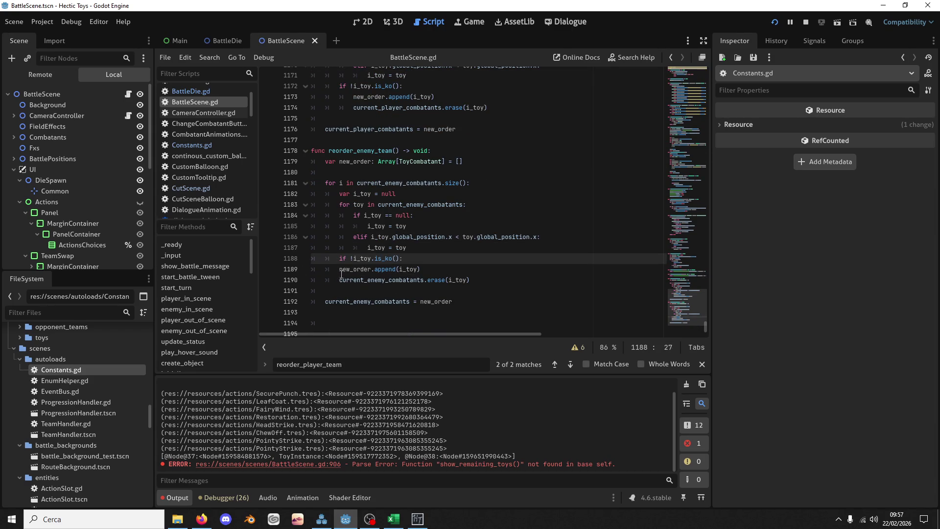
pyautogui.moveTo(338, 269); pyautogui.dragTo(352, 282)
pyautogui.press('Tab')
pyautogui.hotkey('ctrl', 's')
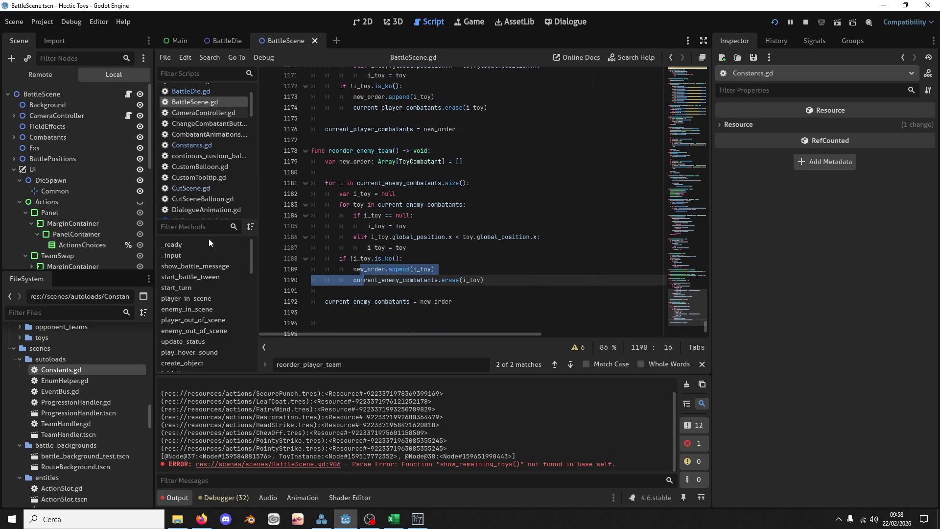
# Review the i_toy checks and current_enemy_combatants assignment, then show the Windows desktop
pyautogui.click(369, 250)
pyautogui.click(364, 259)
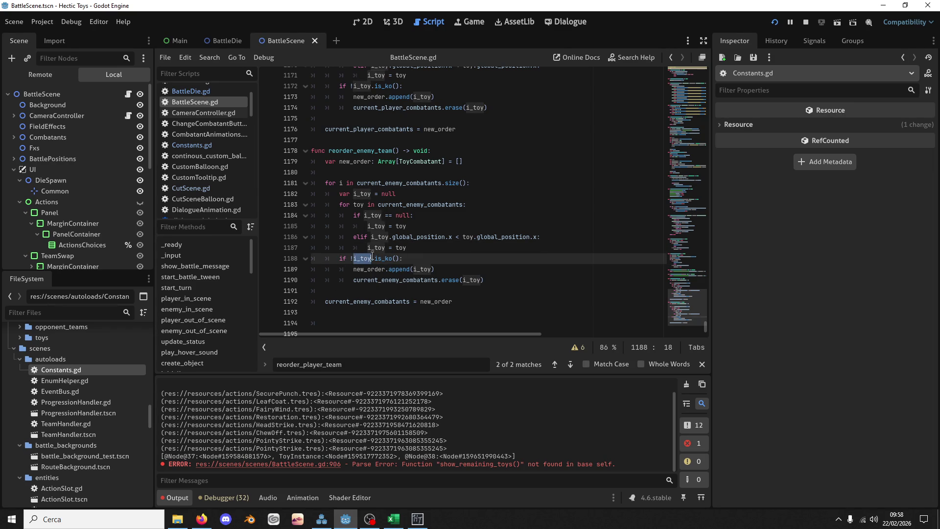
pyautogui.click(410, 216)
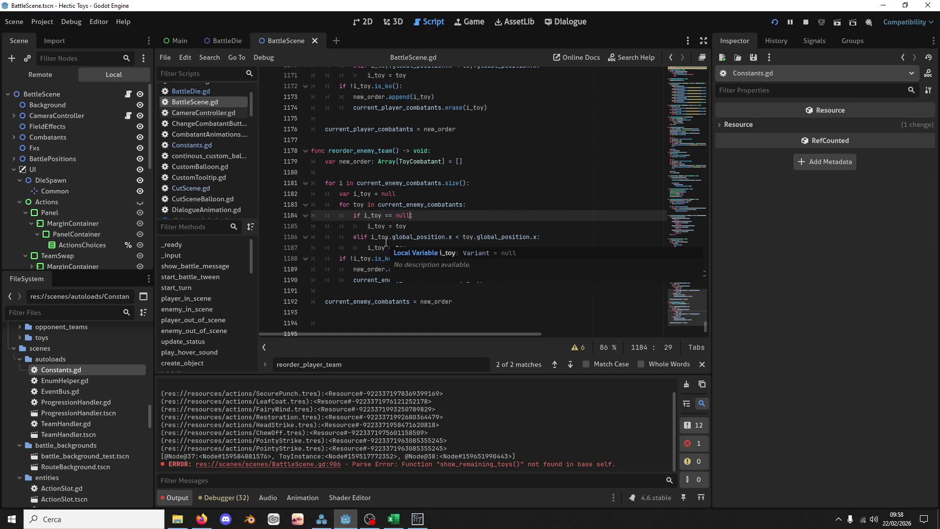
pyautogui.write(':')
pyautogui.doubleClick(403, 273)
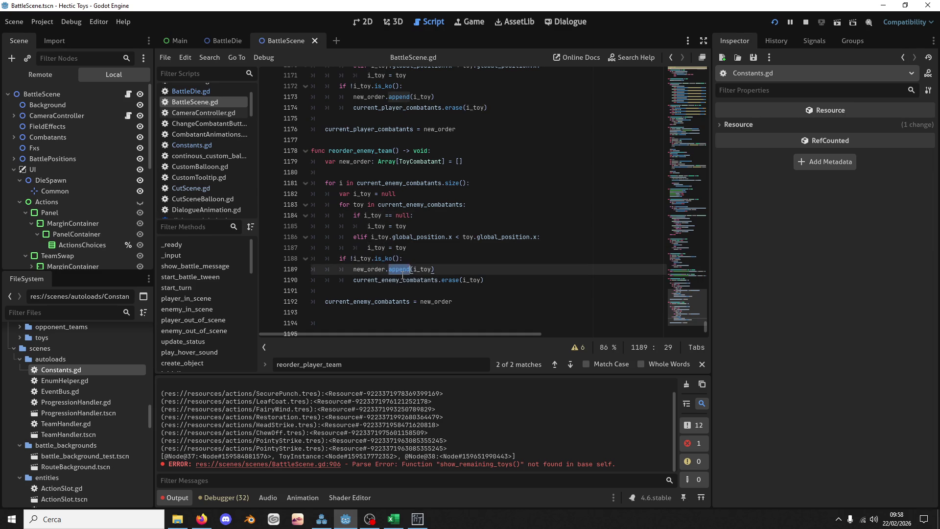
pyautogui.doubleClick(433, 301)
pyautogui.moveTo(433, 301)
pyautogui.mouseDown()
pyautogui.moveTo(355, 306)
pyautogui.moveTo(434, 308)
pyautogui.mouseUp()
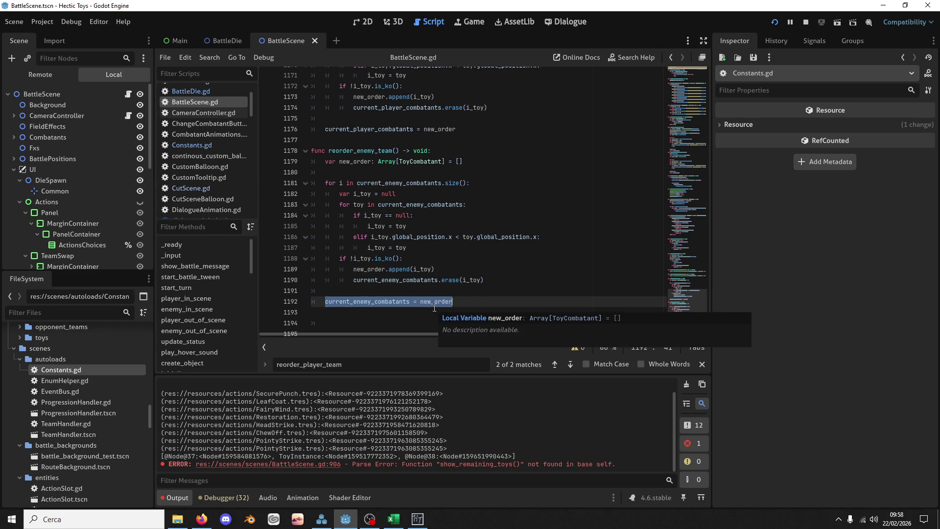
pyautogui.doubleClick(396, 301)
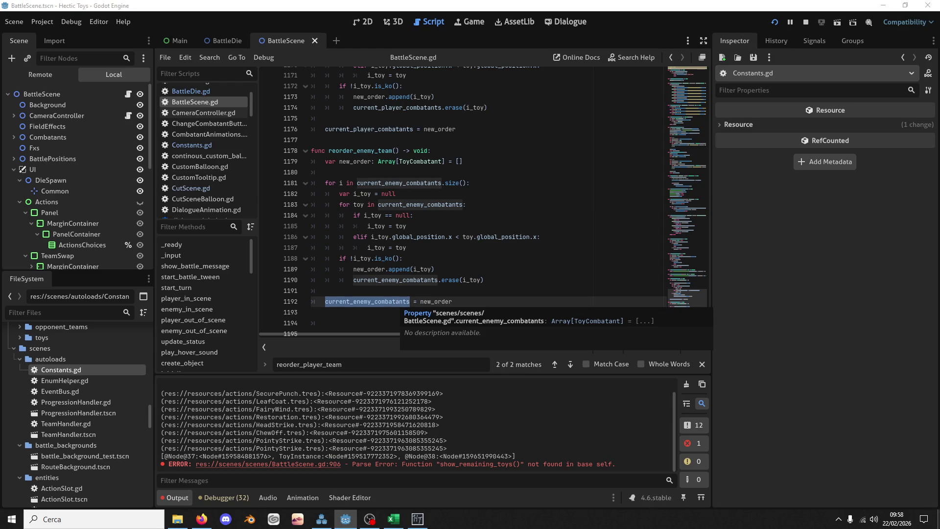
pyautogui.click(938, 519)
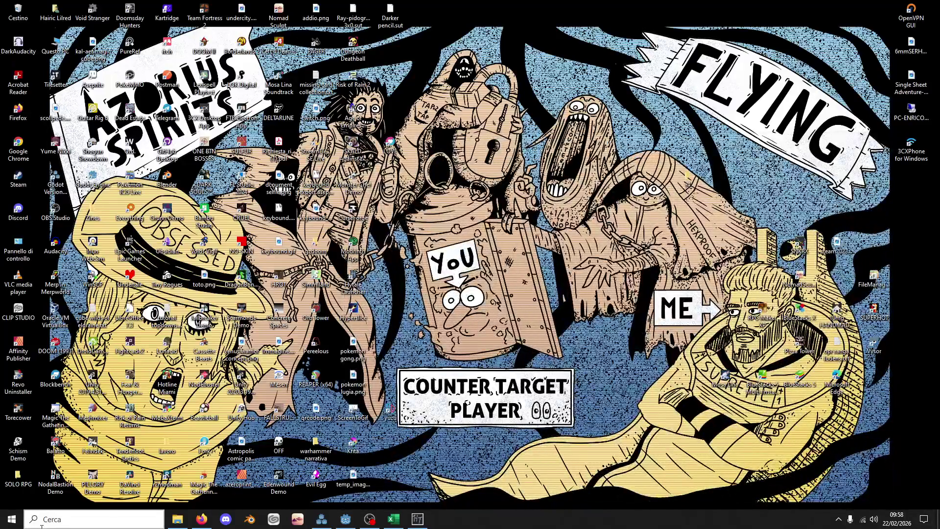
pyautogui.click(343, 519)
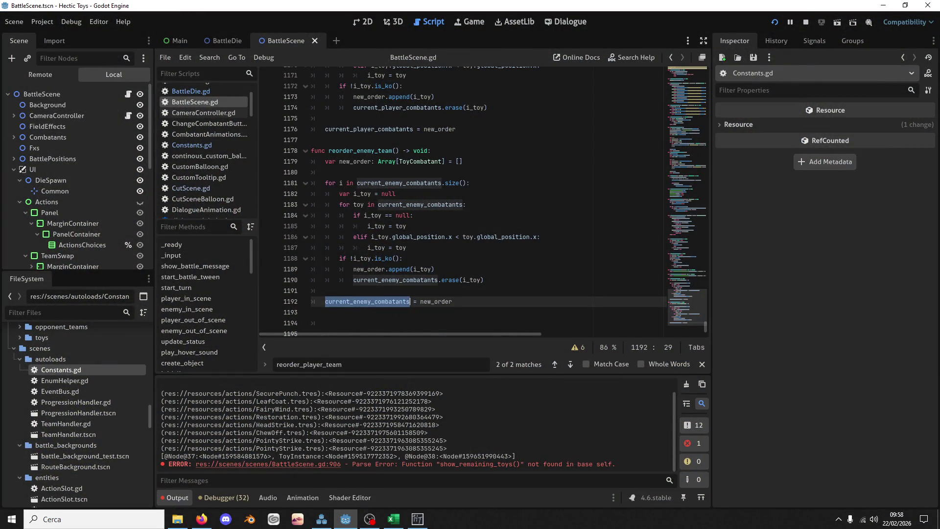
pyautogui.click(201, 519)
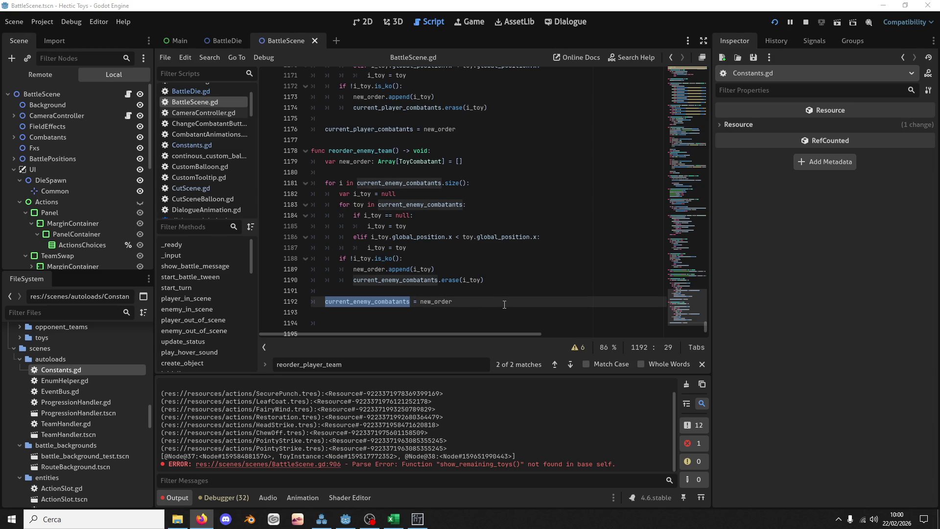
pyautogui.doubleClick(411, 280)
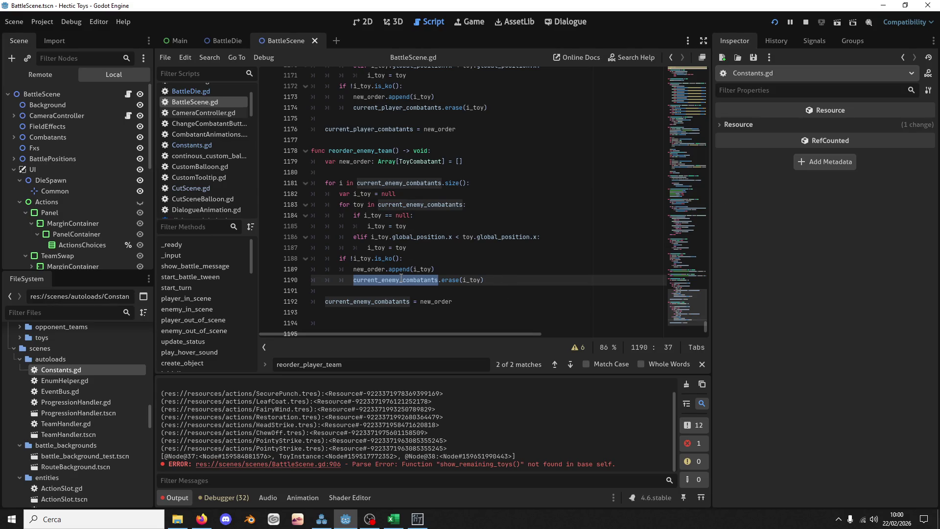
pyautogui.moveTo(692, 294); pyautogui.dragTo(689, 192)
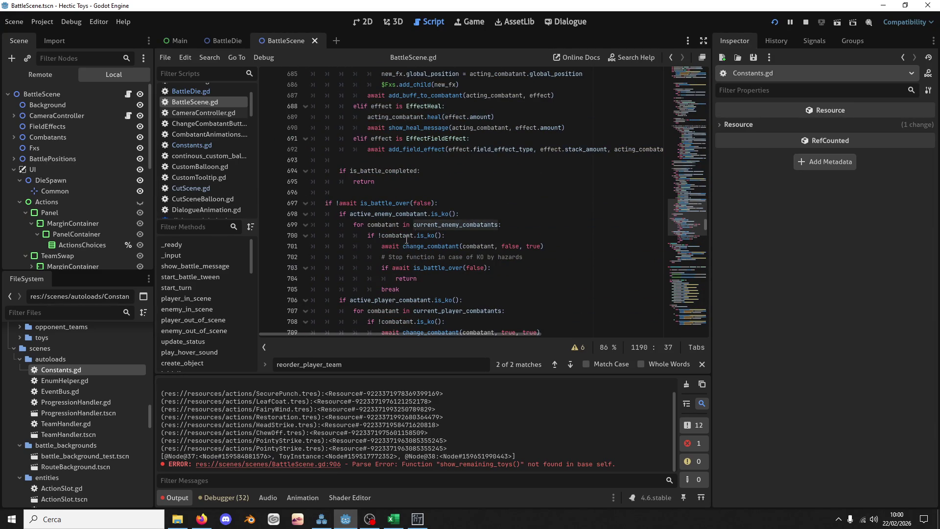
# Search BattleScene.gd for 'change'
pyautogui.scroll(-10, 476, 206)
pyautogui.click(480, 187)
pyautogui.hotkey('ctrl', 'f')
pyautogui.write('chanfge')
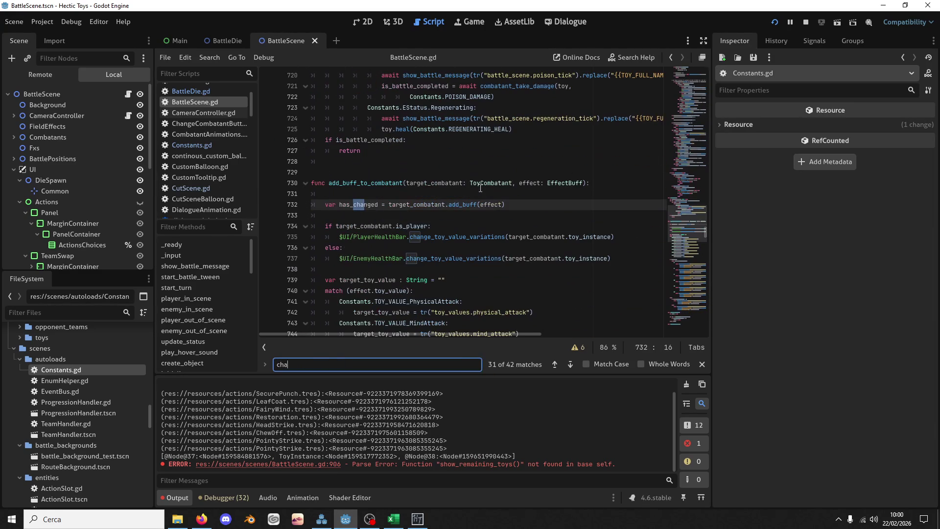
pyautogui.press('BackSpace')
pyautogui.press('BackSpace')
pyautogui.press('BackSpace')
pyautogui.write('ge')
# Scroll to the member declarations near line 30 and select player_team_order
pyautogui.moveTo(688, 218)
pyautogui.mouseDown()
pyautogui.moveTo(674, 89)
pyautogui.moveTo(618, 64)
pyautogui.mouseUp()
pyautogui.scroll(-11, 433, 157)
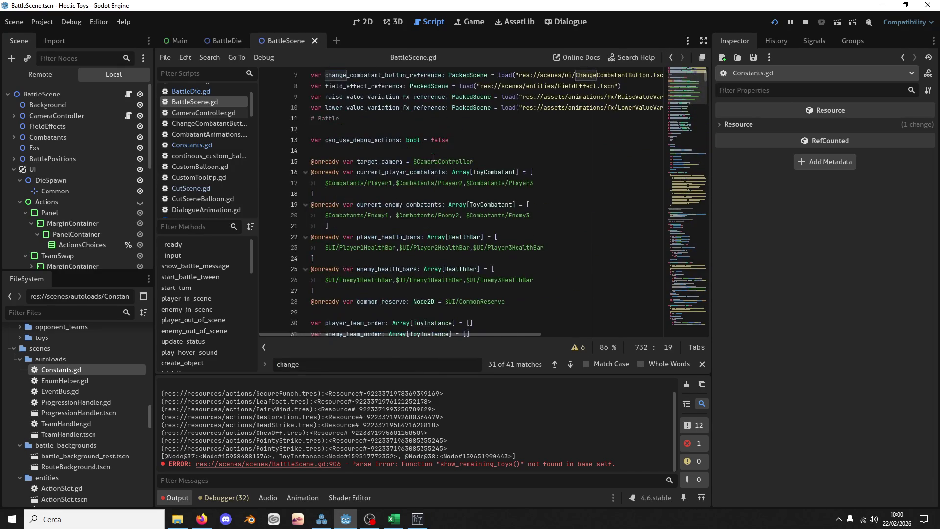
pyautogui.scroll(3, 434, 174)
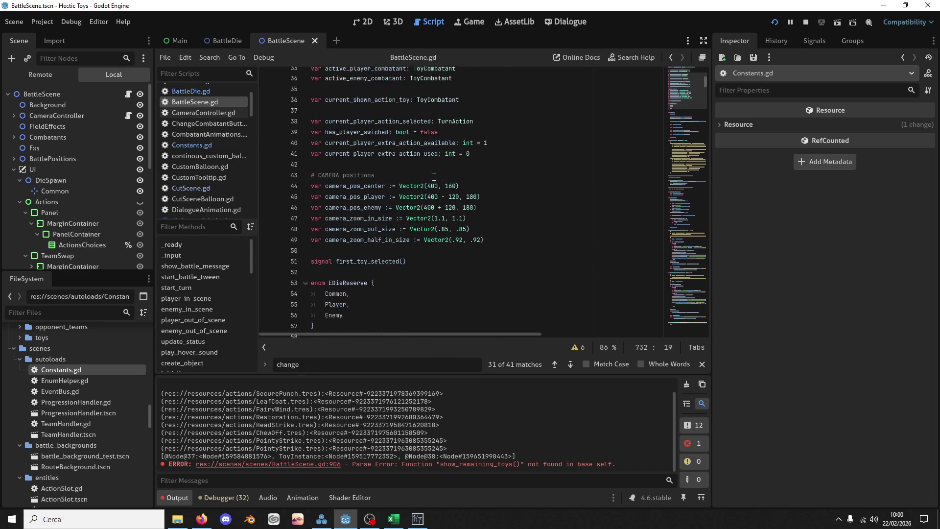
pyautogui.scroll(2, 494, 151)
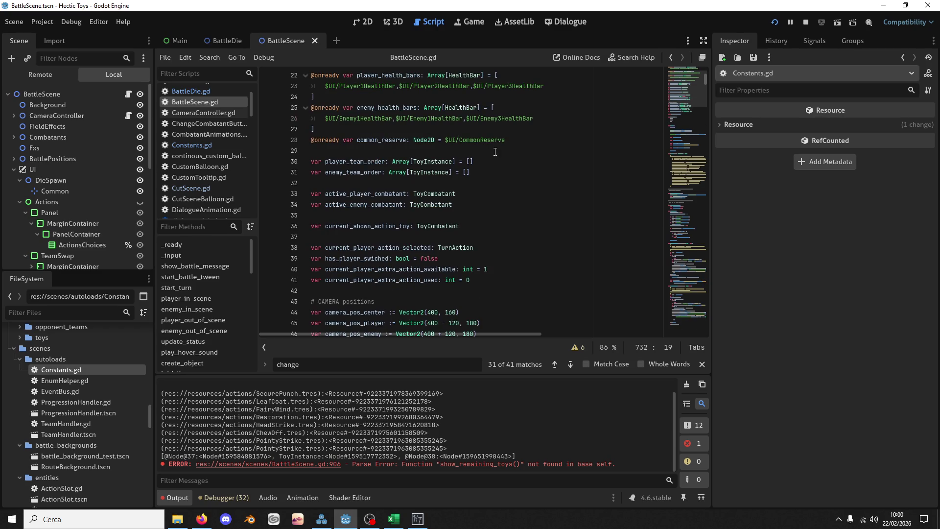
pyautogui.scroll(3, 495, 169)
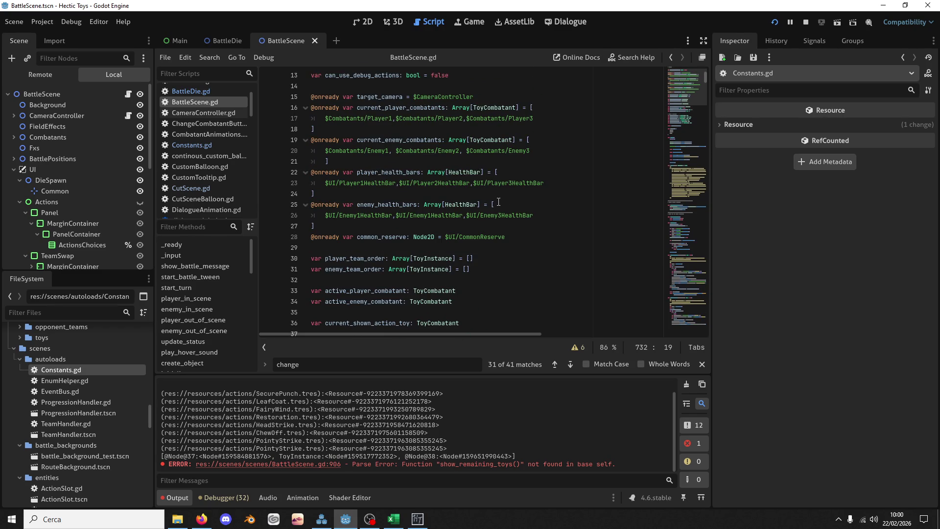
pyautogui.scroll(-3, 496, 213)
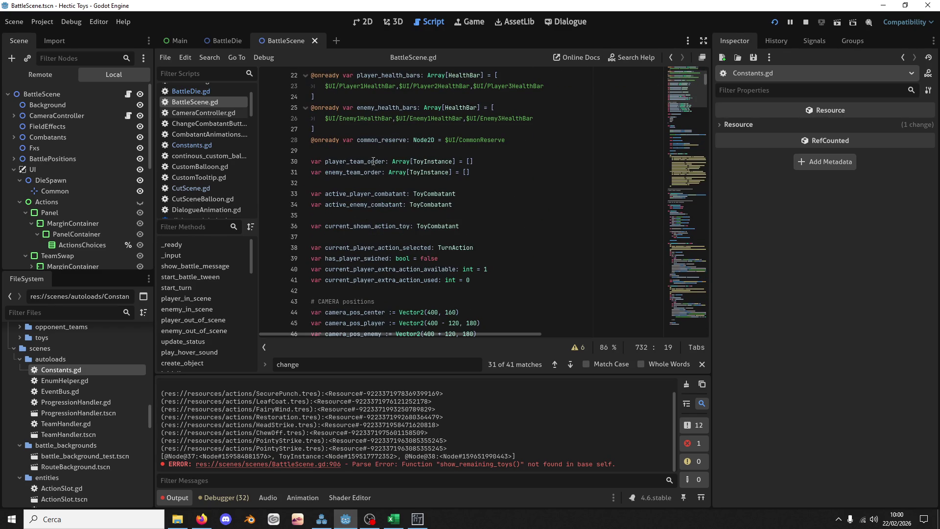
pyautogui.doubleClick(372, 160)
# Duplicate the two team-order declarations and rename the copies player_ko_toys and enemy_ko_toys
pyautogui.moveTo(464, 186); pyautogui.dragTo(486, 153)
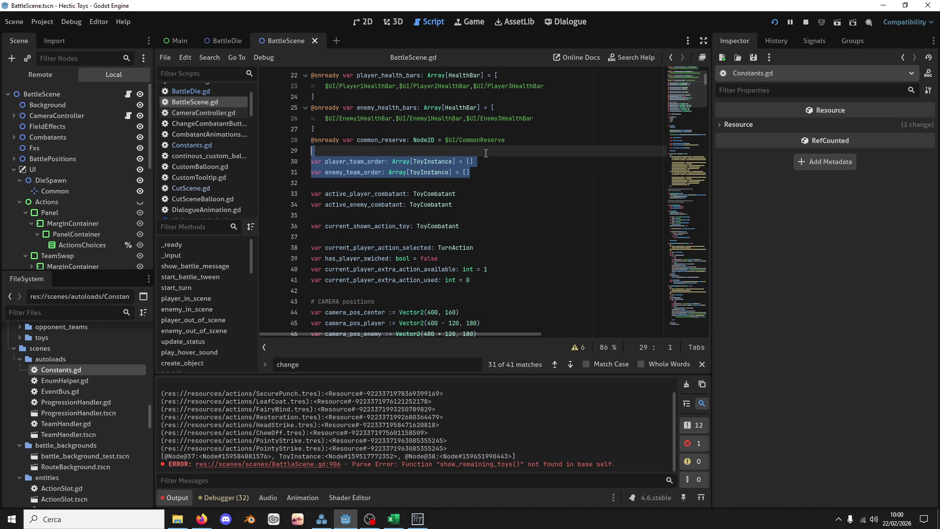
pyautogui.hotkey('ctrl', 'shift', 'd')
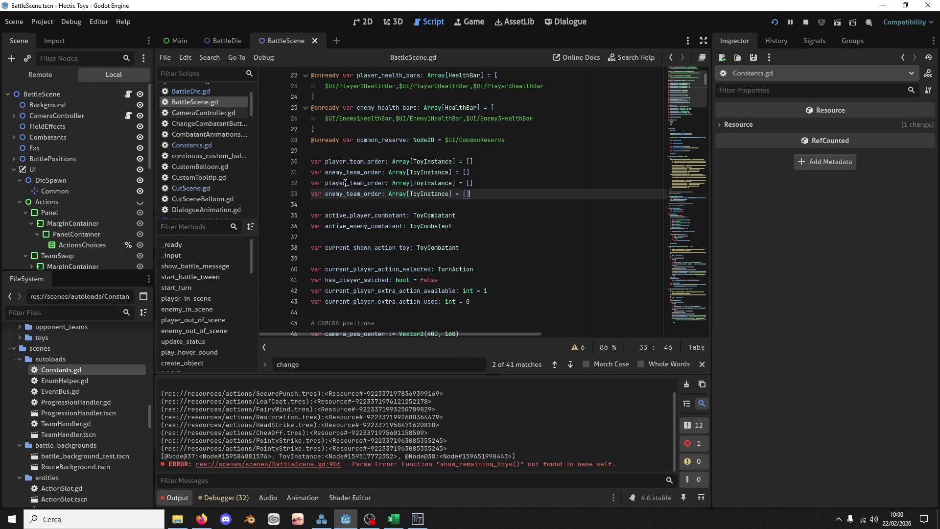
pyautogui.moveTo(368, 183)
pyautogui.mouseDown()
pyautogui.moveTo(386, 184)
pyautogui.moveTo(349, 184)
pyautogui.mouseUp()
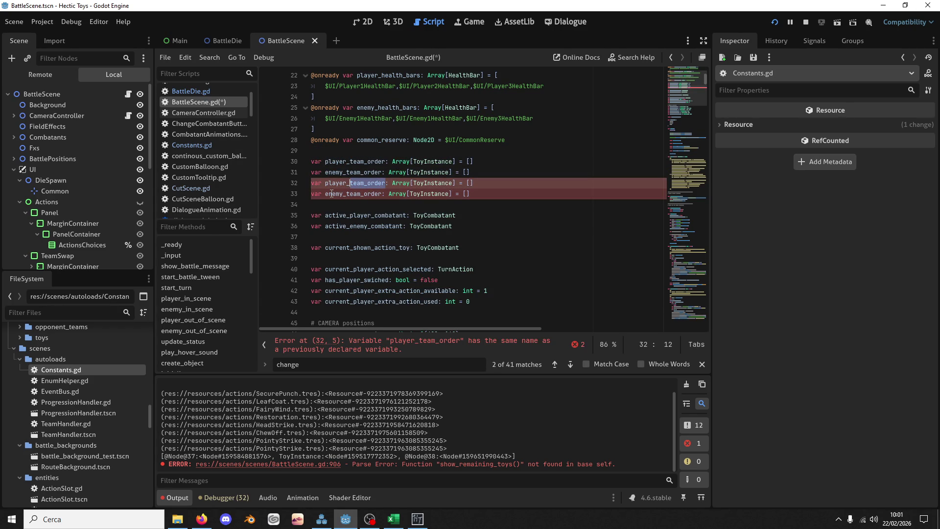
pyautogui.write('ko_toys')
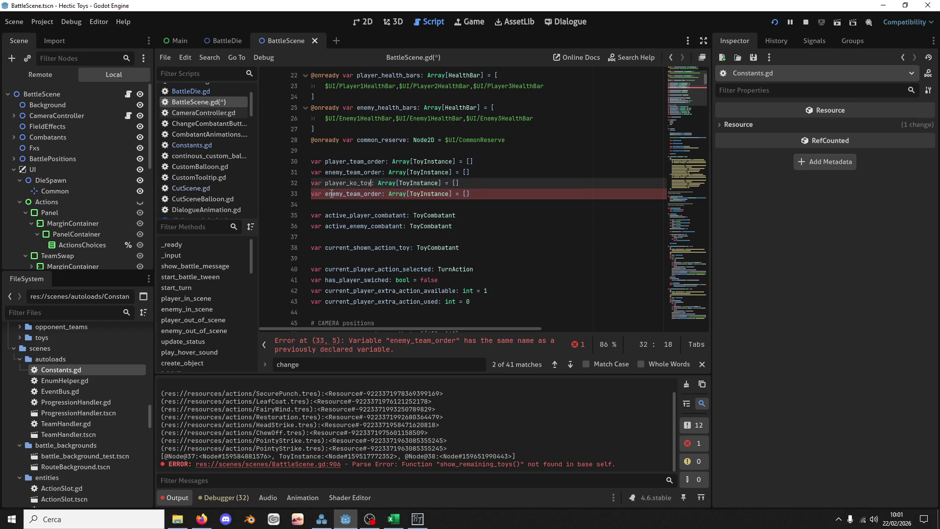
pyautogui.press('Down')
pyautogui.press('BackSpace')
pyautogui.press('BackSpace')
pyautogui.press('BackSpace')
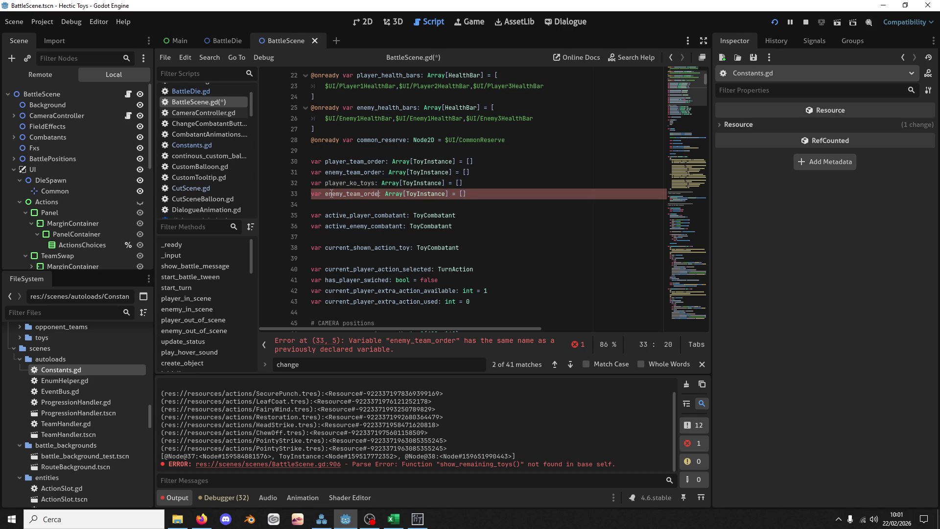
pyautogui.write('ko_toys')
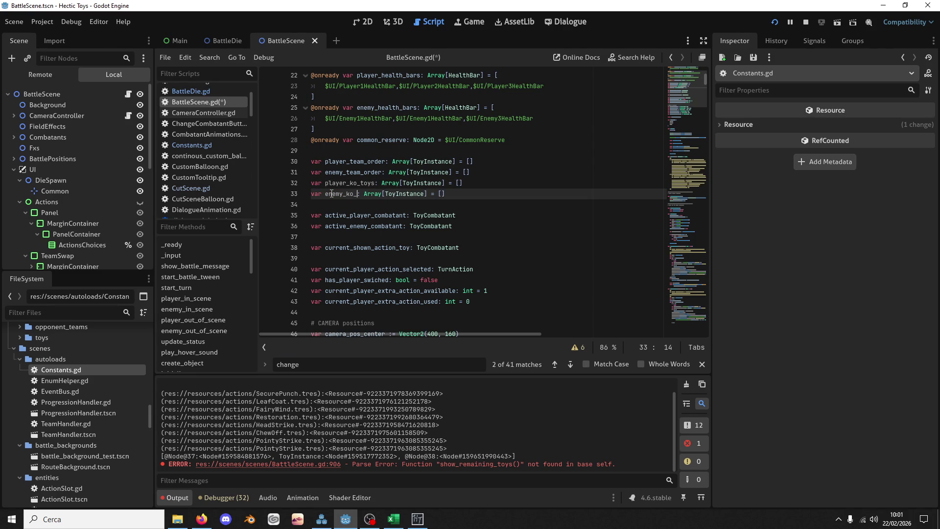
pyautogui.doubleClick(332, 185)
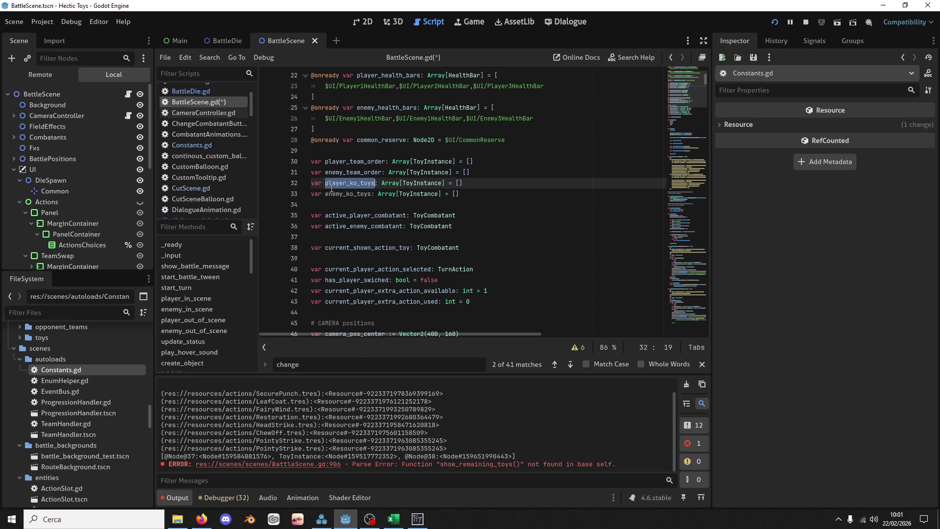
pyautogui.moveTo(690, 88); pyautogui.dragTo(682, 319)
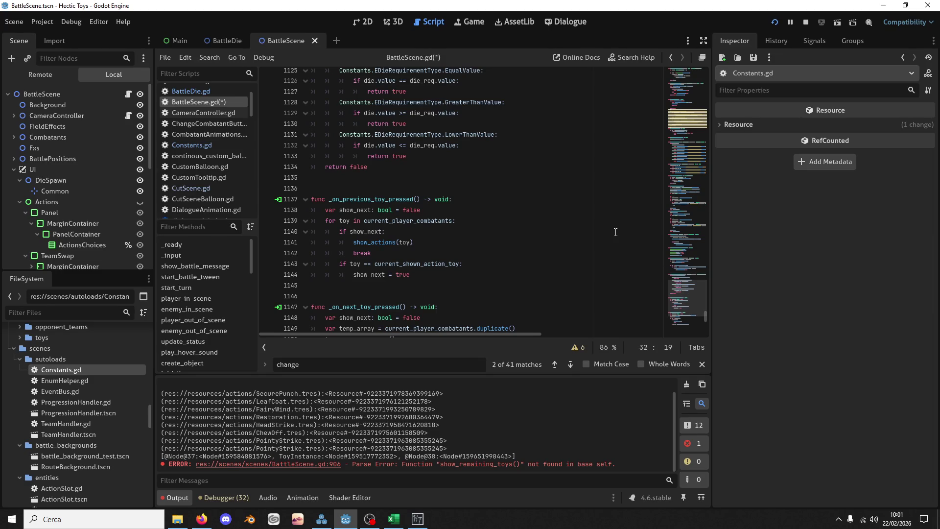
# Add an else branch to reorder_player_team that appends i_toy to player_ko_toys
pyautogui.scroll(-6, 455, 259)
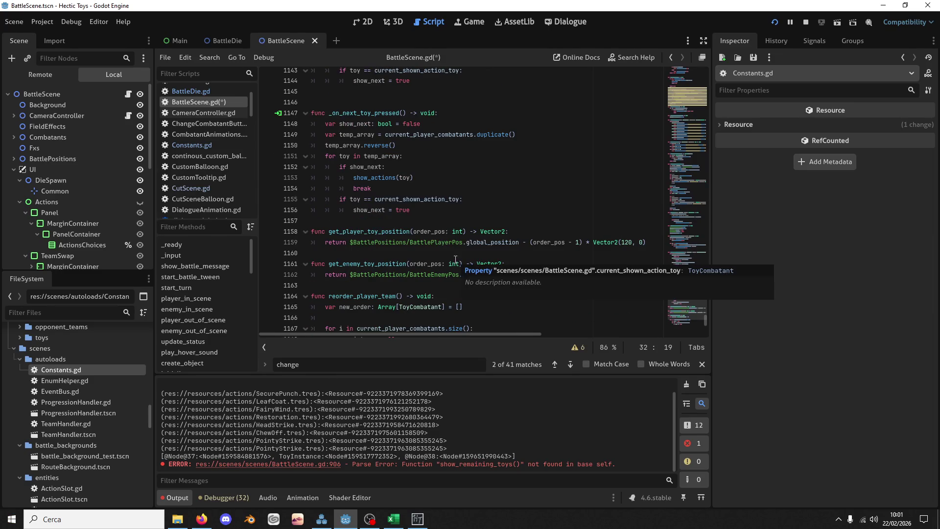
pyautogui.scroll(-7, 455, 260)
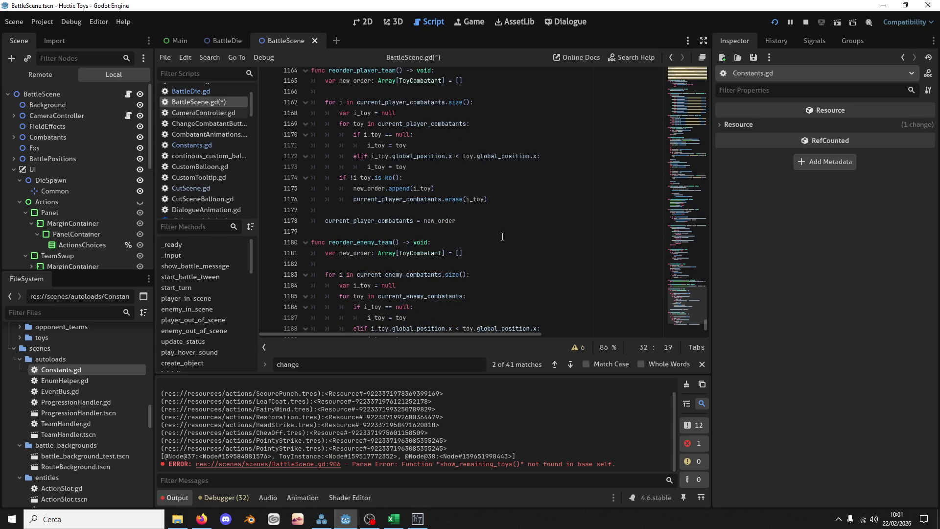
pyautogui.scroll(-3, 675, 308)
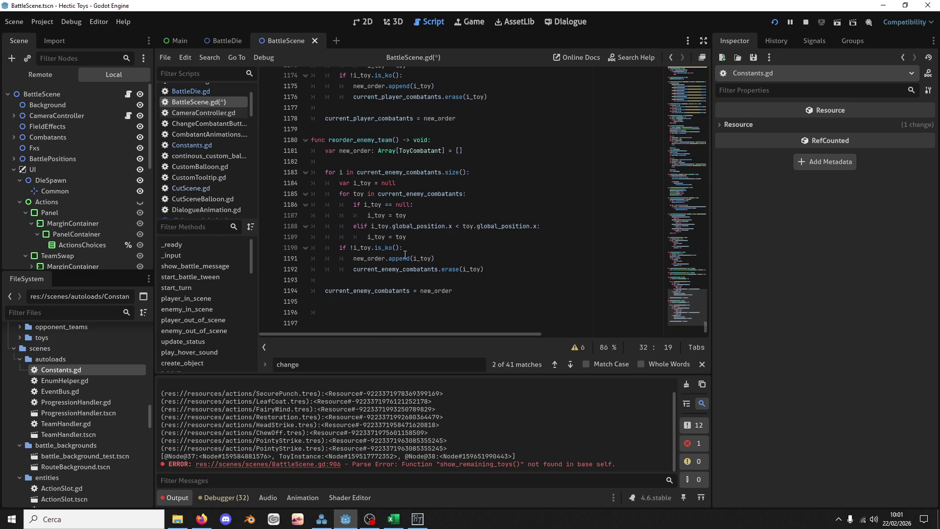
pyautogui.scroll(3, 451, 165)
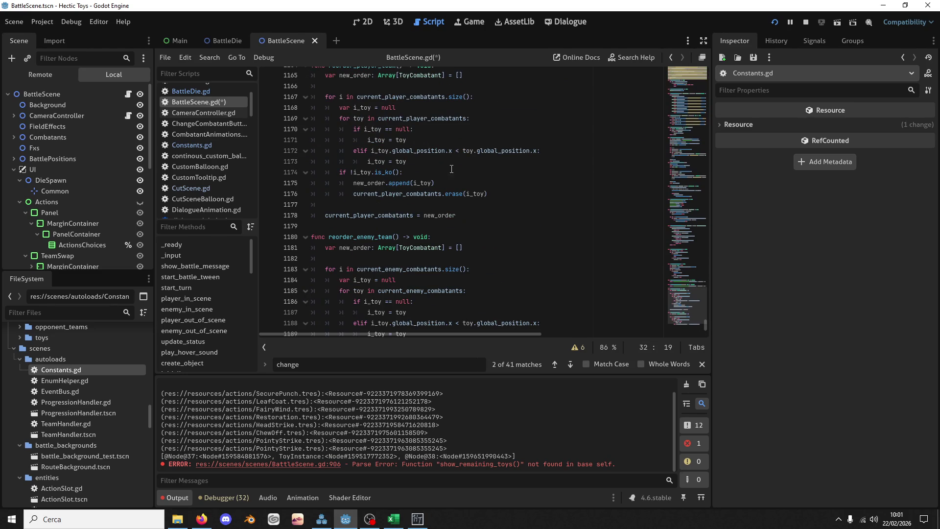
pyautogui.click(516, 191)
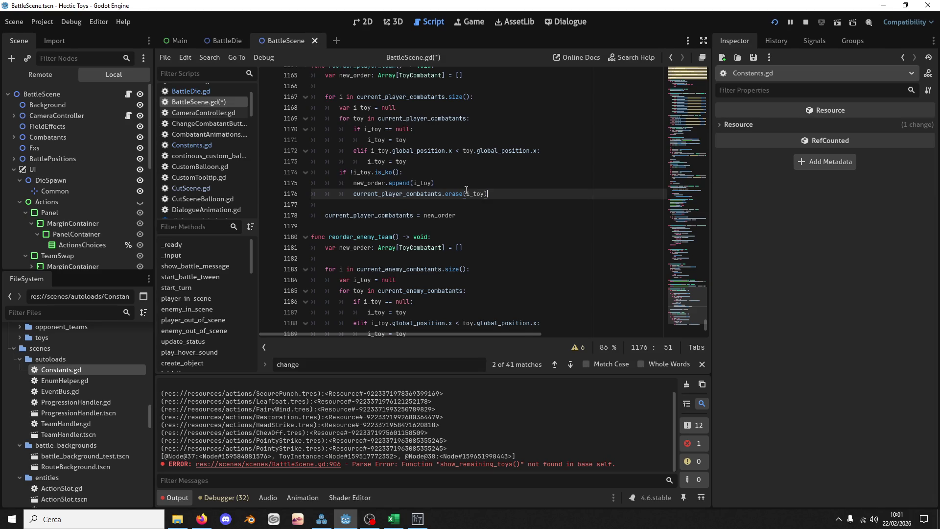
pyautogui.press('Return')
pyautogui.press('BackSpace')
pyautogui.write('else:')
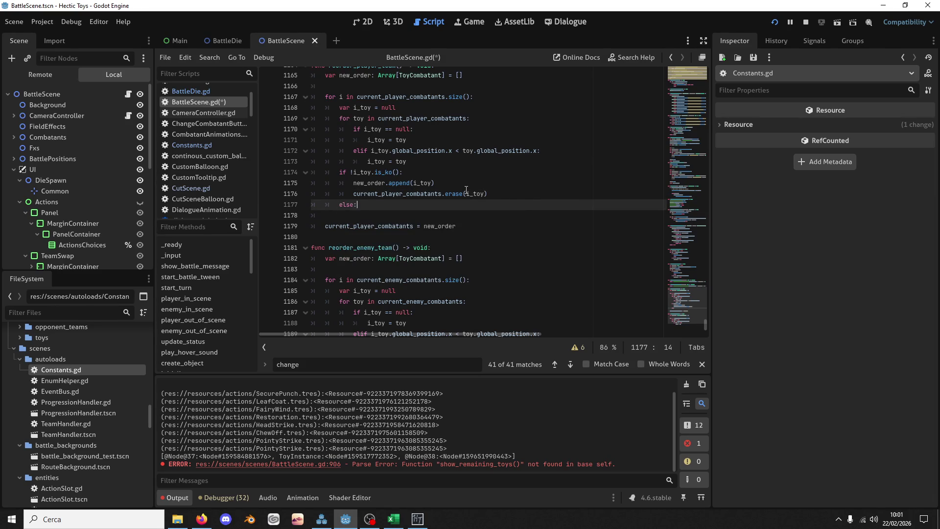
pyautogui.press('Return')
pyautogui.write('player_ko_toys')
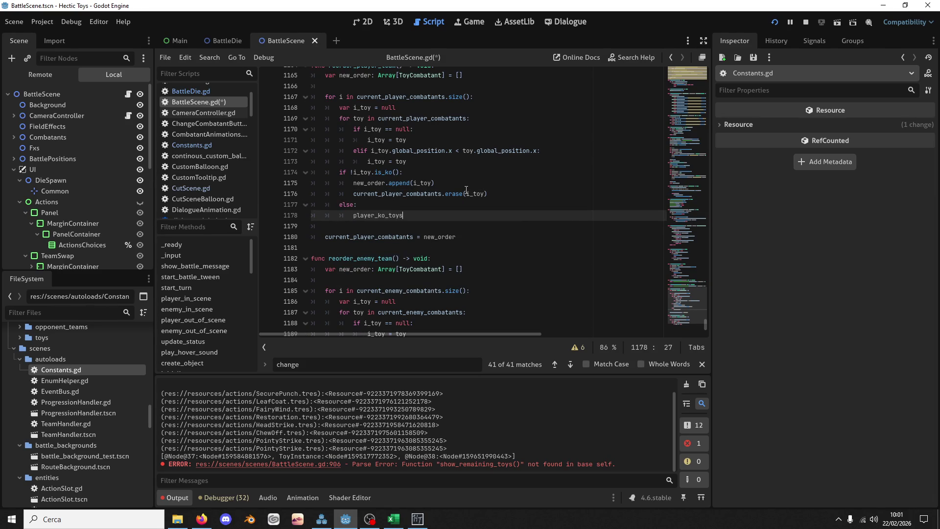
pyautogui.write('.')
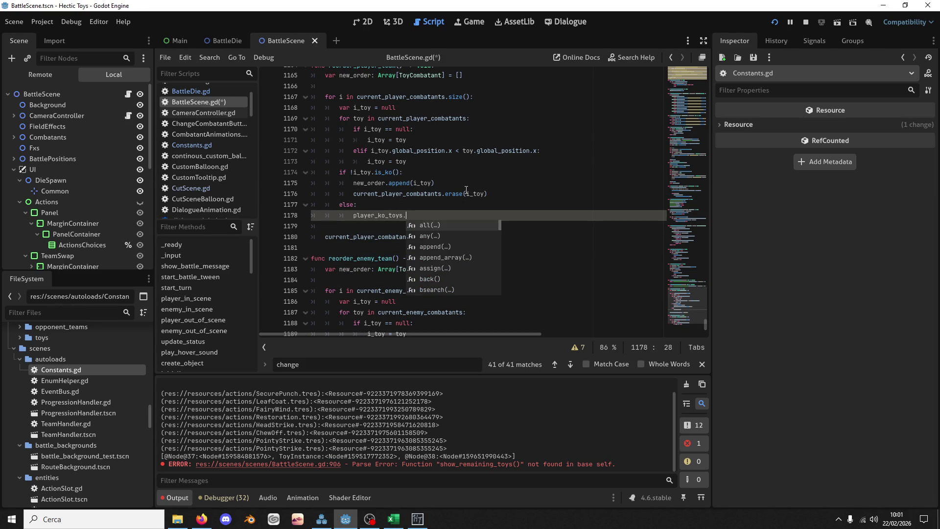
pyautogui.write('app')
pyautogui.press('Return')
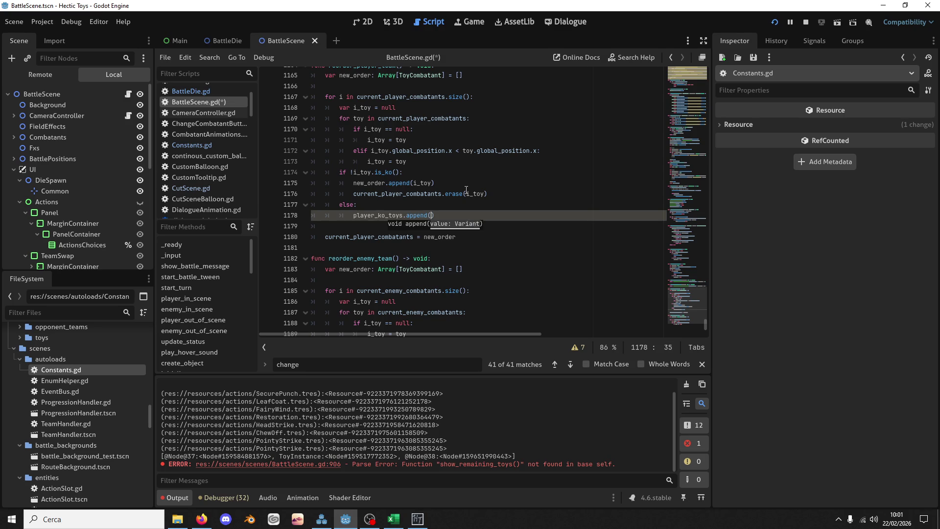
pyautogui.scroll(2, 466, 190)
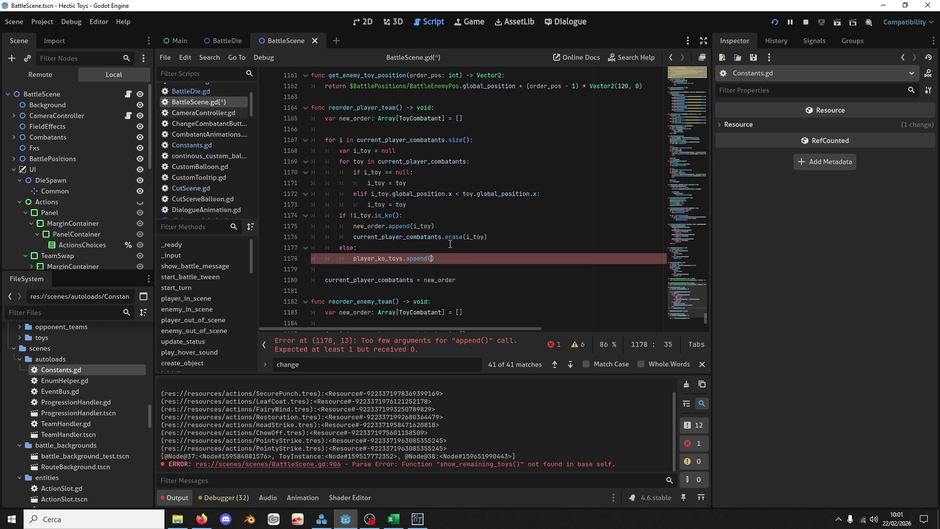
pyautogui.write('i_toy')
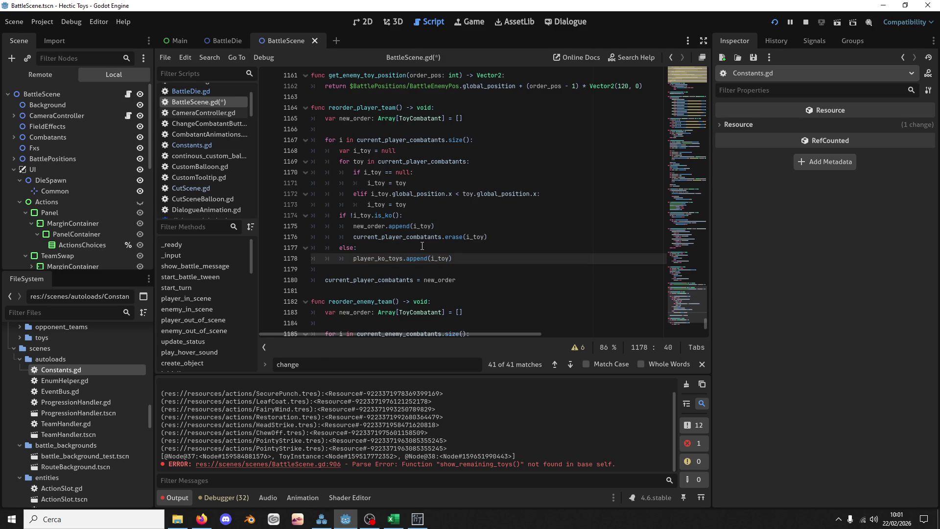
# Copy that else branch into reorder_enemy_team using enemy_ko_toys, and save
pyautogui.moveTo(453, 259); pyautogui.dragTo(510, 233)
pyautogui.hotkey('ctrl', 'c')
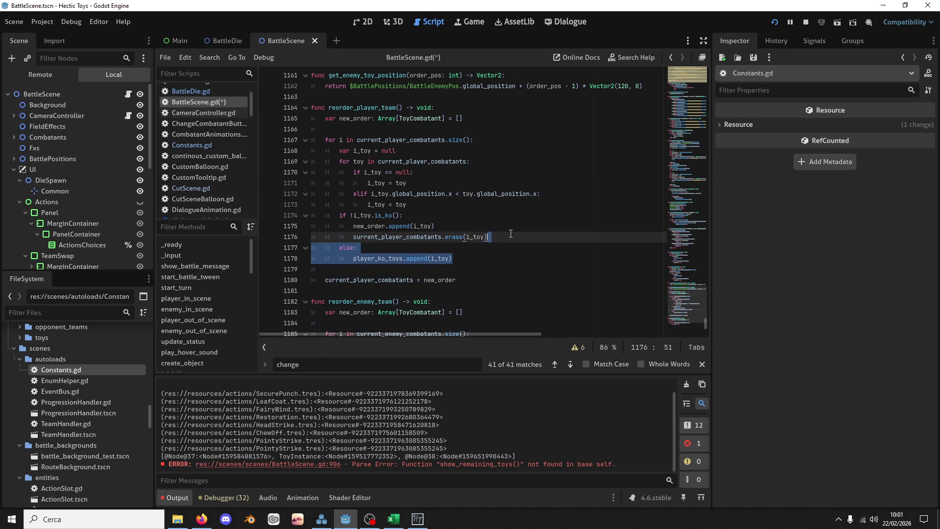
pyautogui.scroll(-5, 510, 233)
pyautogui.click(491, 274)
pyautogui.hotkey('ctrl', 'v')
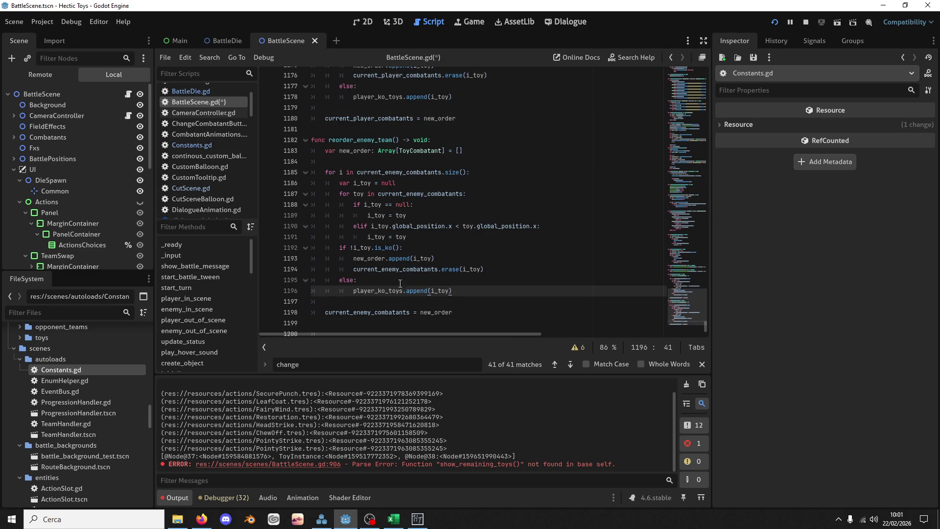
pyautogui.moveTo(360, 293); pyautogui.dragTo(352, 292)
pyautogui.press('Delete')
pyautogui.press('Delete')
pyautogui.press('Delete')
pyautogui.write('enemy')
pyautogui.click(526, 131)
pyautogui.hotkey('ctrl', 's')
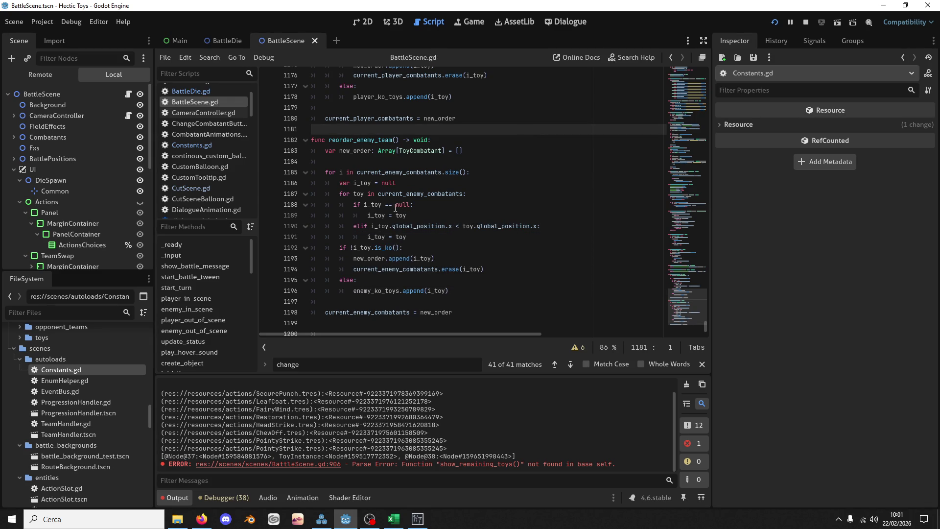
pyautogui.click(368, 290)
pyautogui.moveTo(674, 305)
pyautogui.mouseDown()
pyautogui.moveTo(676, 201)
pyautogui.moveTo(674, 324)
pyautogui.mouseUp()
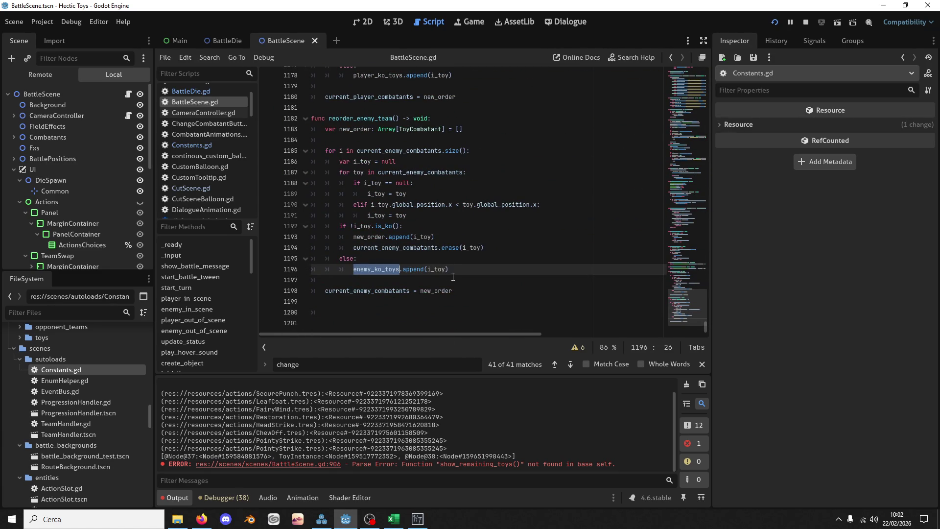
pyautogui.moveTo(457, 272); pyautogui.dragTo(507, 248)
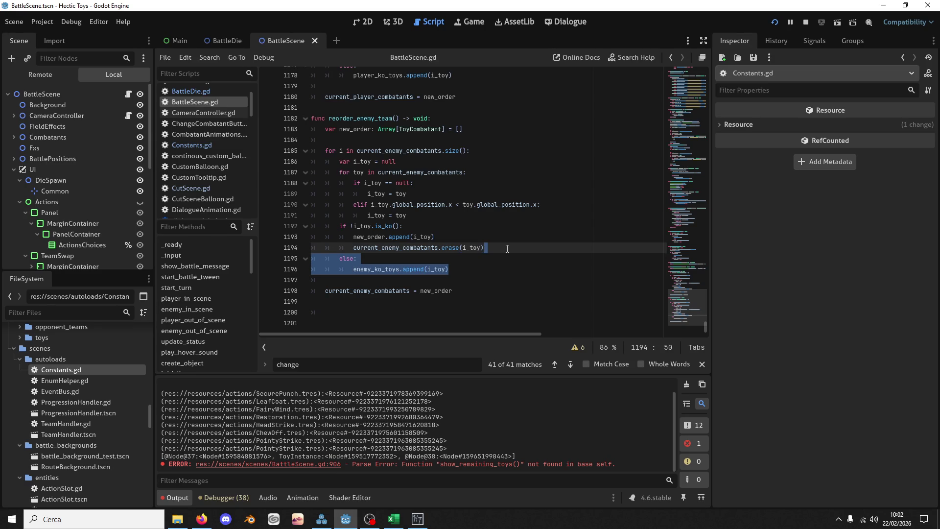
# Find change_player_toy via a reorder_enemy_team search and paste its tween loop after reorder_player_team()
pyautogui.doubleClick(359, 118)
pyautogui.hotkey('ctrl', 'f')
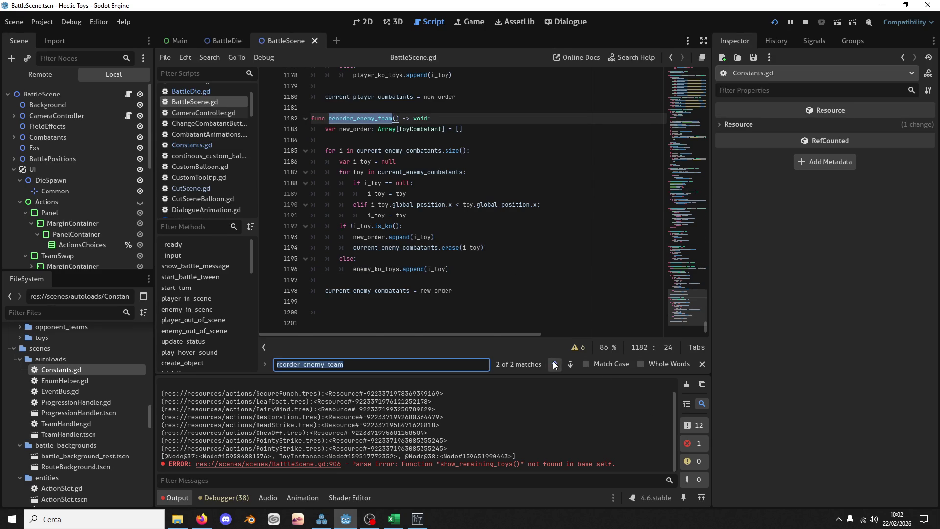
pyautogui.click(554, 363)
pyautogui.scroll(2, 430, 220)
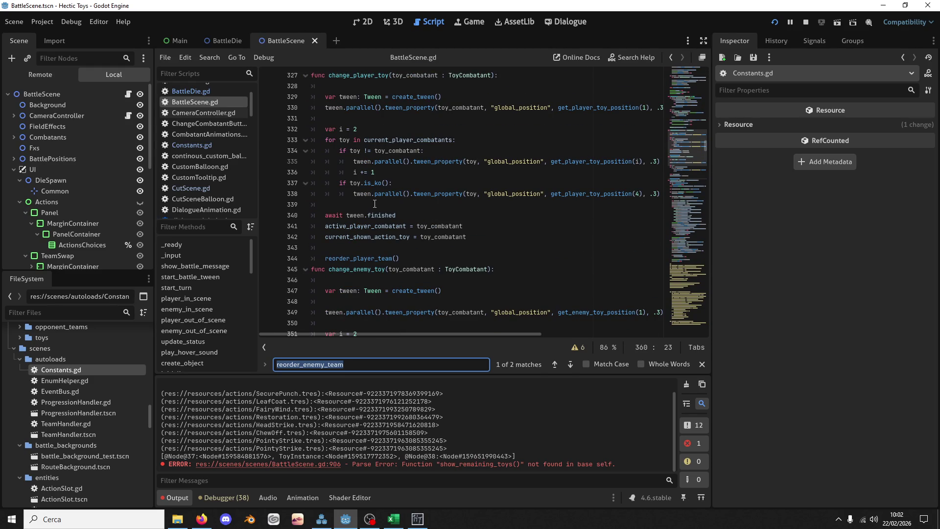
pyautogui.click(363, 183)
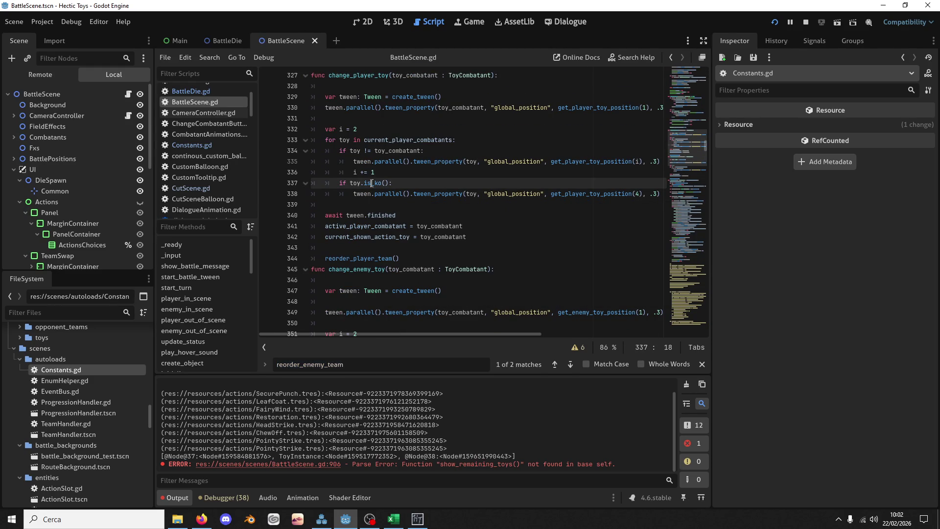
pyautogui.press('Up')
pyautogui.moveTo(387, 205); pyautogui.dragTo(398, 176)
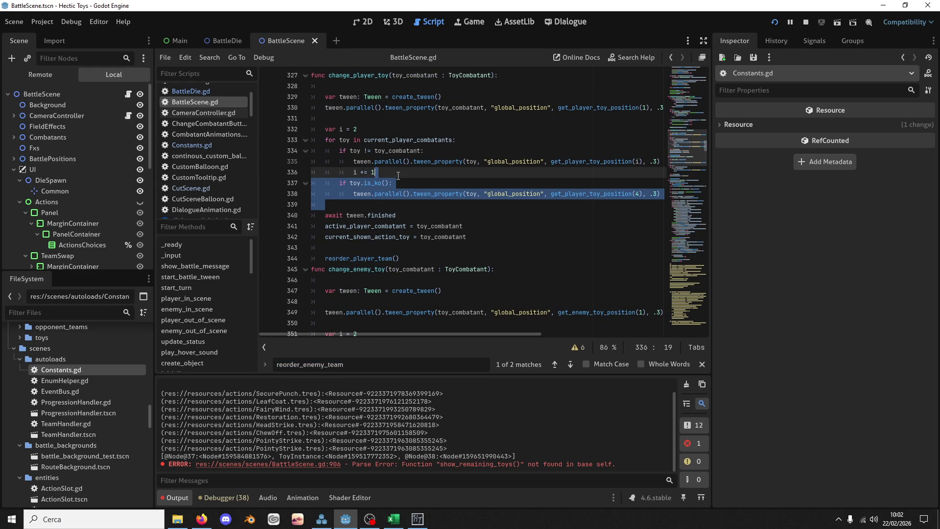
pyautogui.click(400, 256)
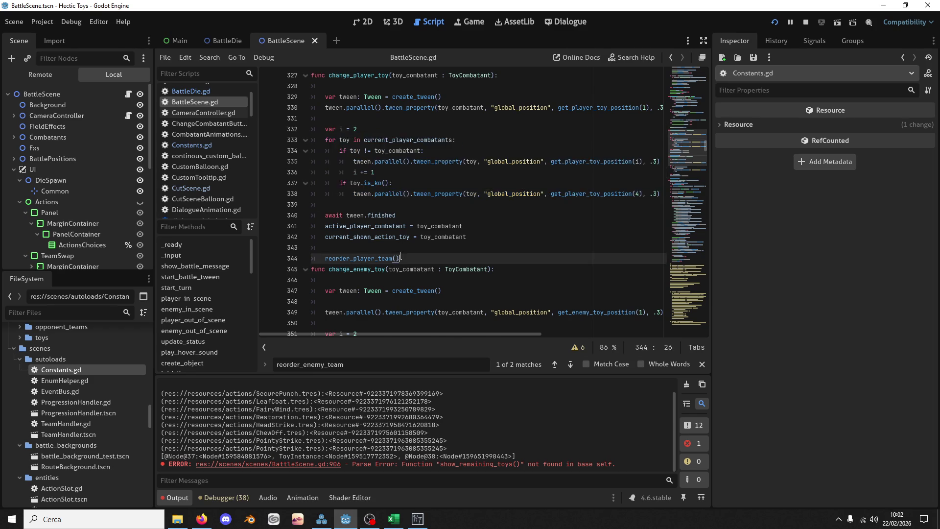
pyautogui.write('for toy in current_player_combatants: \t\tif toy != toy_combatant: \t\t\ttween.parallel().tween_property(toy, "global_position", get_player_toy_position(i), .3) \t\t\ti += 1 \t\tif toy.is_ko(): \t\t\ttween.parallel().tween_property(toy, "global_position", get_player_toy_position(4), .3)')
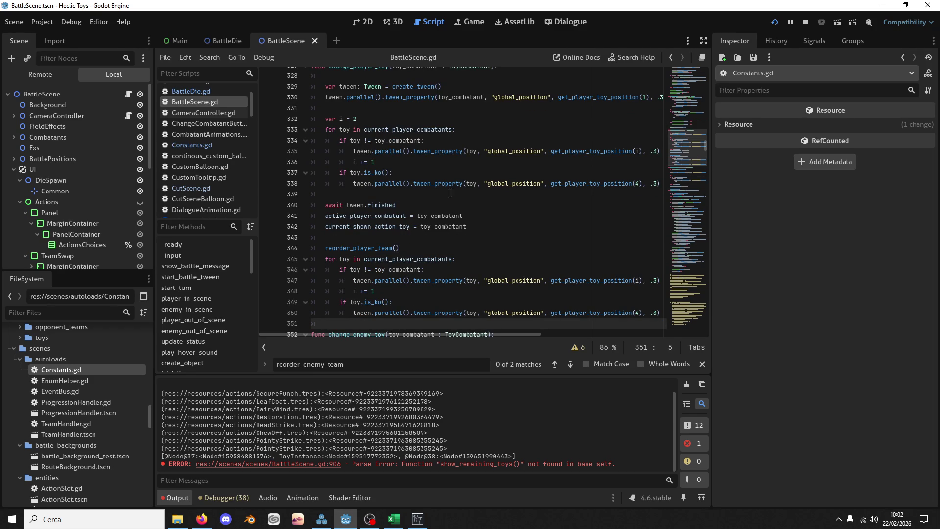
# Add '&& !toy.is_ko()' to the first loop's condition and delete its KO tweening branch
pyautogui.click(379, 184)
pyautogui.moveTo(364, 204); pyautogui.dragTo(392, 174)
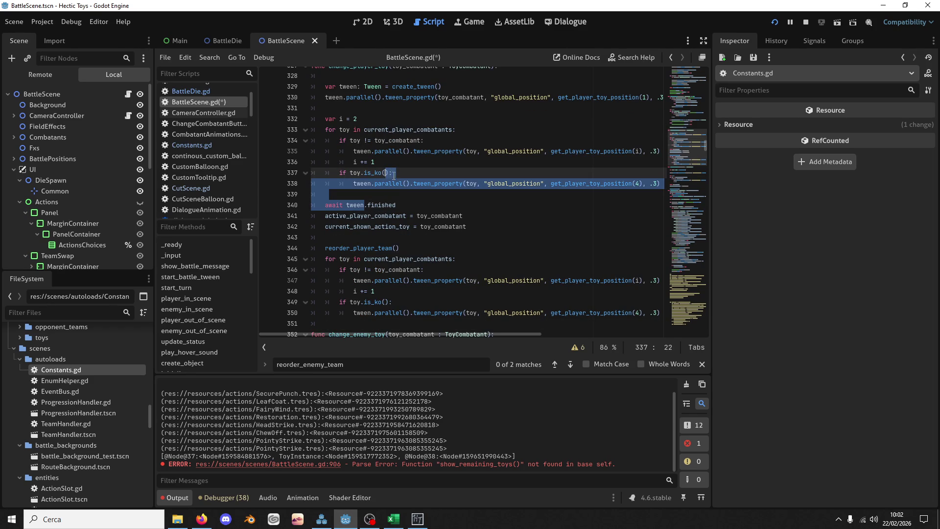
pyautogui.click(398, 190)
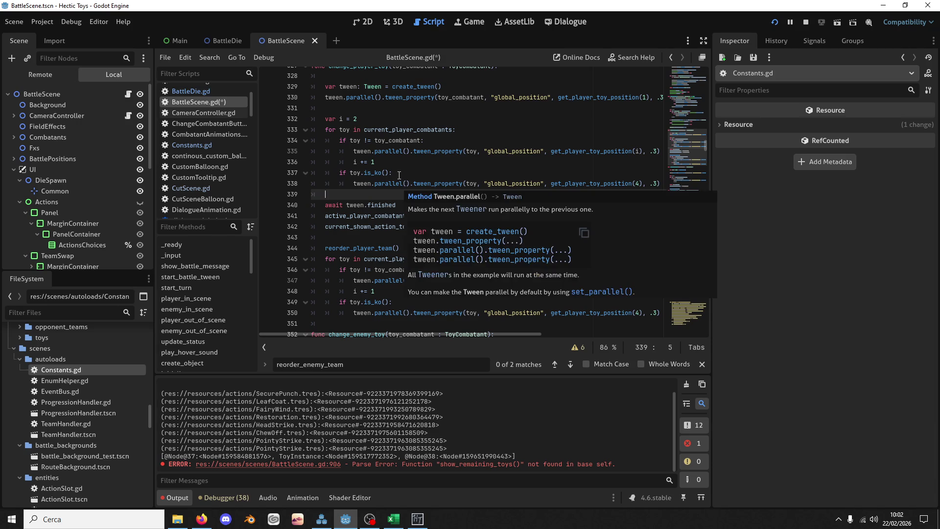
pyautogui.click(351, 172)
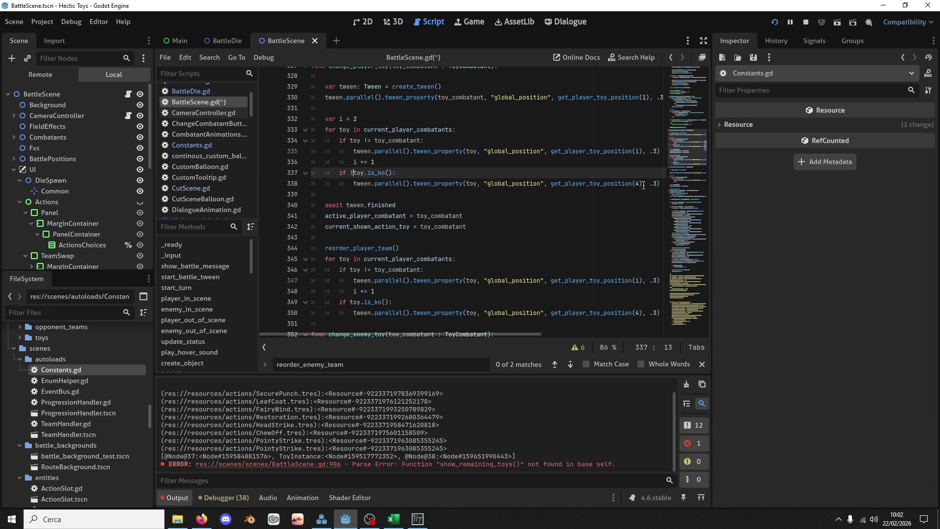
pyautogui.write('!')
pyautogui.press('BackSpace')
pyautogui.click(421, 141)
pyautogui.write('&& !')
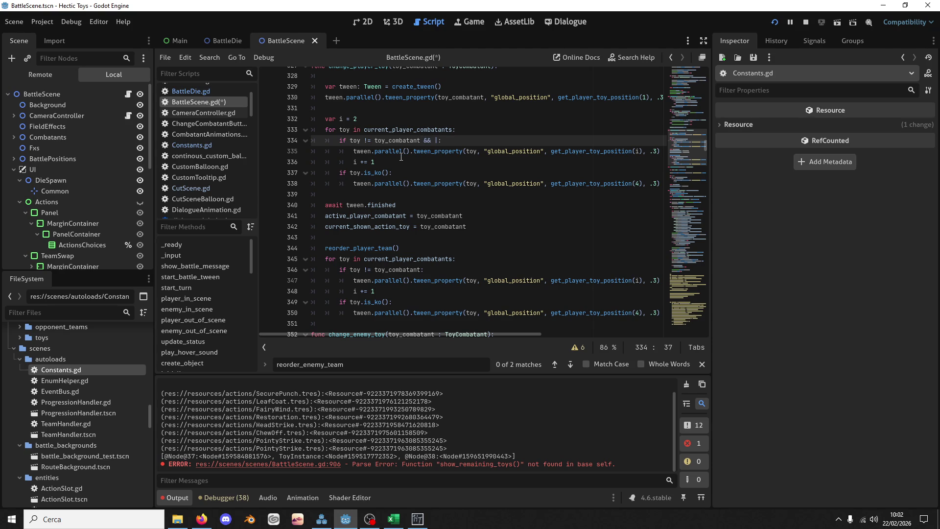
pyautogui.write('toy.is_ko()')
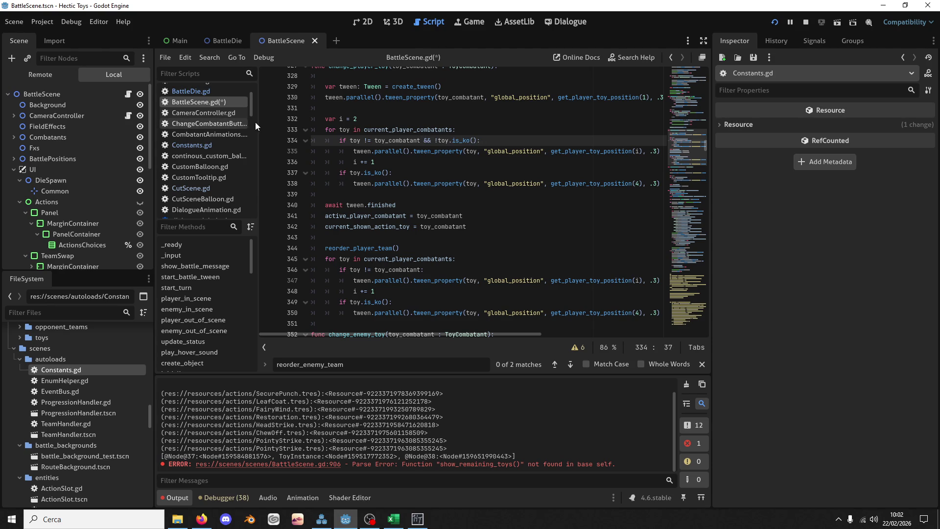
pyautogui.moveTo(407, 189); pyautogui.dragTo(402, 166)
pyautogui.hotkey('ctrl', 'c')
pyautogui.press('Delete')
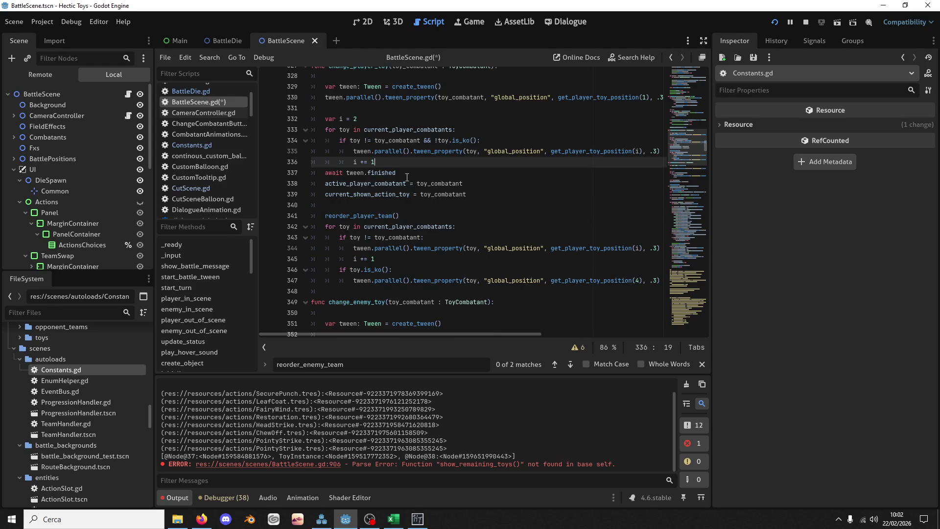
# Begin a new 'for toy in player_ko_toys' loop after reorder_player_team()
pyautogui.click(430, 212)
pyautogui.press('Return')
pyautogui.press('Return')
pyautogui.press('Up')
pyautogui.press('Return')
pyautogui.write('for toy ')
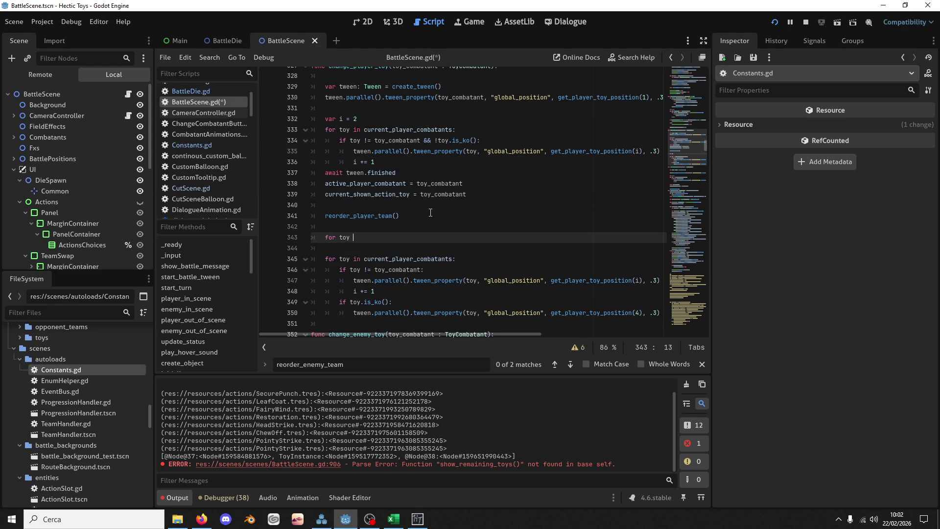
pyautogui.write('in player_')
pyautogui.write('ko')
# Fill the player_ko_toys loop with the KO tween to position 3 + i, preceded by i = 1
pyautogui.press('Return')
pyautogui.press('Down')
pyautogui.hotkey('ctrl', 'v')
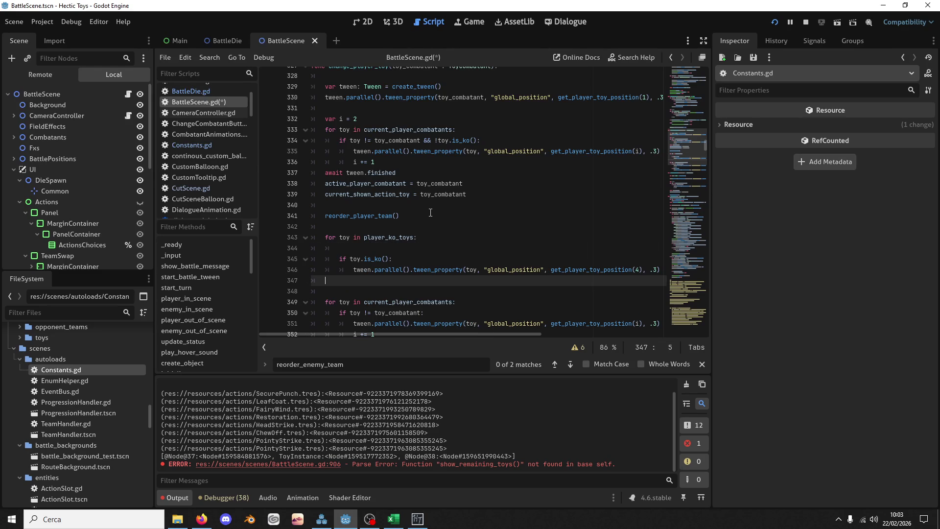
pyautogui.press('Up')
pyautogui.press('Up')
pyautogui.press('Down')
pyautogui.hotkey('shift', 'Up')
pyautogui.hotkey('shift', 'Up')
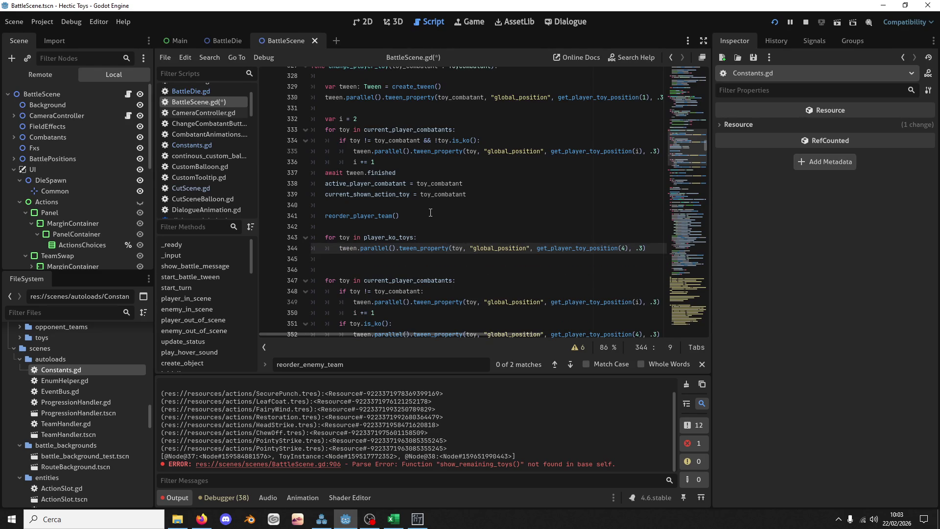
pyautogui.doubleClick(623, 249)
pyautogui.write('3 + i')
pyautogui.press('Escape')
pyautogui.press('Escape')
pyautogui.press('Up')
pyautogui.press('Up')
pyautogui.press('Return')
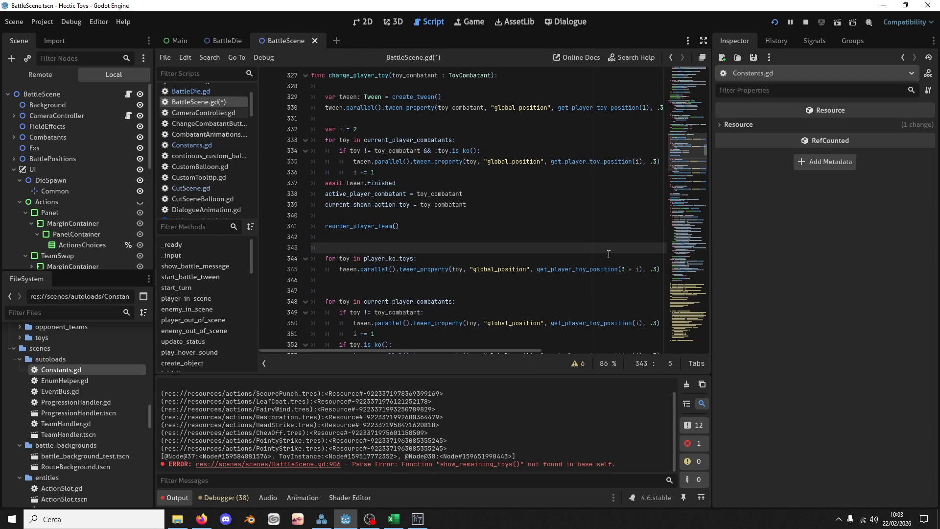
pyautogui.write('1')
# Delete the old duplicate current_player_combatants loop below reorder_player_team()
pyautogui.moveTo(440, 291); pyautogui.dragTo(417, 237)
pyautogui.scroll(-4, 416, 236)
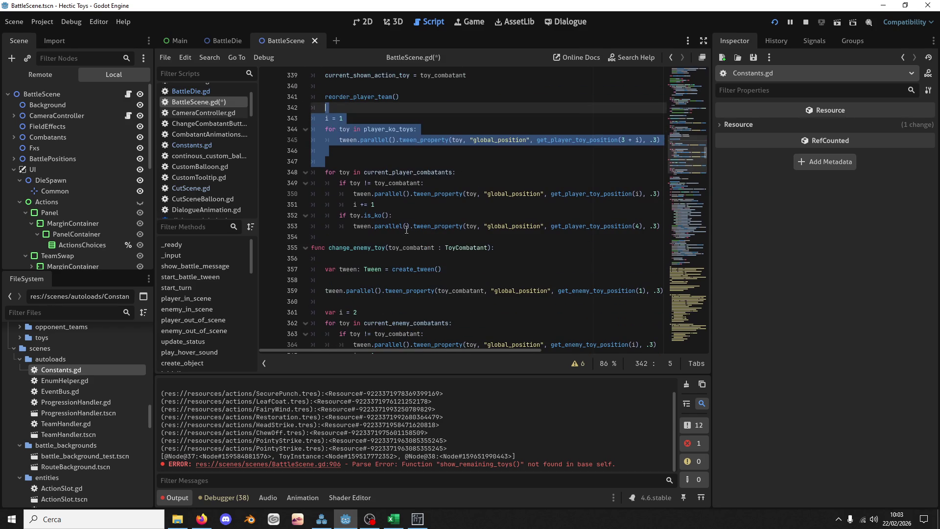
pyautogui.doubleClick(352, 97)
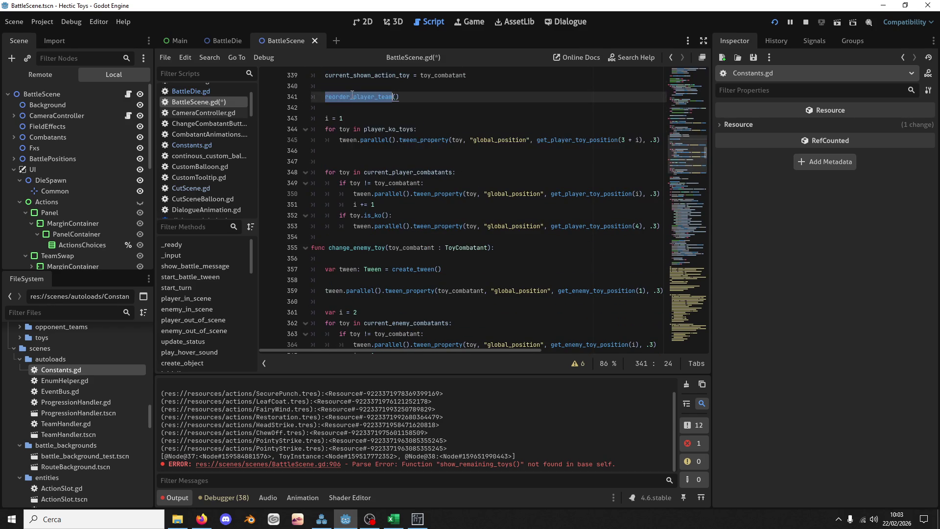
pyautogui.click(343, 151)
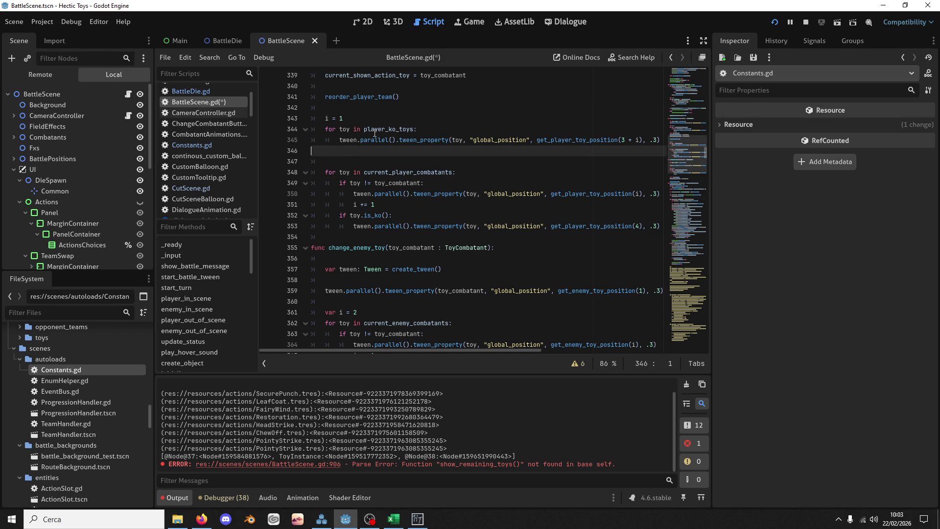
pyautogui.click(344, 158)
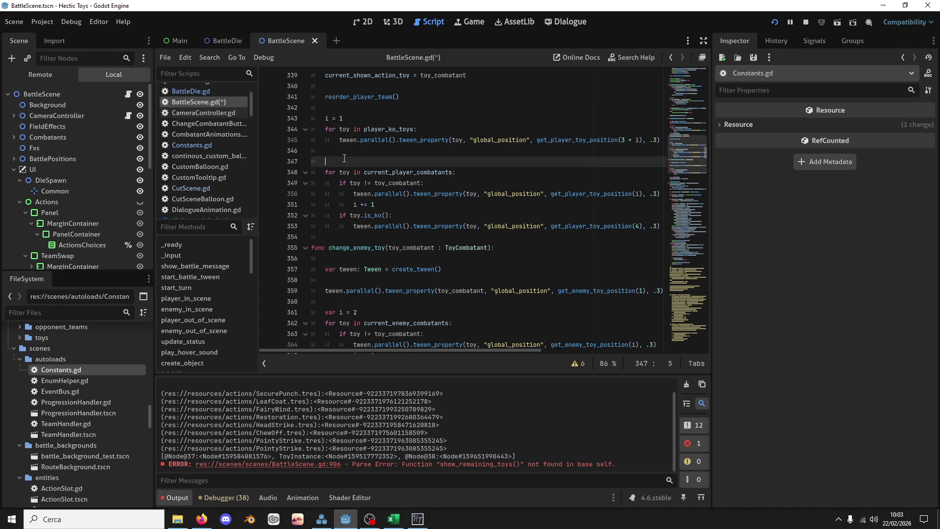
pyautogui.keyDown('shift'); pyautogui.click(360, 112); pyautogui.keyUp('shift')
pyautogui.scroll(-2, 359, 238)
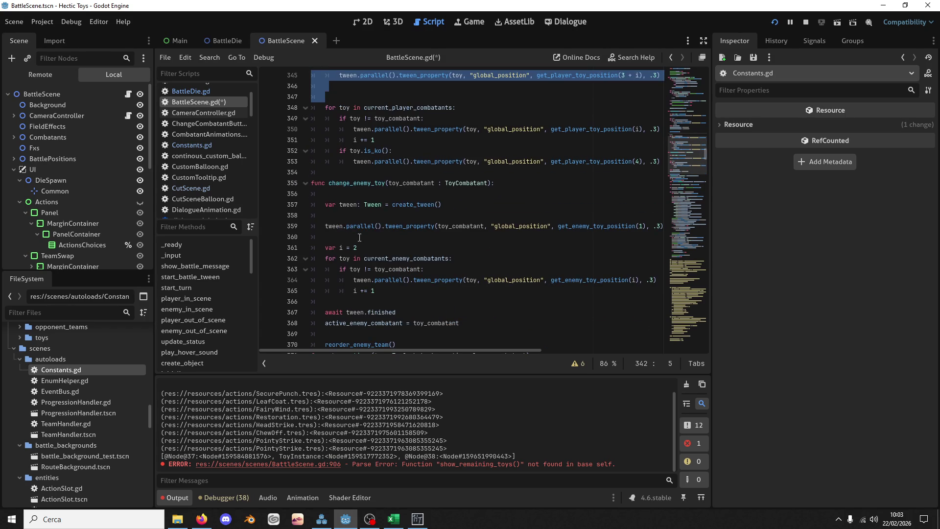
pyautogui.scroll(2, 359, 237)
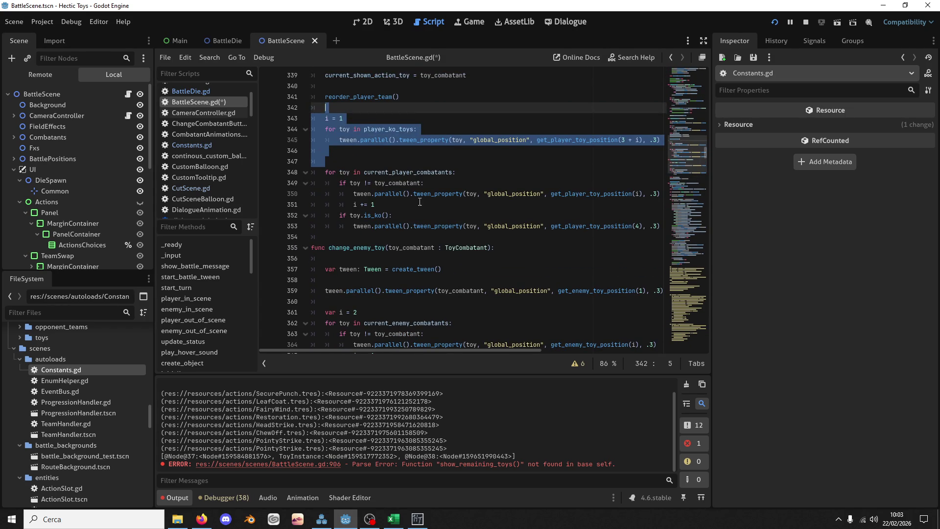
pyautogui.click(365, 234)
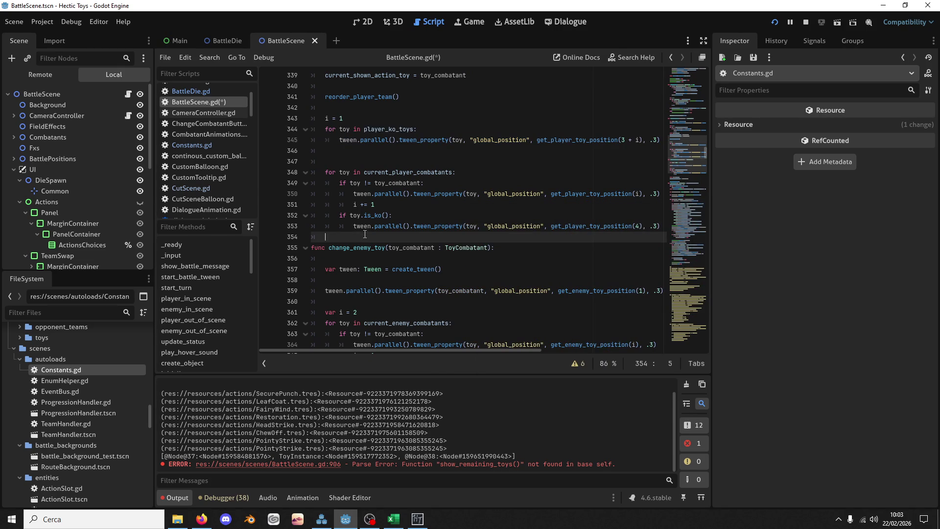
pyautogui.keyDown('shift'); pyautogui.click(353, 163); pyautogui.keyUp('shift')
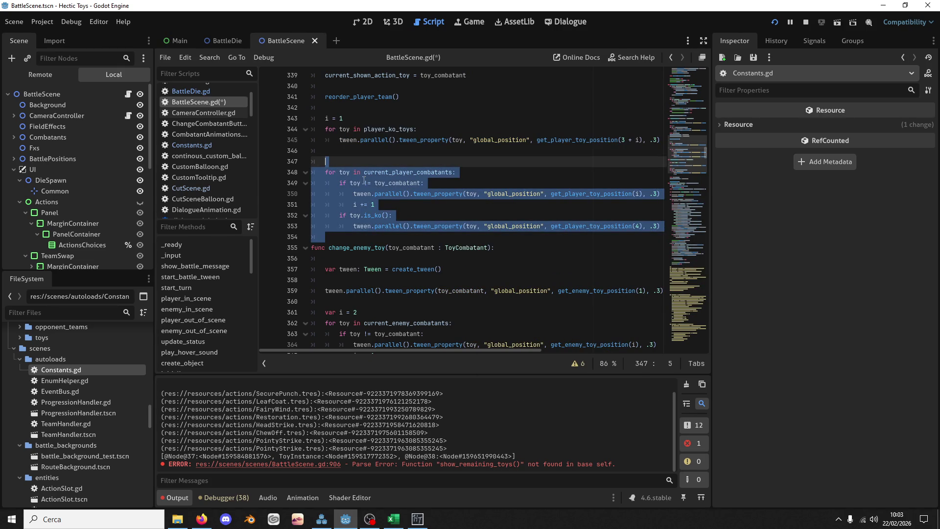
pyautogui.press('Delete')
pyautogui.press('BackSpace')
pyautogui.press('BackSpace')
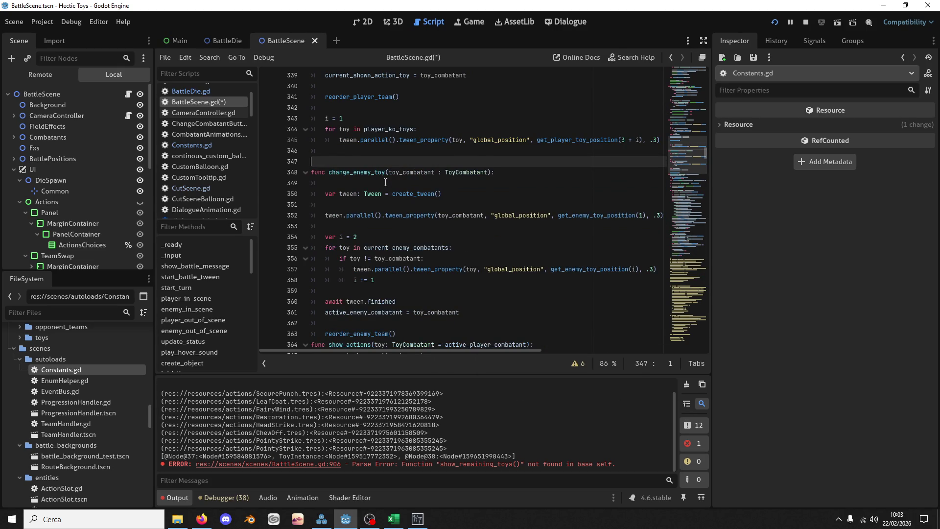
# Paste the i = 1 KO loop after reorder_enemy_team() and rename its list to enemy_ko_toys
pyautogui.scroll(-1, 366, 125)
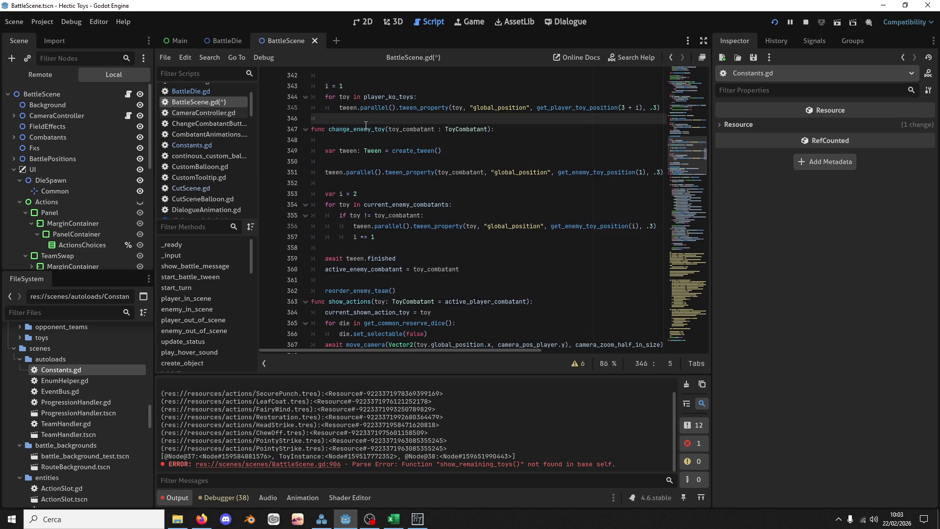
pyautogui.keyDown('shift'); pyautogui.click(343, 81); pyautogui.keyUp('shift')
pyautogui.hotkey('ctrl', 'c')
pyautogui.click(406, 292)
pyautogui.hotkey('ctrl', 'v')
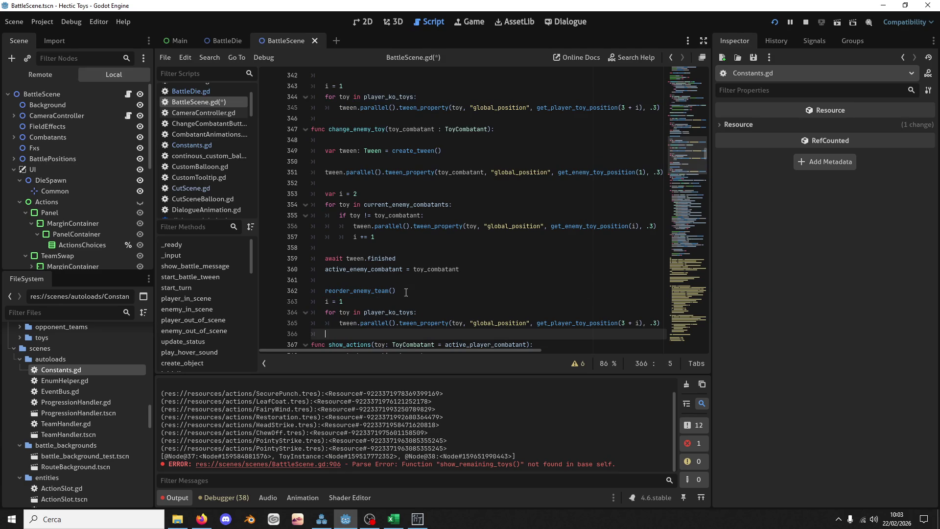
pyautogui.moveTo(363, 312); pyautogui.dragTo(386, 315)
pyautogui.write('enm')
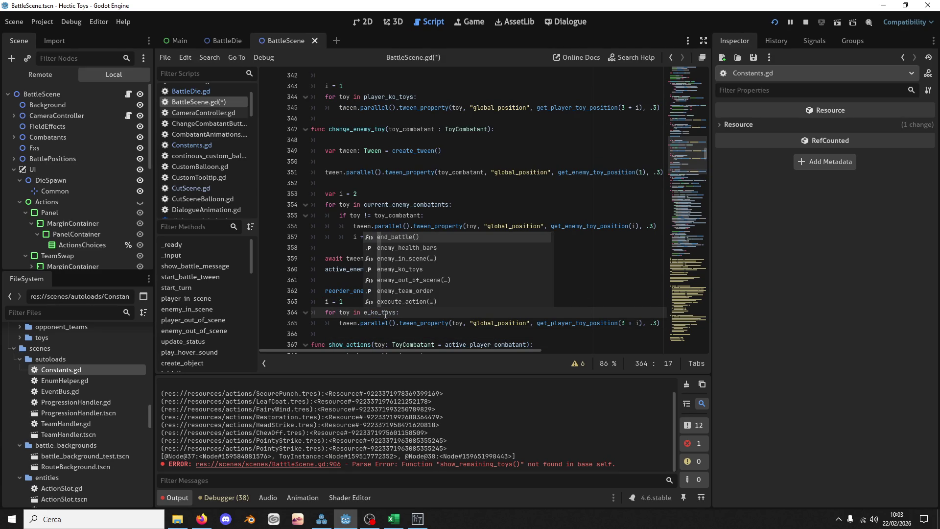
pyautogui.write('y')
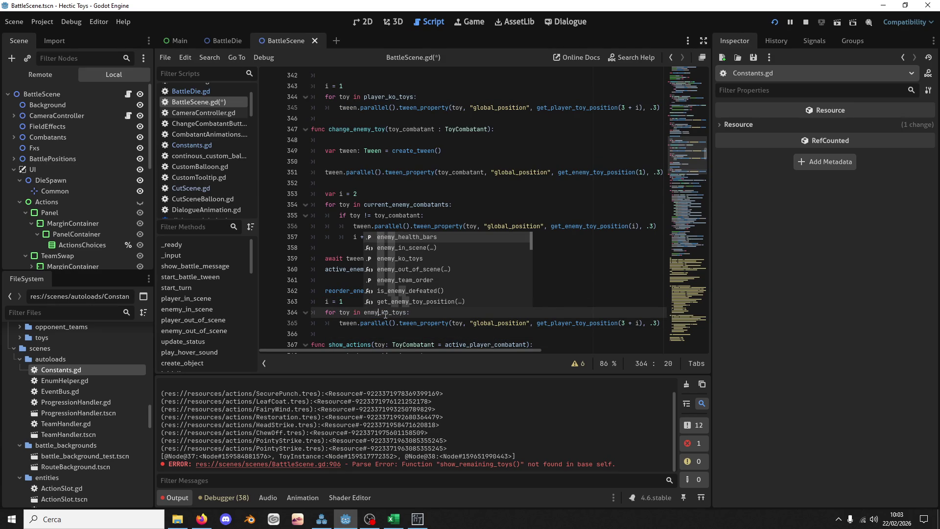
pyautogui.press('BackSpace')
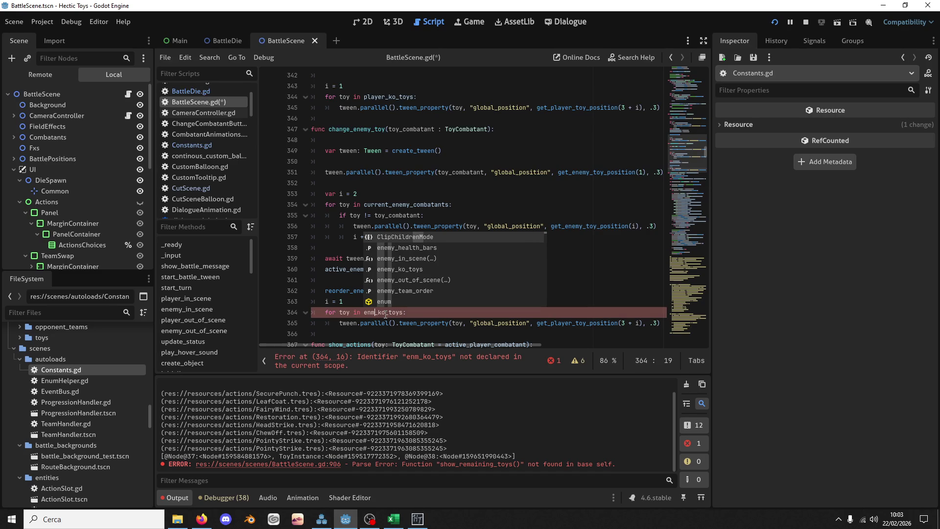
pyautogui.press('BackSpace')
pyautogui.write('emy')
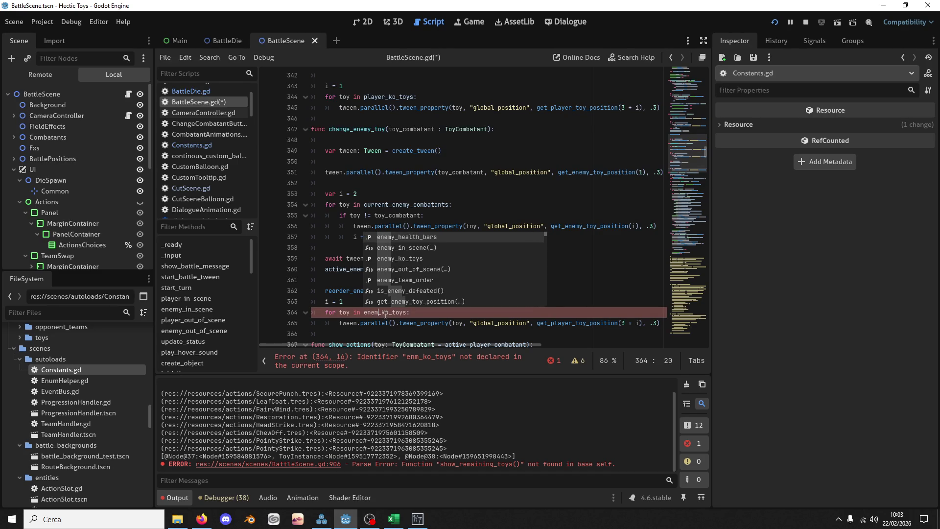
pyautogui.click(342, 265)
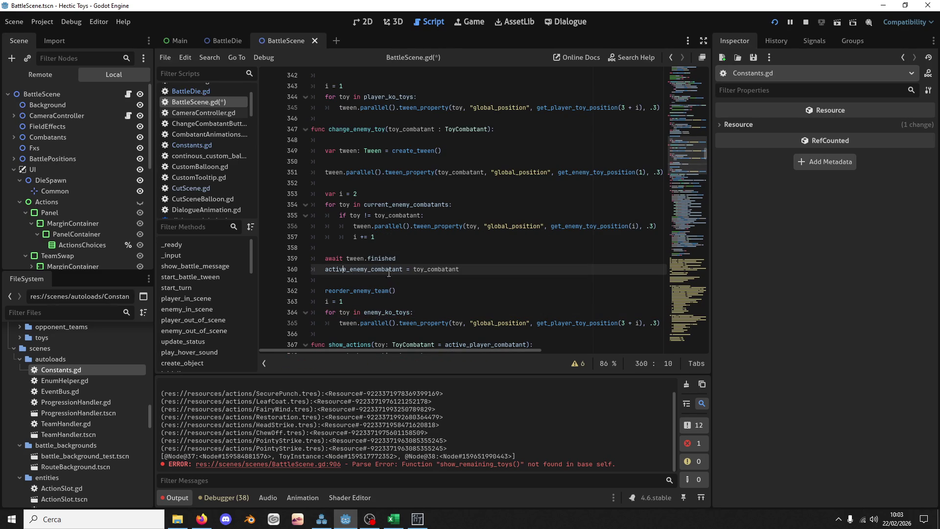
pyautogui.moveTo(416, 258); pyautogui.dragTo(417, 250)
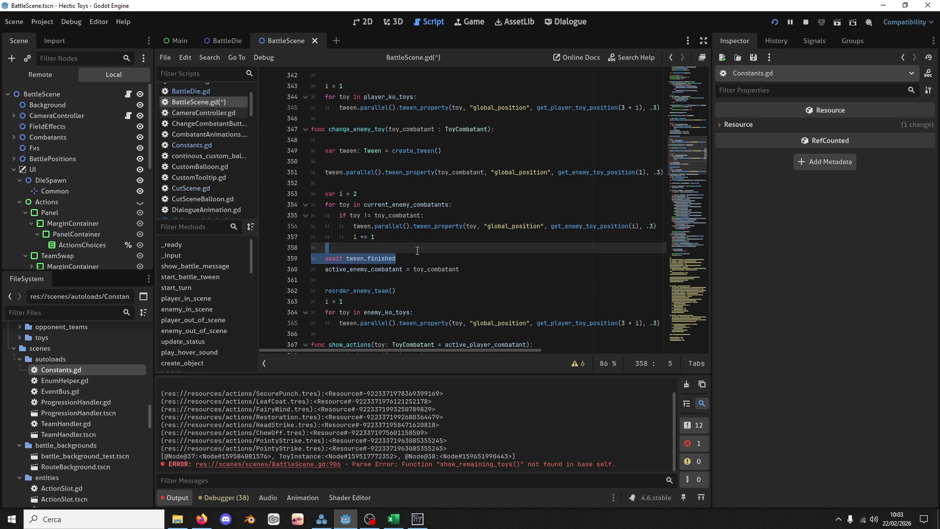
pyautogui.doubleClick(380, 289)
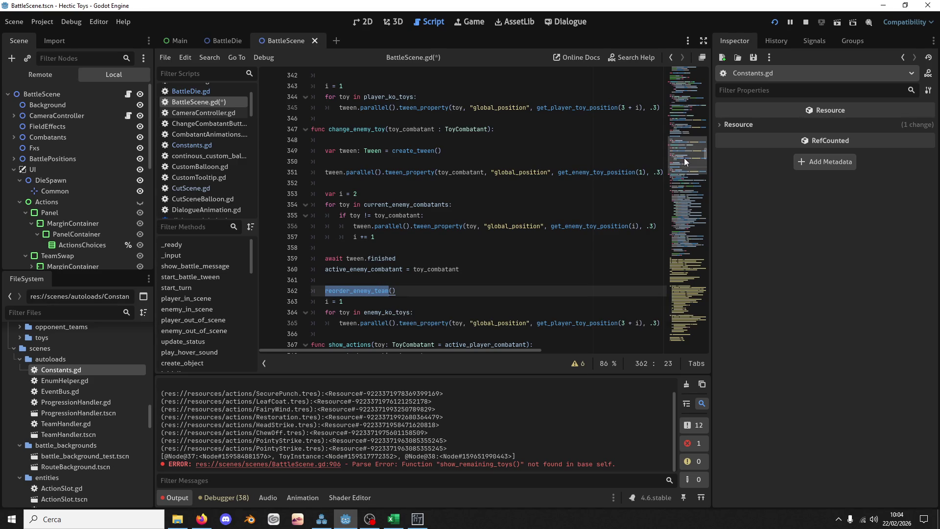
# Jump to reorder_enemy_team's definition and select its else branch appending to enemy_ko_toys
pyautogui.click(688, 338)
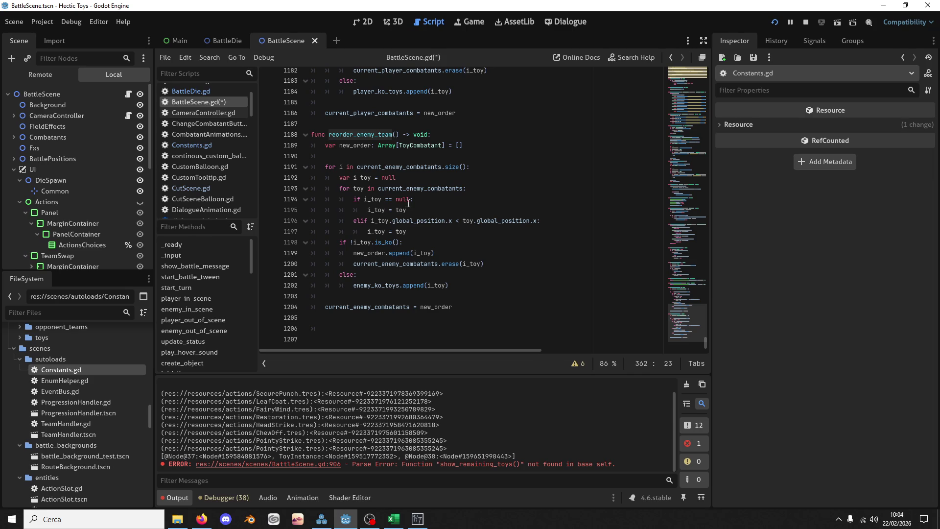
pyautogui.moveTo(686, 305); pyautogui.dragTo(688, 332)
pyautogui.moveTo(451, 285)
pyautogui.mouseDown()
pyautogui.moveTo(455, 275)
pyautogui.moveTo(509, 267)
pyautogui.mouseUp()
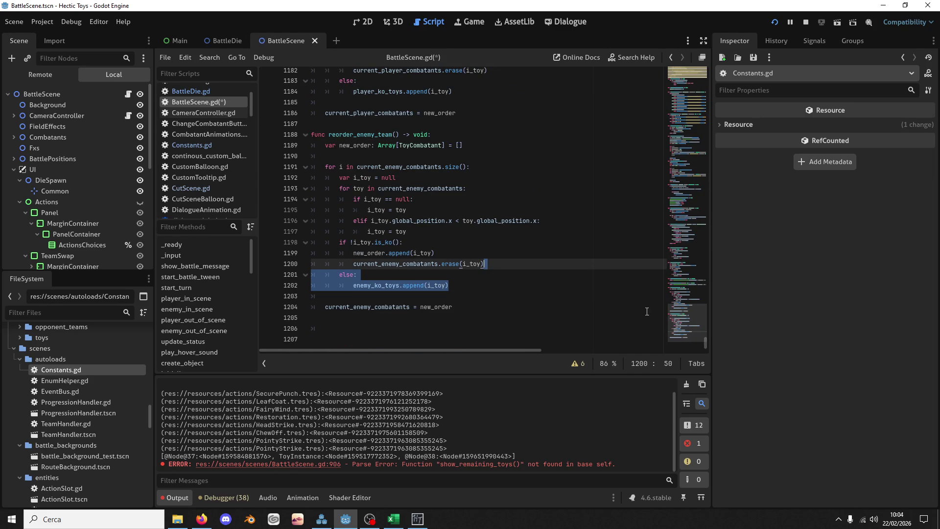
pyautogui.scroll(5, 678, 325)
pyautogui.moveTo(677, 325); pyautogui.dragTo(678, 341)
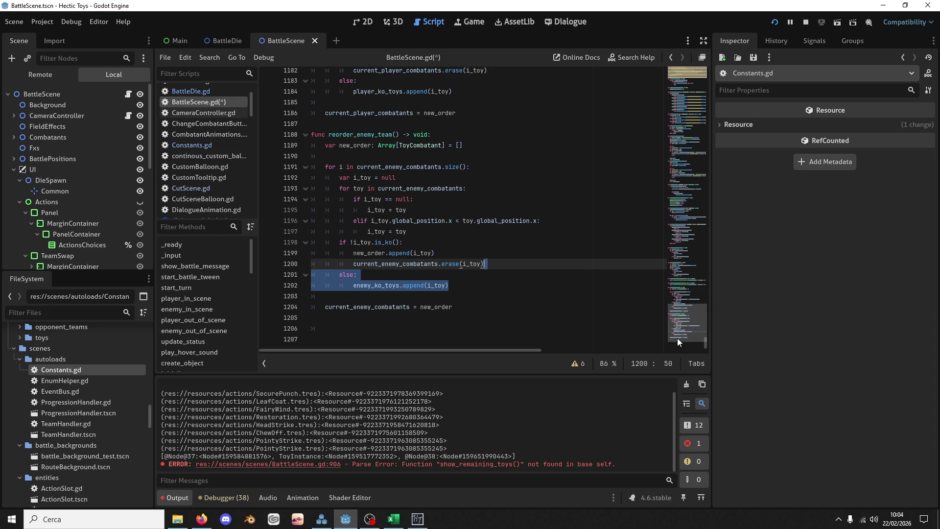
pyautogui.moveTo(677, 338)
pyautogui.mouseDown()
pyautogui.moveTo(680, 260)
pyautogui.moveTo(666, 412)
pyautogui.mouseUp()
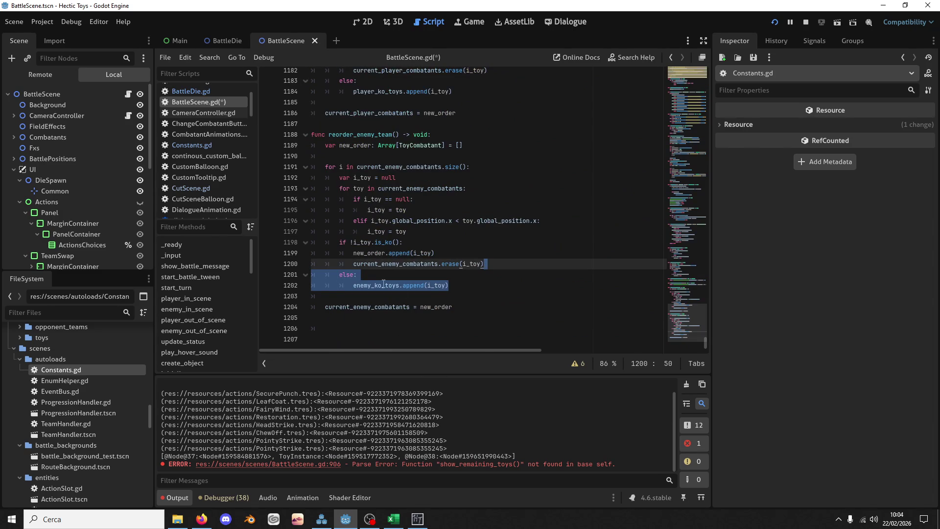
pyautogui.click(468, 289)
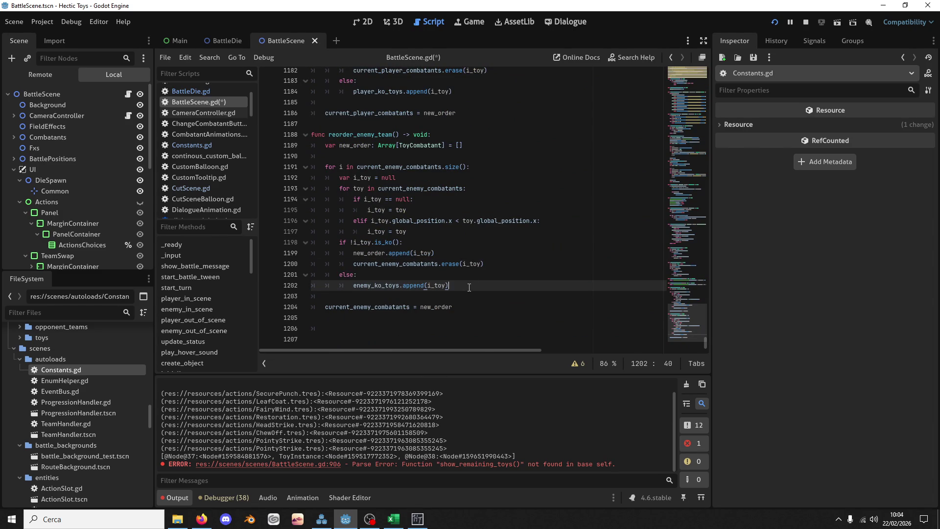
pyautogui.keyDown('shift'); pyautogui.click(512, 265); pyautogui.keyUp('shift')
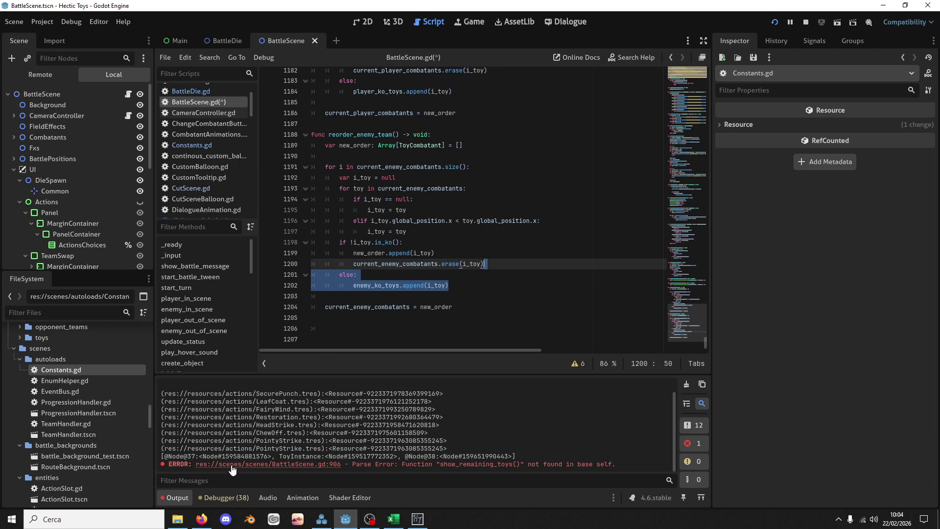
# Locate the reorder_enemy_team call inside change_enemy_toy via search
pyautogui.moveTo(687, 314)
pyautogui.mouseDown()
pyautogui.moveTo(692, 186)
pyautogui.moveTo(687, 318)
pyautogui.mouseUp()
pyautogui.doubleClick(348, 134)
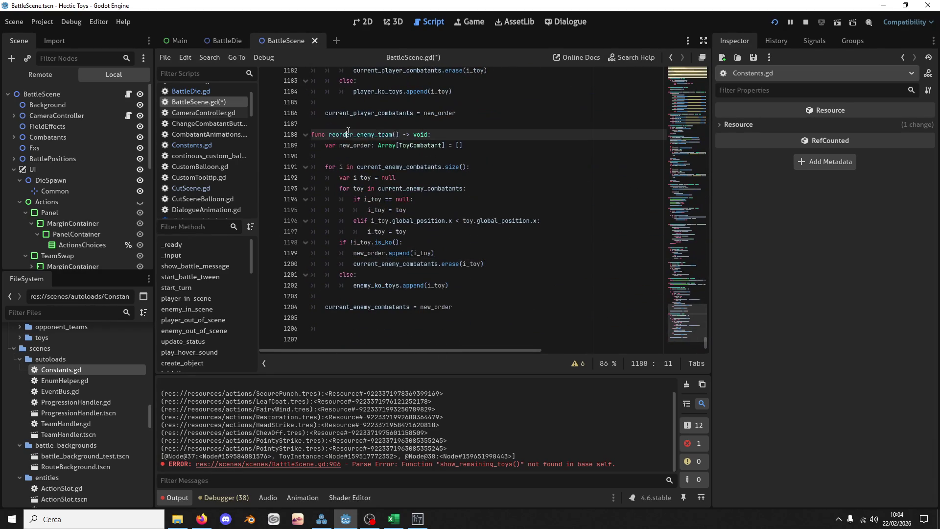
pyautogui.hotkey('ctrl', 'f')
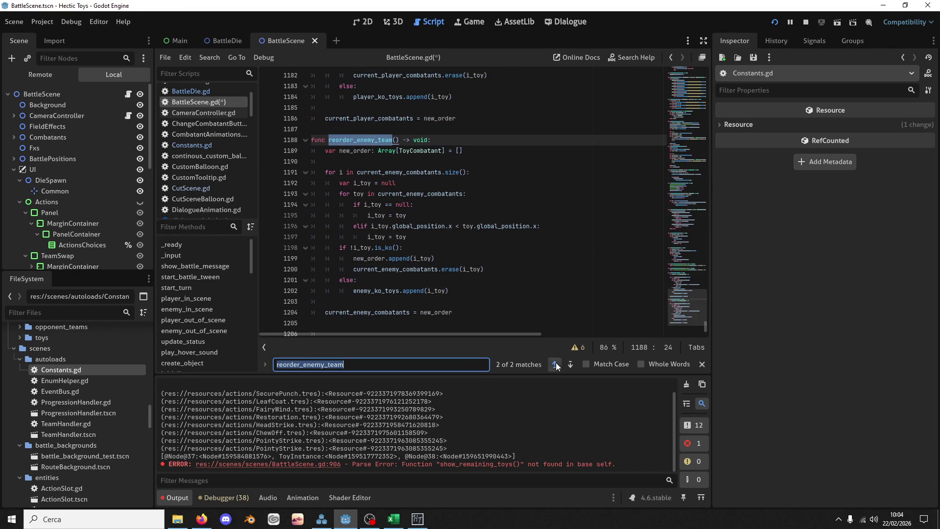
pyautogui.click(555, 364)
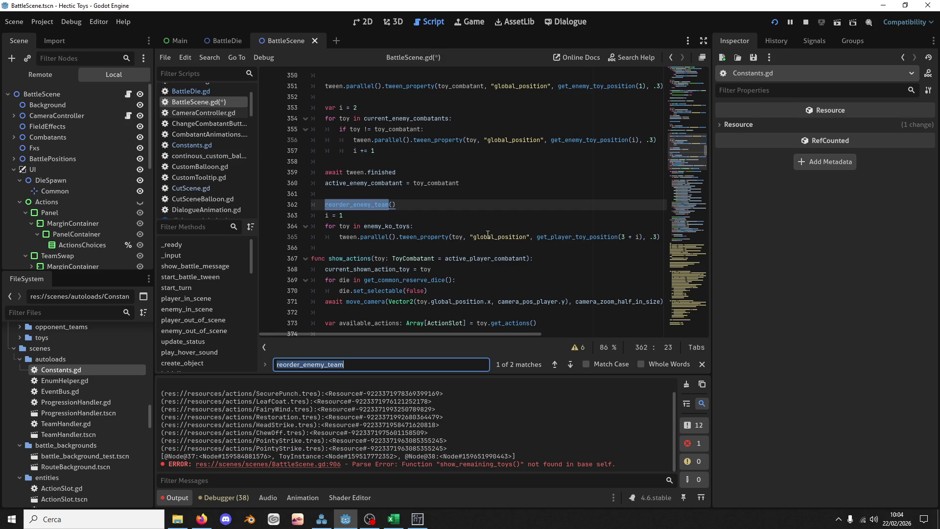
pyautogui.scroll(3, 470, 227)
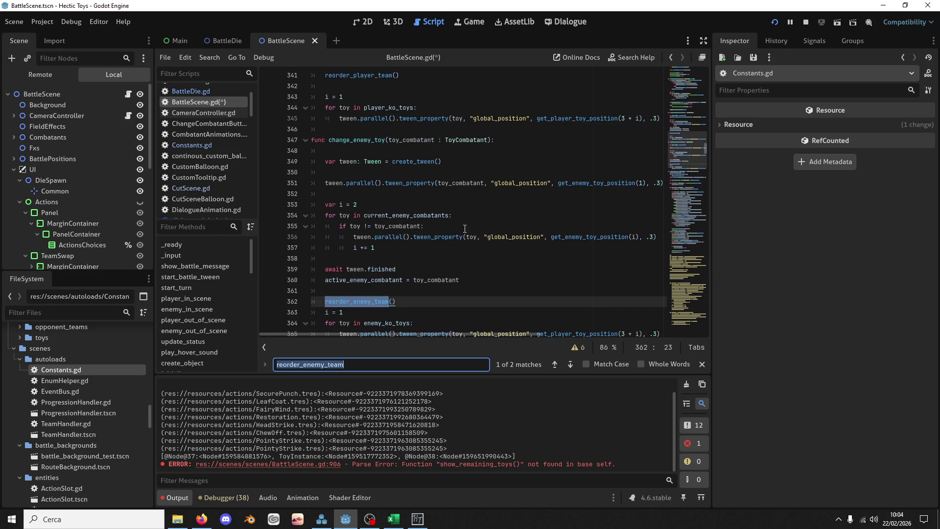
pyautogui.moveTo(420, 162); pyautogui.dragTo(423, 236)
pyautogui.click(411, 152)
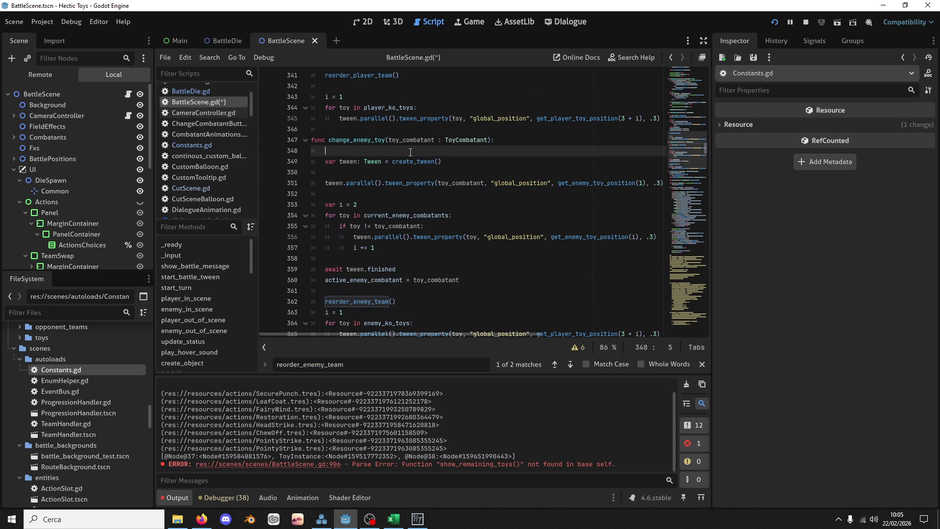
# Copy '&& !toy.is_ko()' from line 334, paste it after toy_combatant on line 355, and save BattleScene.gd
pyautogui.moveTo(415, 237)
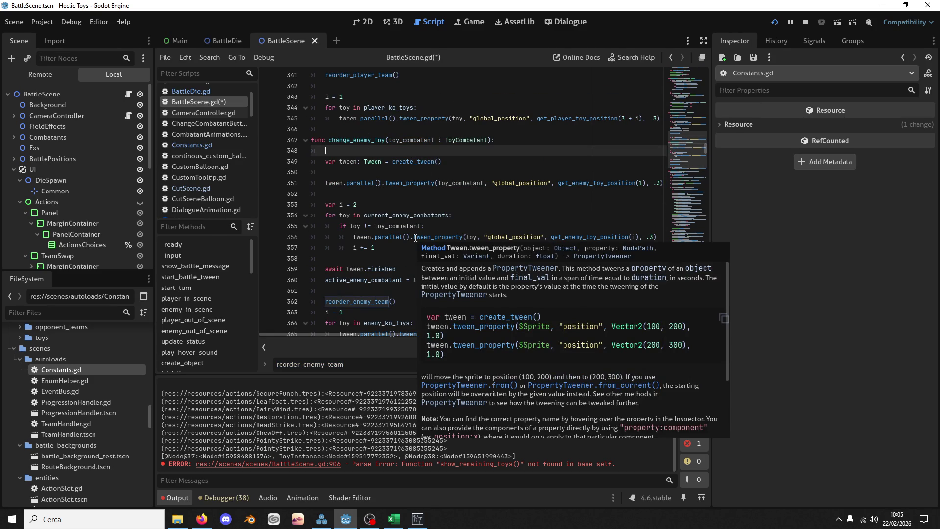
pyautogui.click(383, 216)
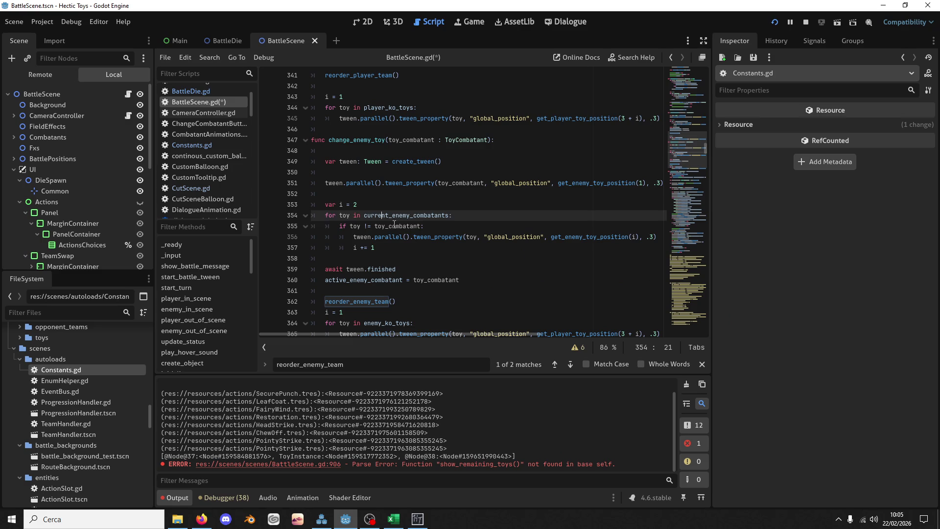
pyautogui.doubleClick(394, 226)
pyautogui.scroll(6, 422, 213)
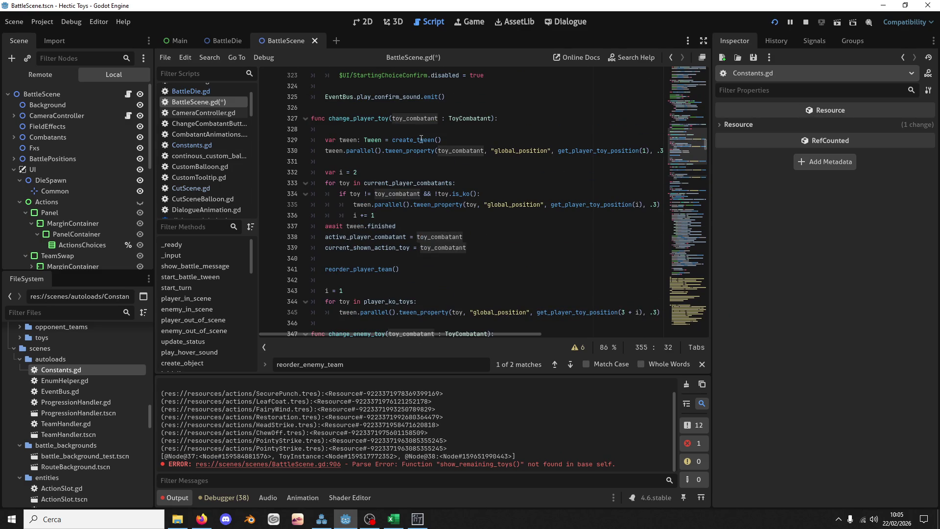
pyautogui.moveTo(421, 194); pyautogui.dragTo(477, 194)
pyautogui.hotkey('ctrl', 'c')
pyautogui.scroll(-8, 438, 238)
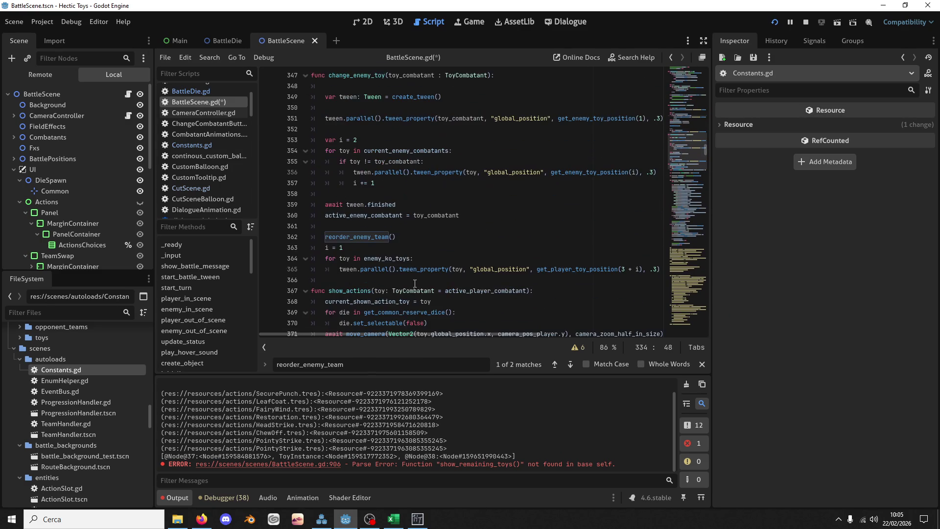
pyautogui.click(423, 161)
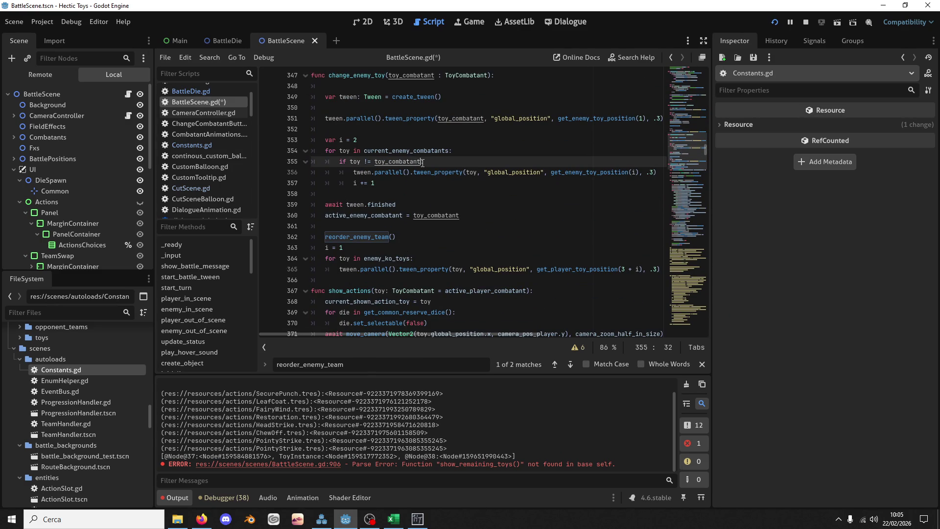
pyautogui.hotkey('ctrl', 'v')
pyautogui.hotkey('ctrl', 's')
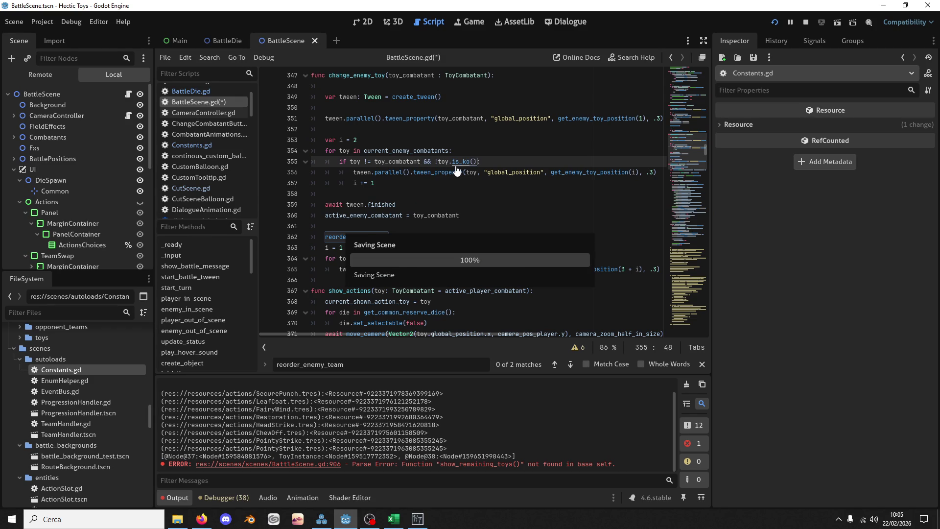
# Find the reorder_enemy_team function definition near the end of the script
pyautogui.moveTo(415, 205); pyautogui.dragTo(414, 199)
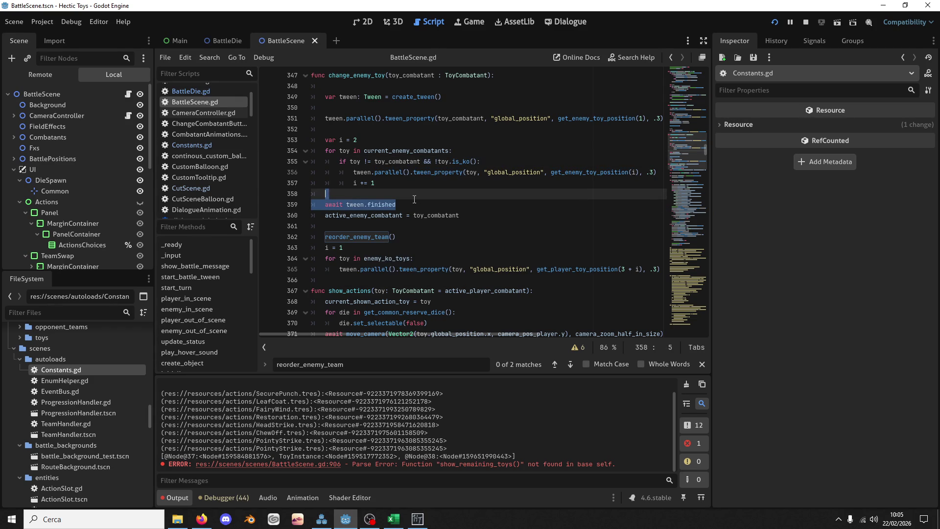
pyautogui.click(357, 236)
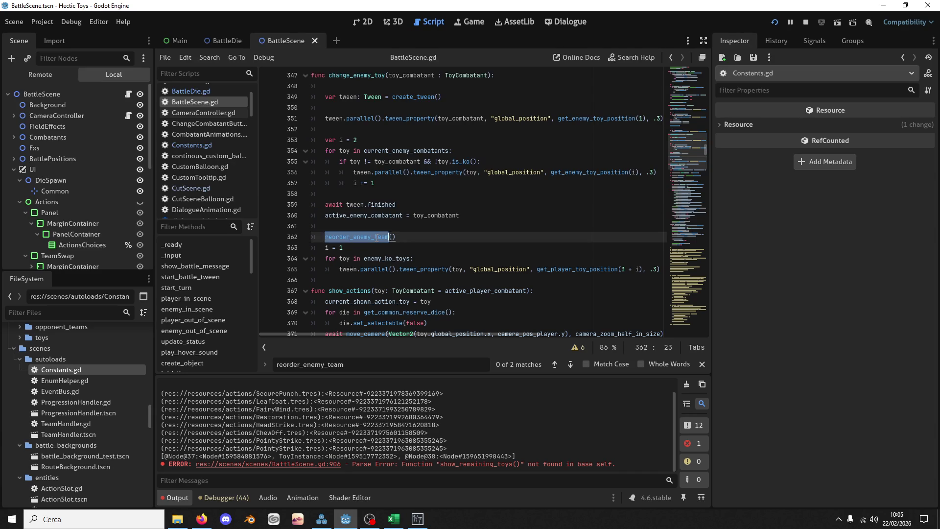
pyautogui.doubleClick(357, 237)
pyautogui.hotkey('ctrl', 'f')
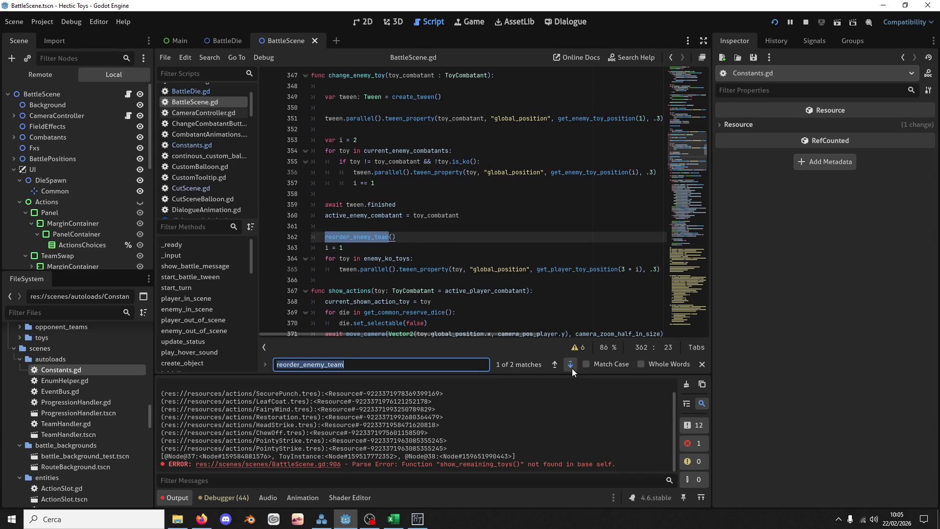
pyautogui.click(570, 365)
# Cut the reorder_enemy_team body and delete its header line, leaving an error at the call
pyautogui.moveTo(449, 289)
pyautogui.mouseDown()
pyautogui.moveTo(472, 161)
pyautogui.moveTo(511, 124)
pyautogui.mouseUp()
pyautogui.hotkey('ctrl', 'c')
pyautogui.press('BackSpace')
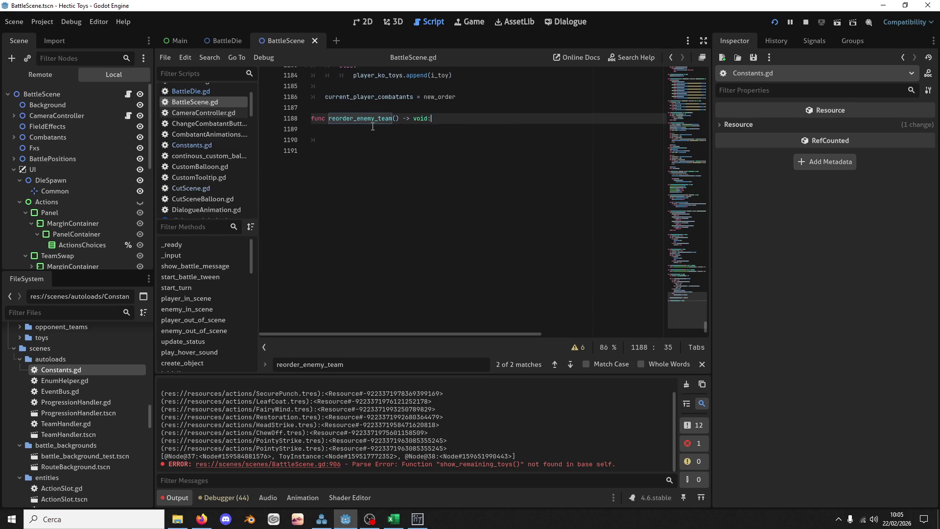
pyautogui.moveTo(441, 140); pyautogui.dragTo(360, 112)
pyautogui.press('BackSpace')
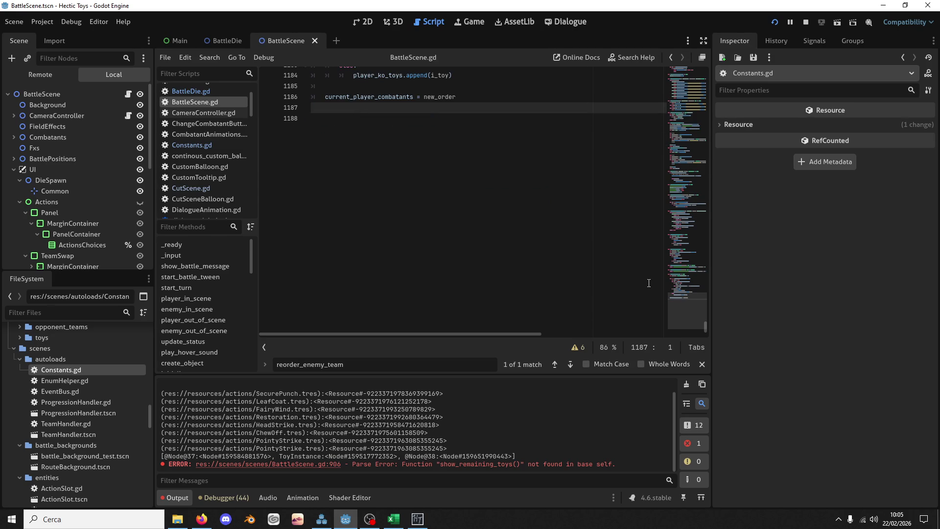
pyautogui.click(423, 348)
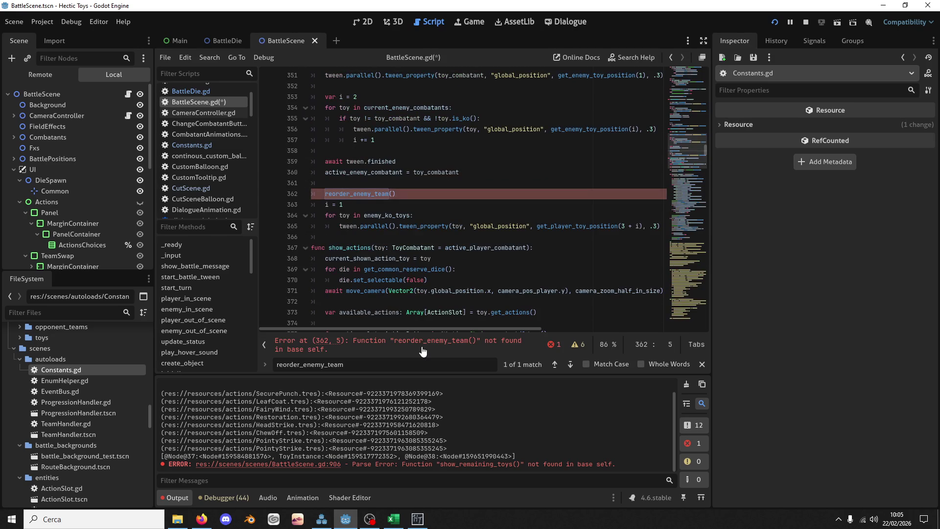
# Replace the reorder_enemy_team() call on line 362 with the pasted reordering code
pyautogui.moveTo(416, 183); pyautogui.dragTo(424, 189)
pyautogui.hotkey('ctrl', 'v')
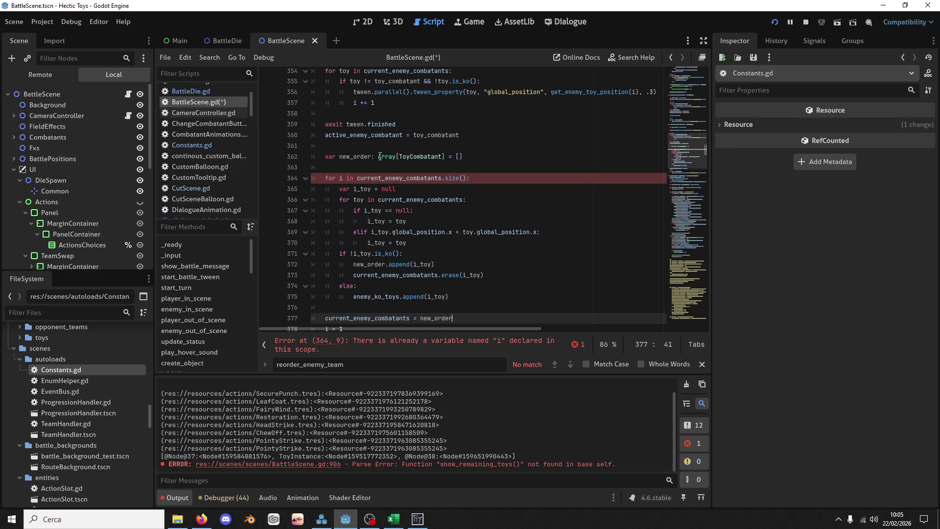
pyautogui.doubleClick(416, 178)
pyautogui.scroll(2, 425, 182)
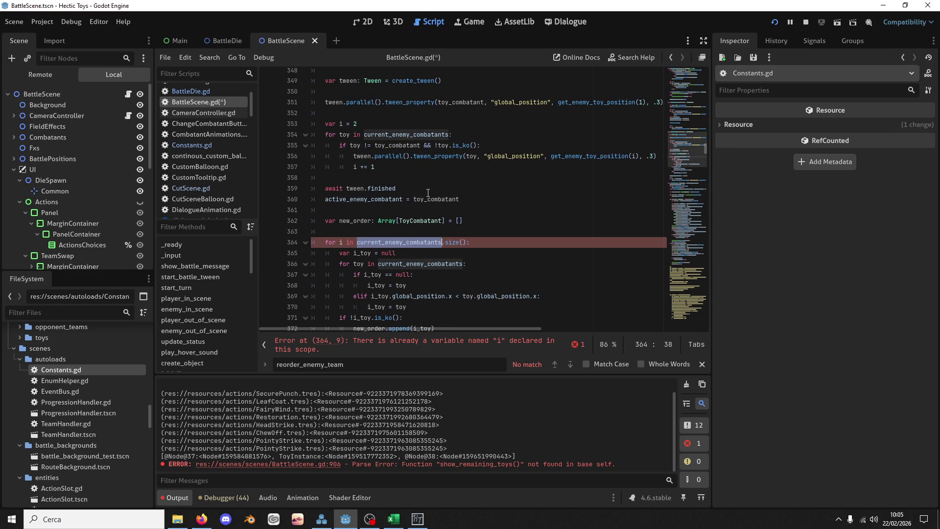
pyautogui.scroll(-2, 410, 223)
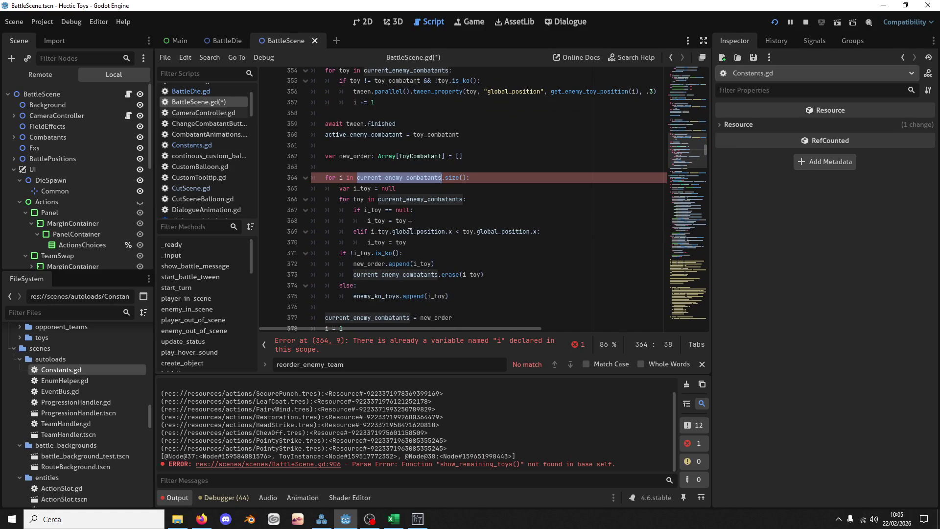
pyautogui.scroll(2, 410, 223)
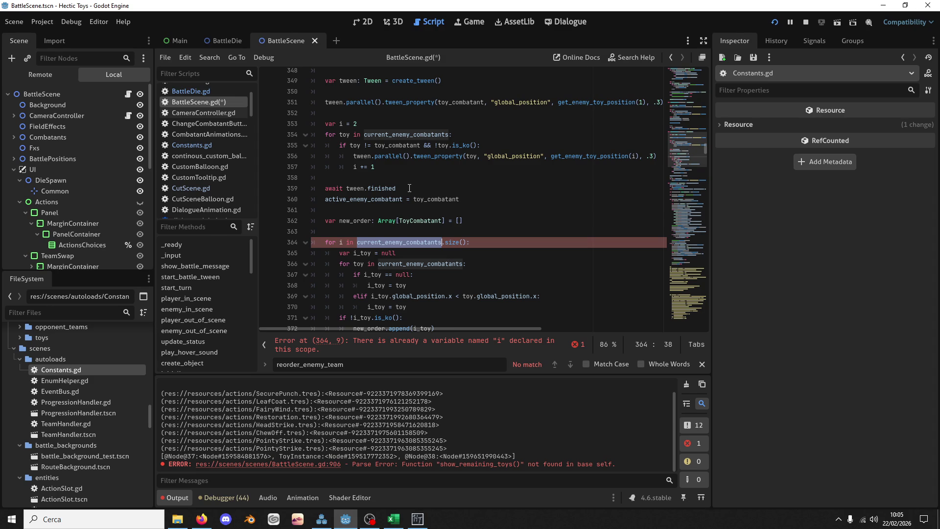
pyautogui.scroll(-4, 410, 188)
pyautogui.scroll(4, 409, 195)
pyautogui.scroll(-6, 410, 196)
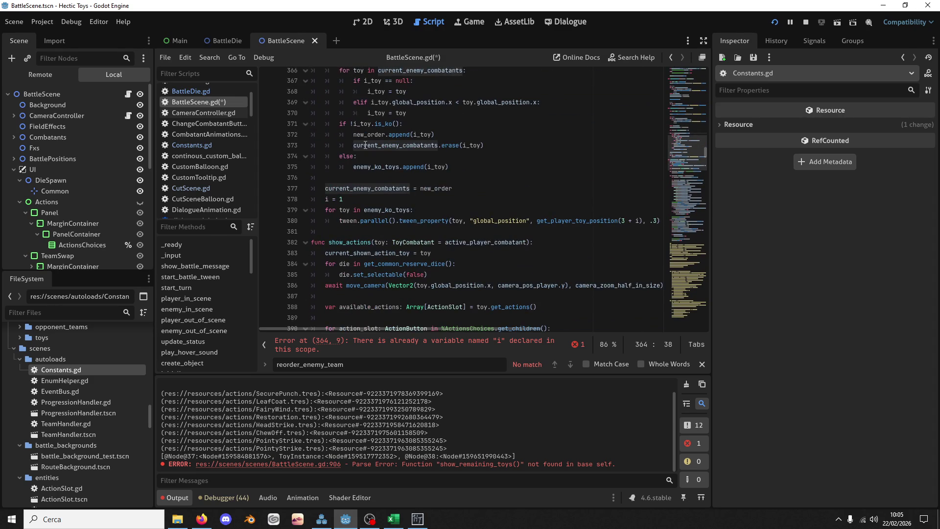
pyautogui.scroll(5, 364, 145)
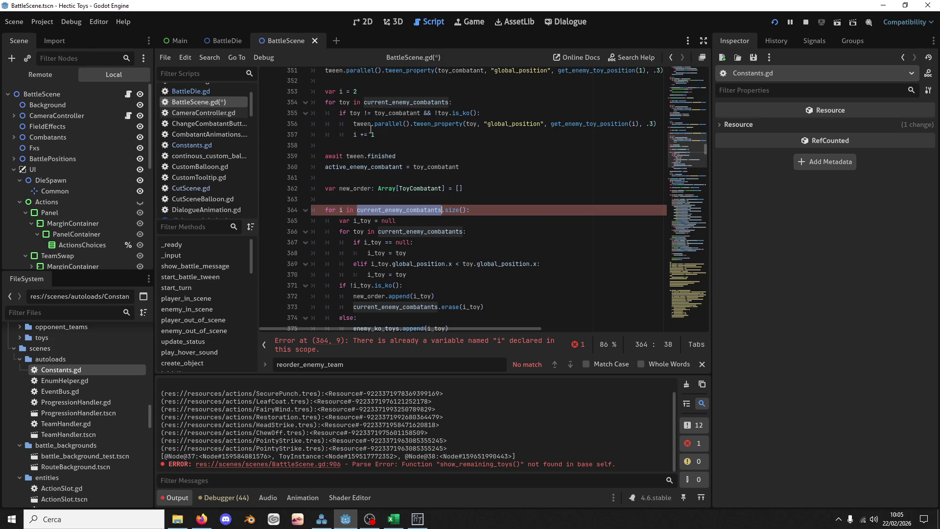
pyautogui.scroll(-1, 385, 129)
pyautogui.scroll(1, 460, 89)
pyautogui.click(397, 137)
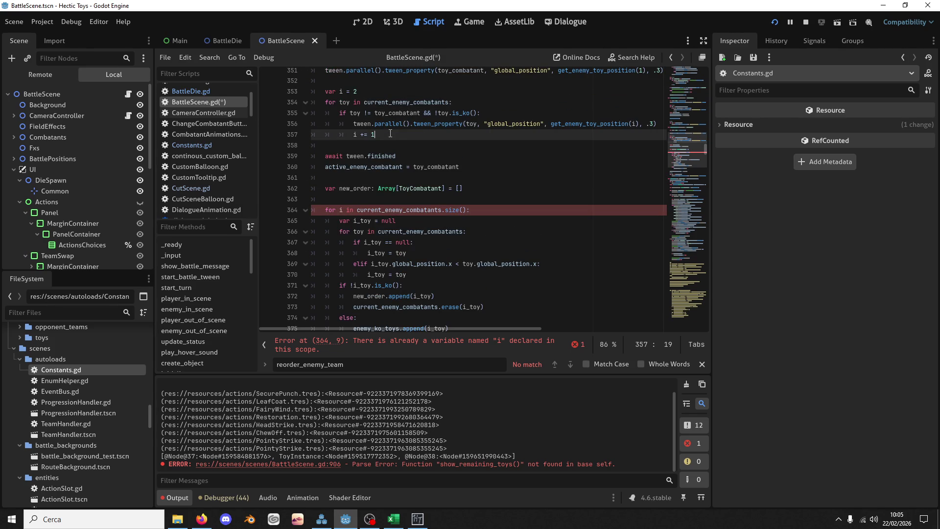
# Add an 'elif toy.is_ko():' branch inside the enemy loop
pyautogui.press('Return')
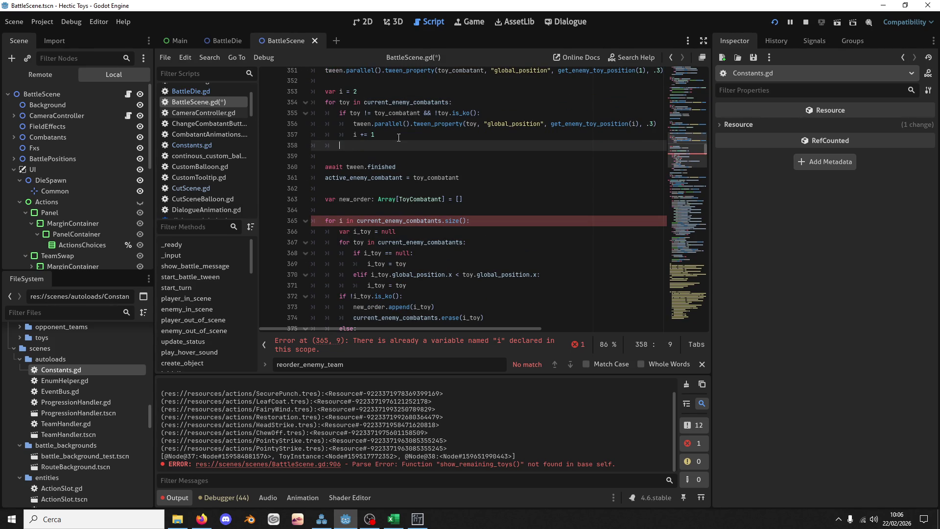
pyautogui.write('if toy')
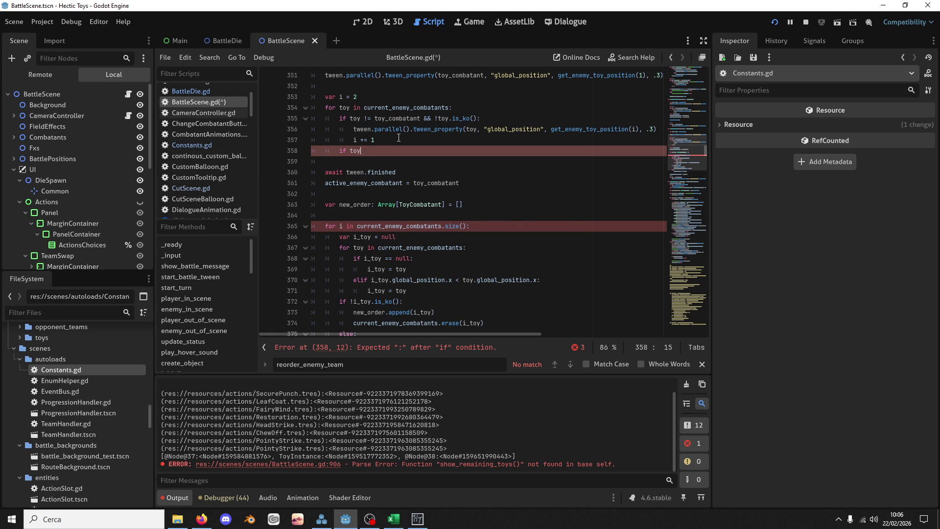
pyautogui.write('.is')
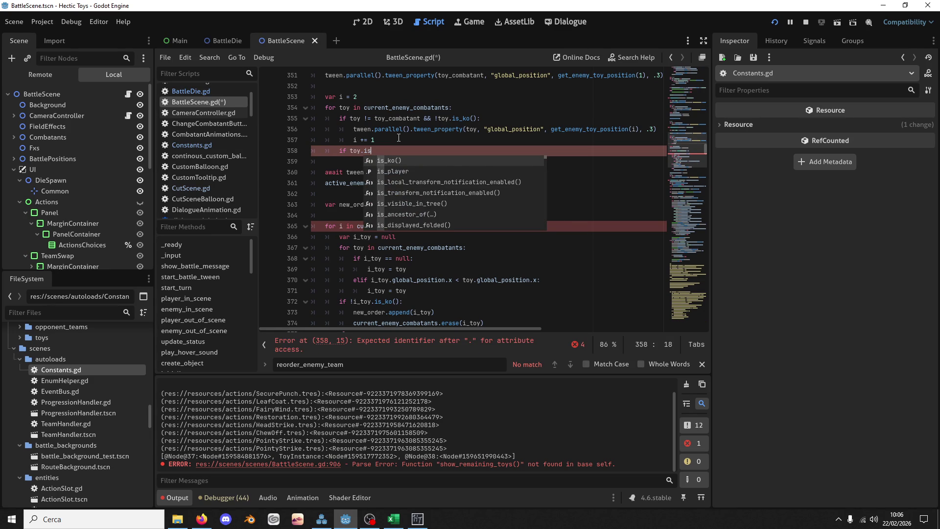
pyautogui.press('Return')
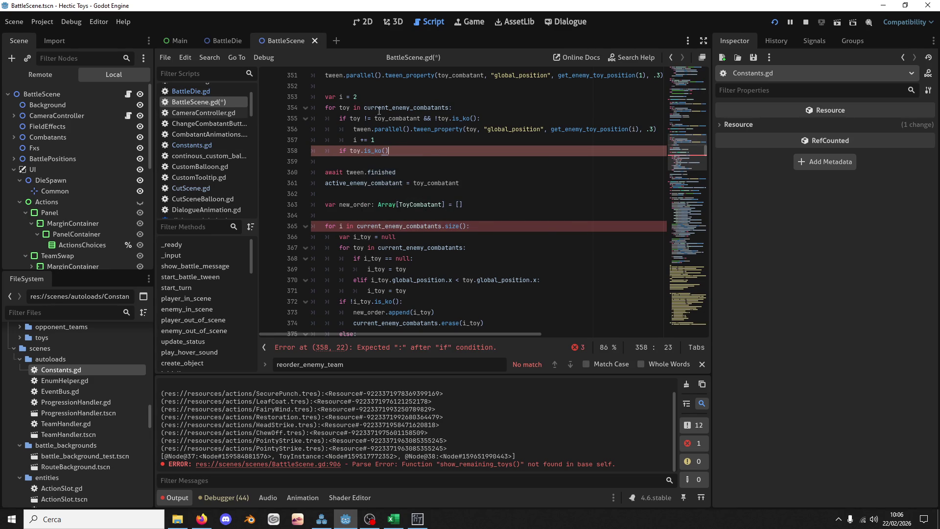
pyautogui.click(336, 151)
pyautogui.write('el')
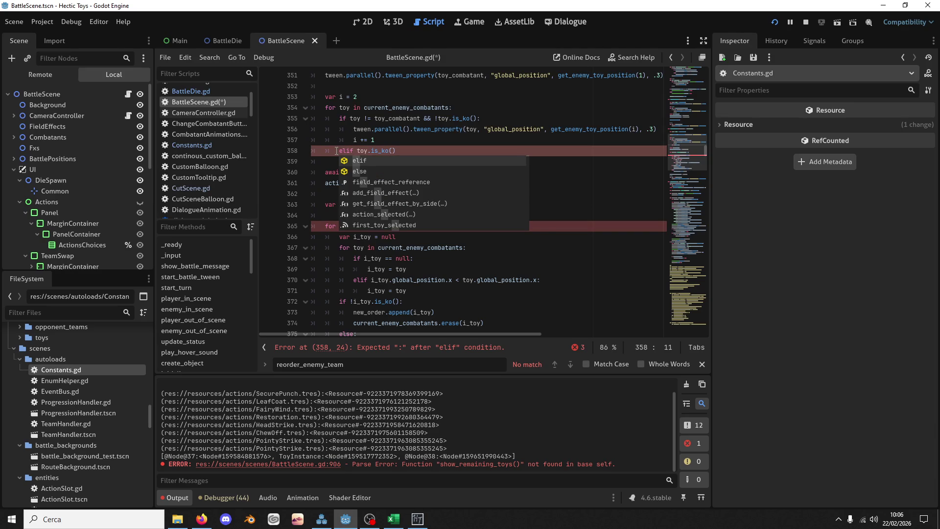
pyautogui.press('End')
pyautogui.write(':')
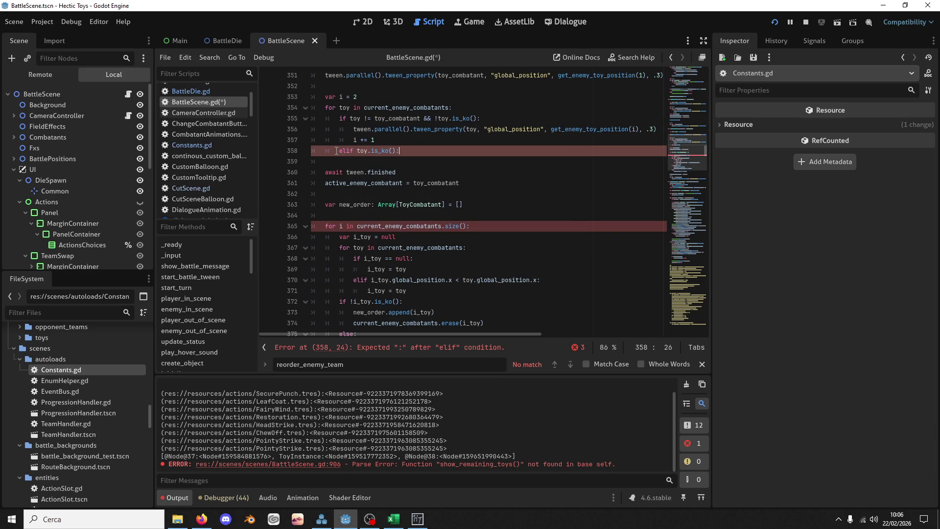
pyautogui.press('Return')
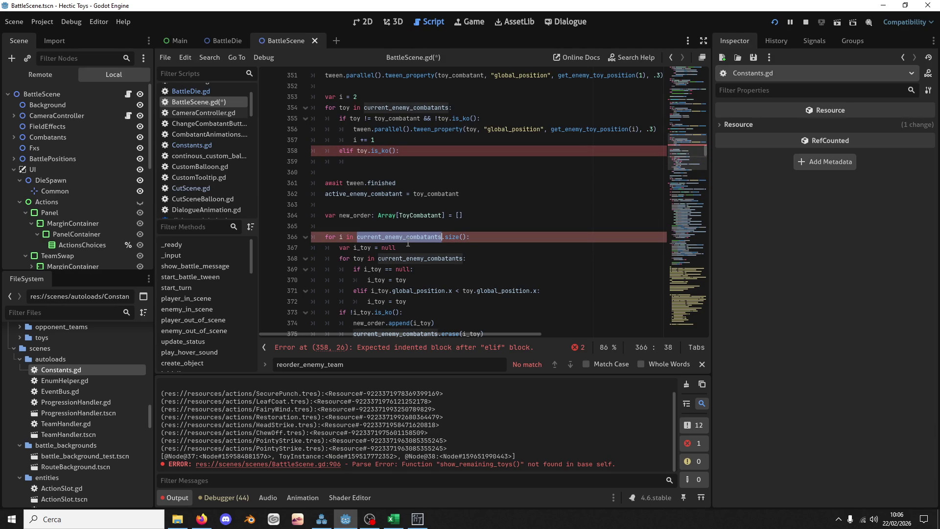
# Add current_enemy_combatants.erase(toy) inside the elif branch
pyautogui.write('current_enemy_combatants.era')
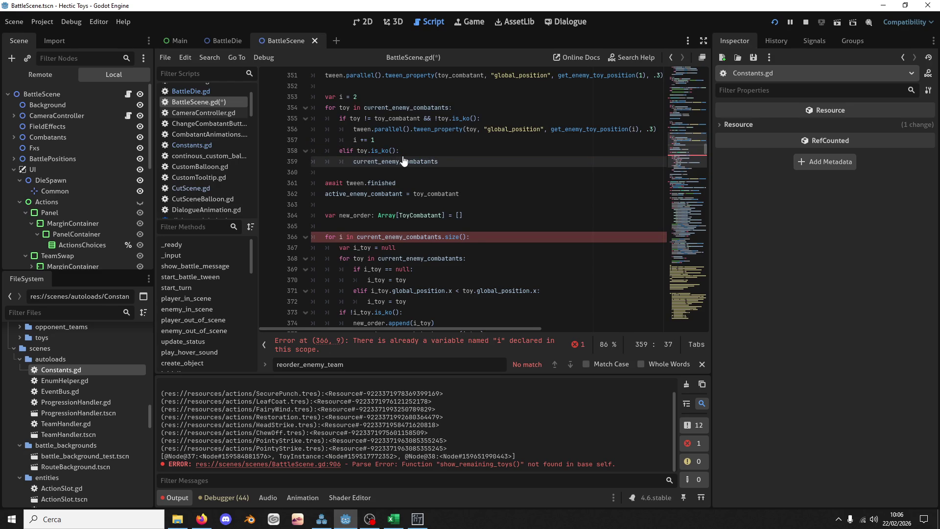
pyautogui.press('Return')
pyautogui.write('toy)')
pyautogui.press('Return')
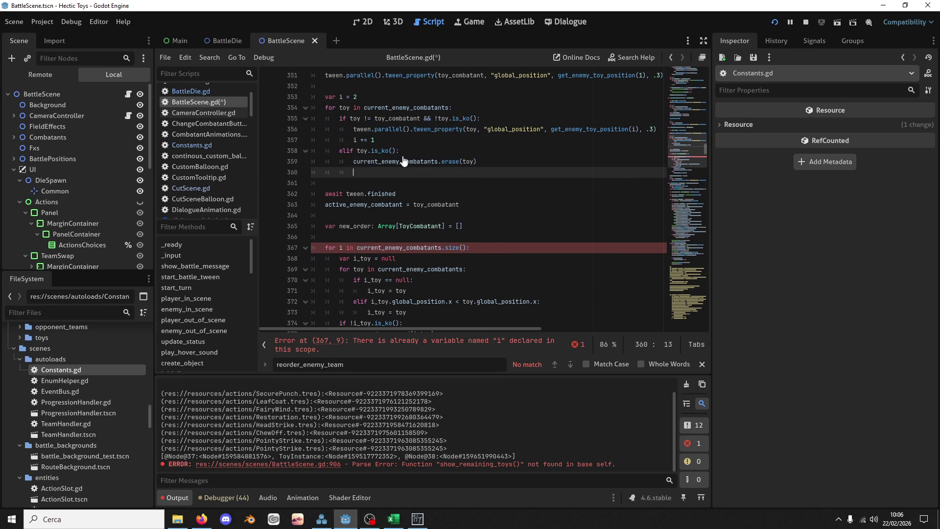
# Add enemy_ko_toys.append(toy) as the next line of the elif branch
pyautogui.write('enemy')
pyautogui.press('Down')
pyautogui.press('Down')
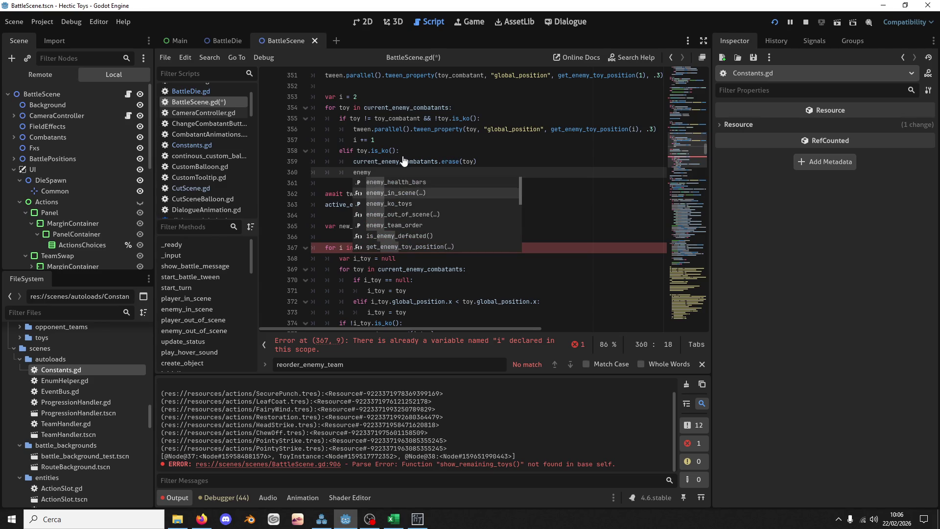
pyautogui.press('Return')
pyautogui.write('.append(')
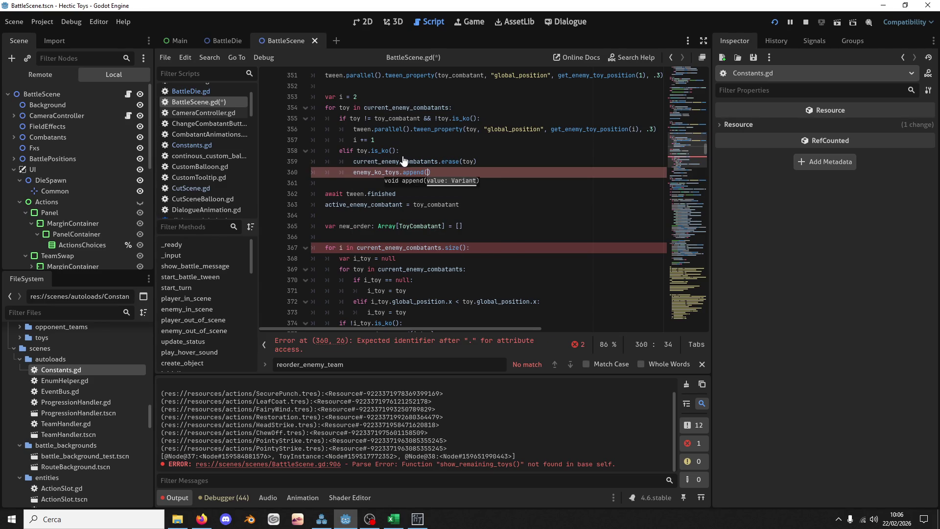
pyautogui.press('Return')
pyautogui.write('toy')
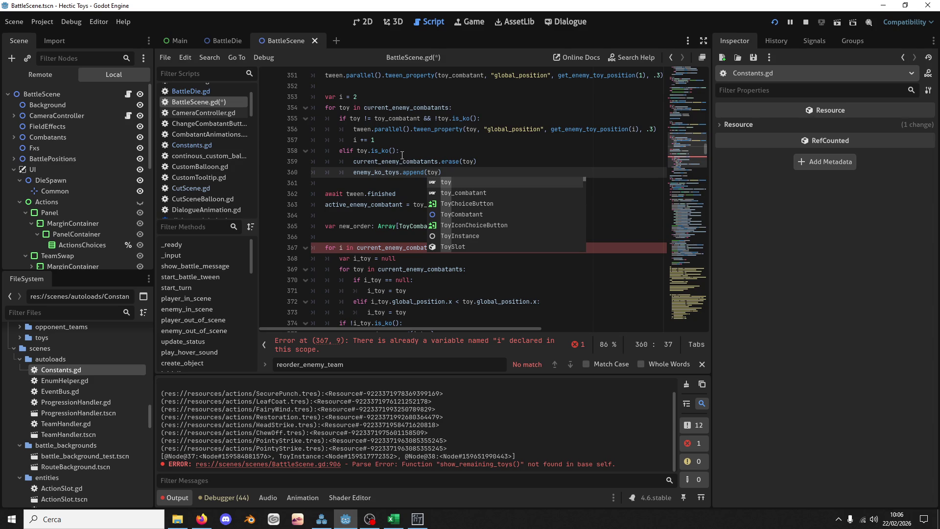
pyautogui.click(441, 162)
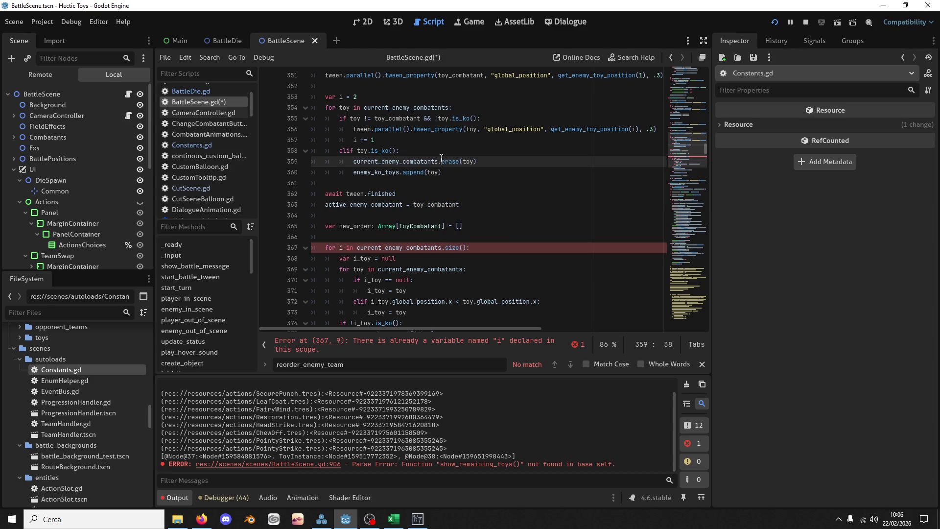
# Move the knocked-out toys' tween line into the elif branch under the append line
pyautogui.scroll(-1, 465, 190)
pyautogui.scroll(-2, 457, 191)
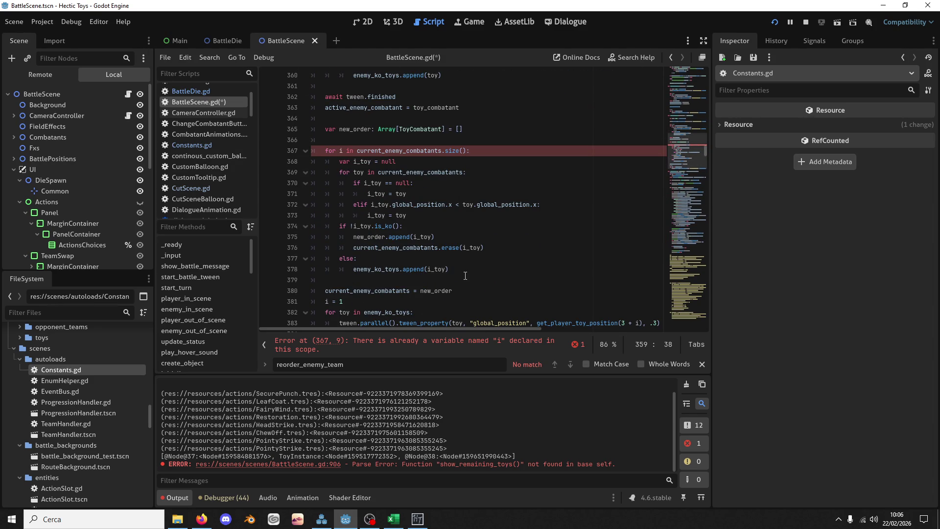
pyautogui.scroll(-1, 464, 267)
pyautogui.moveTo(458, 258); pyautogui.dragTo(460, 247)
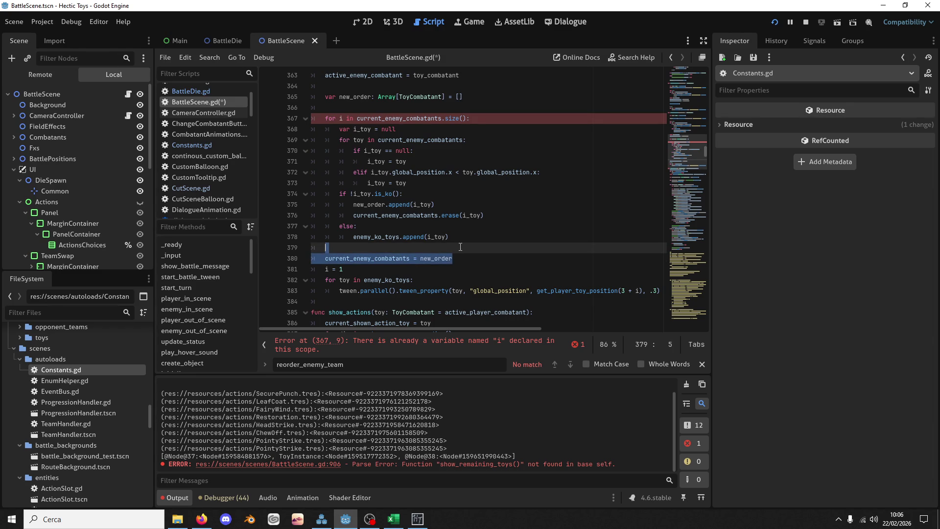
pyautogui.moveTo(372, 307)
pyautogui.mouseDown()
pyautogui.moveTo(374, 274)
pyautogui.moveTo(374, 300)
pyautogui.moveTo(436, 275)
pyautogui.mouseUp()
pyautogui.hotkey('ctrl', 'x')
pyautogui.scroll(-1, 443, 258)
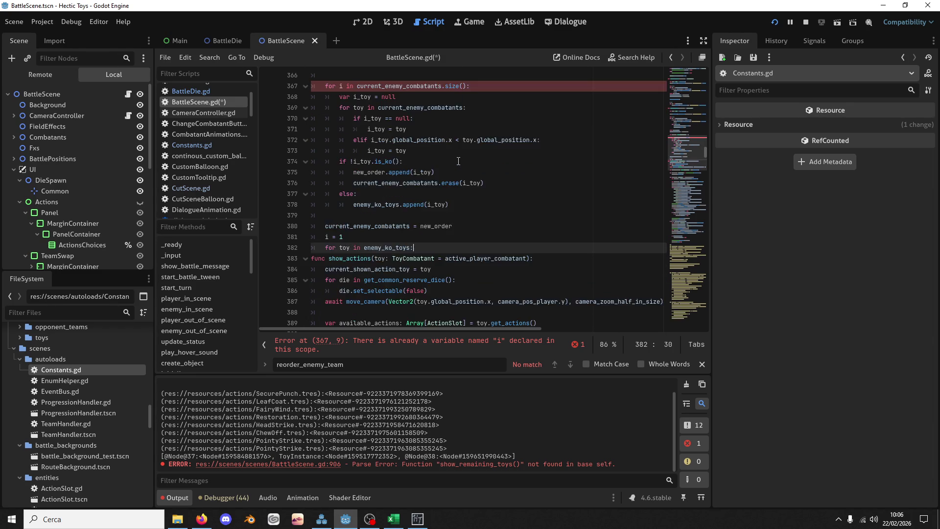
pyautogui.scroll(6, 443, 258)
pyautogui.click(462, 203)
pyautogui.hotkey('ctrl', 'v')
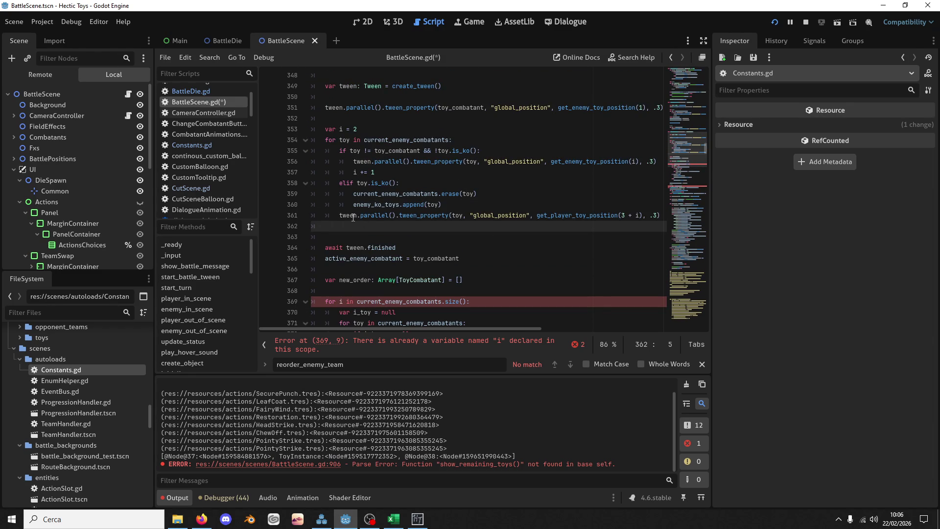
pyautogui.click(336, 217)
pyautogui.press('Tab')
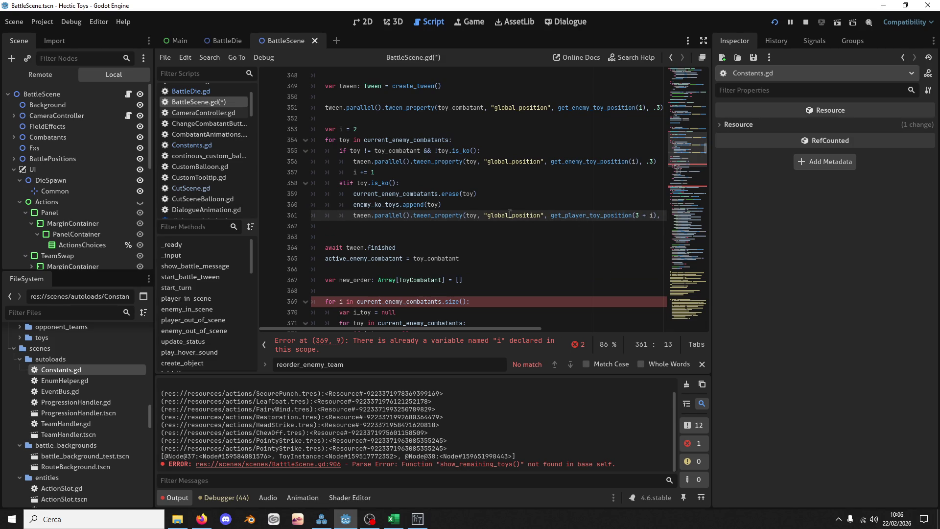
# Duplicate 'var i = 2' as a new 'var ko_i = 1' counter
pyautogui.click(358, 128)
pyautogui.hotkey('ctrl', 'c')
pyautogui.hotkey('ctrl', 'v')
pyautogui.press('BackSpace')
pyautogui.write('1')
pyautogui.click(345, 141)
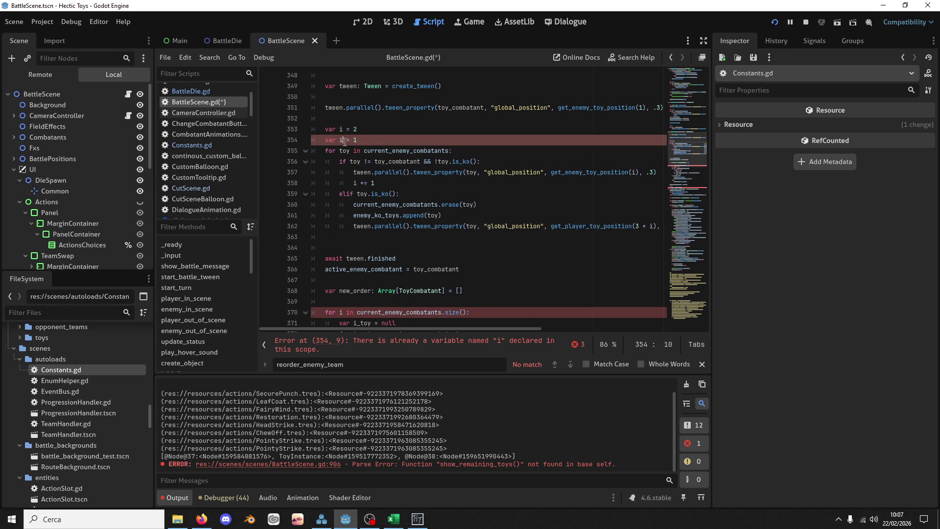
pyautogui.click(337, 141)
pyautogui.write('ko_')
# Make the tween target get_player_toy_position(3 + ko_i) and add 'ko_i += 1' after it
pyautogui.doubleClick(340, 141)
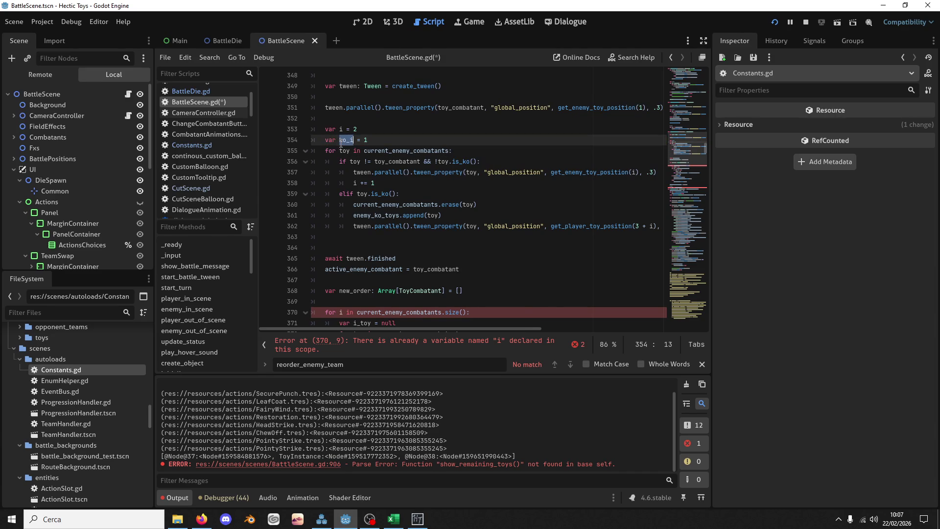
pyautogui.moveTo(647, 227); pyautogui.dragTo(653, 227)
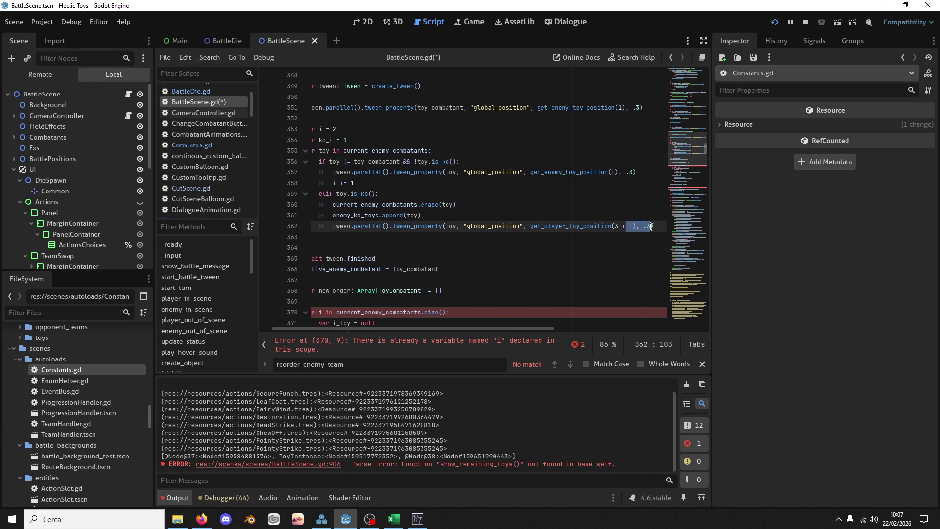
pyautogui.click(630, 226)
pyautogui.hotkey('ctrl', 'v')
pyautogui.moveTo(474, 236); pyautogui.dragTo(362, 226)
pyautogui.click(345, 237)
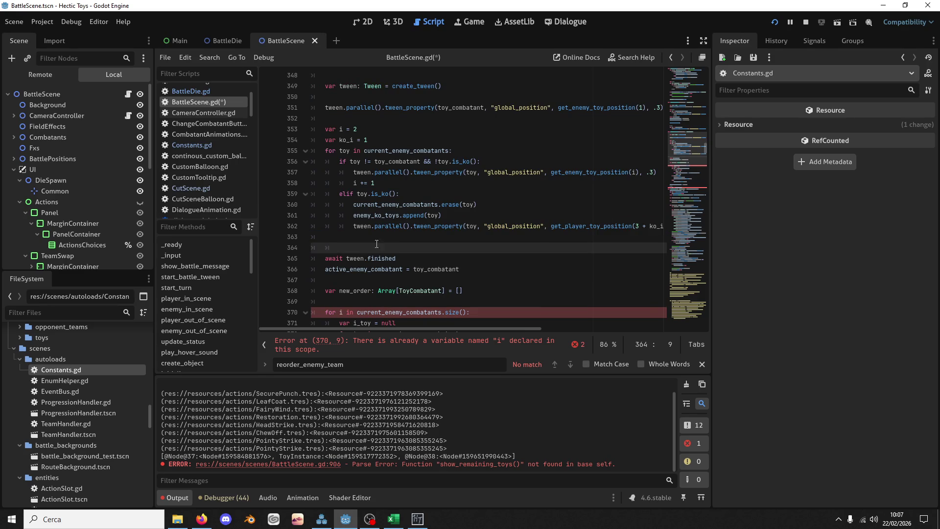
pyautogui.hotkey('ctrl', 'v')
pyautogui.write('+= 1')
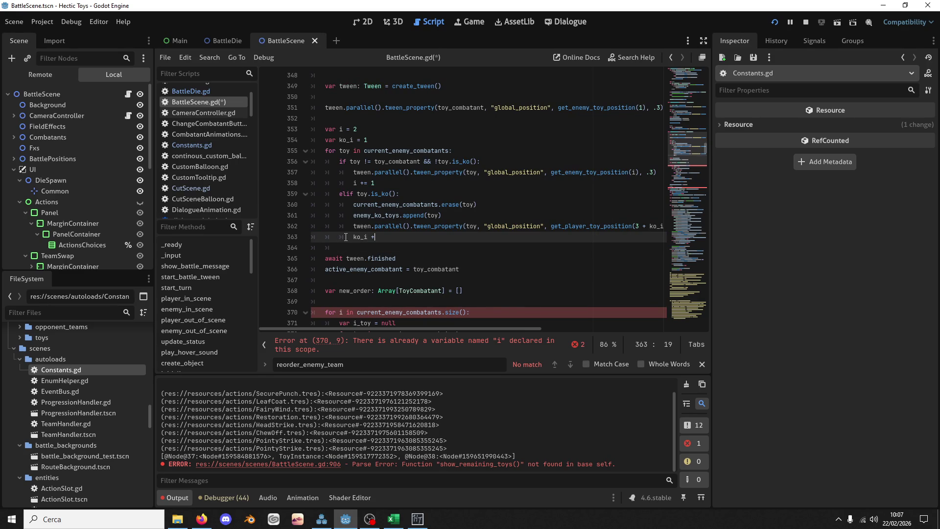
pyautogui.click(348, 245)
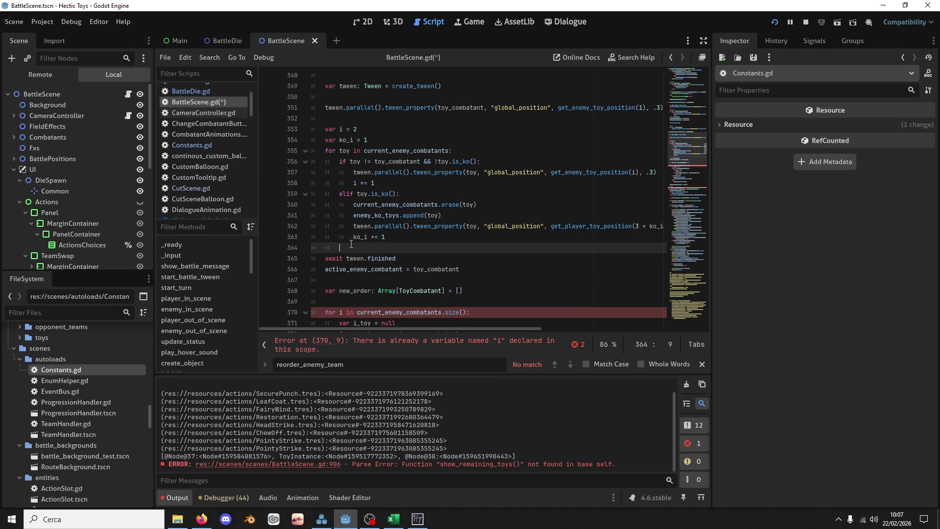
pyautogui.scroll(-2, 407, 247)
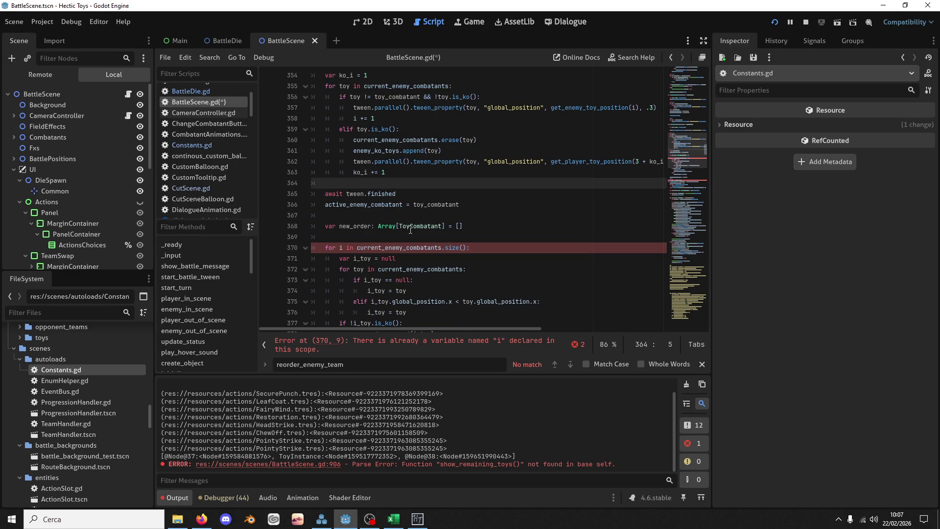
# Examine the reorder loop's new_order declaration, loop variable i and current_enemy_combatants usage
pyautogui.moveTo(394, 219); pyautogui.dragTo(396, 234)
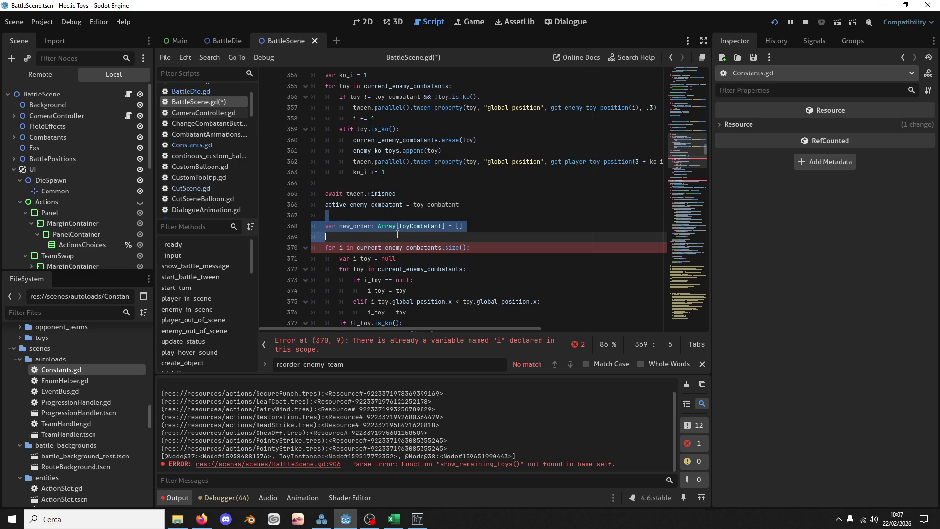
pyautogui.click(340, 248)
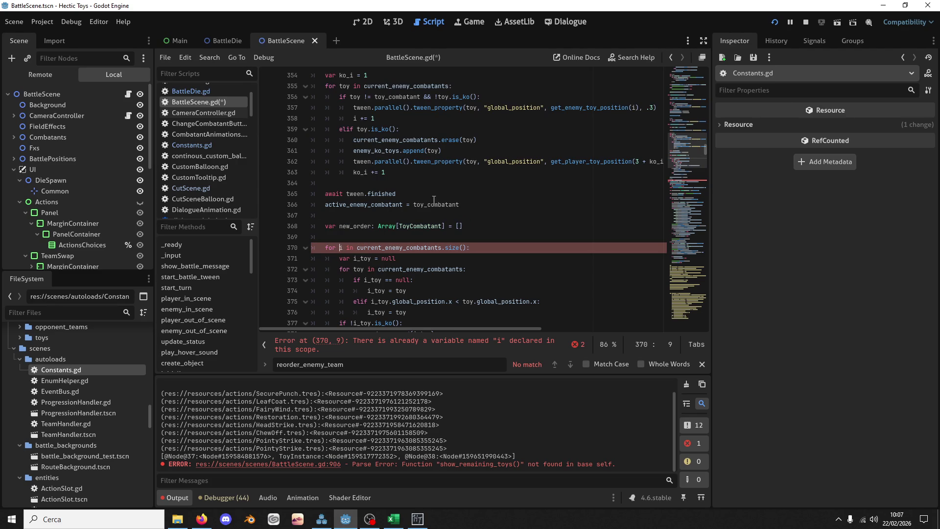
pyautogui.scroll(-2, 436, 200)
pyautogui.doubleClick(343, 187)
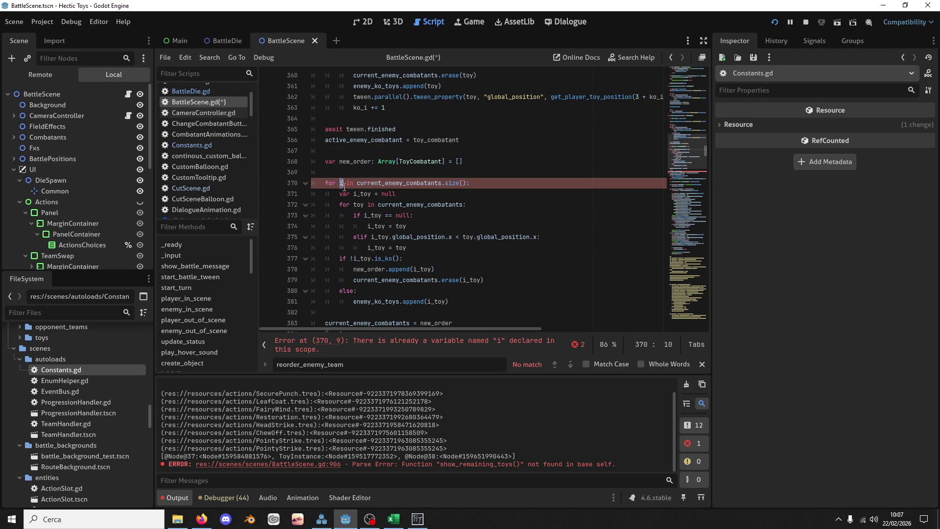
pyautogui.doubleClick(425, 205)
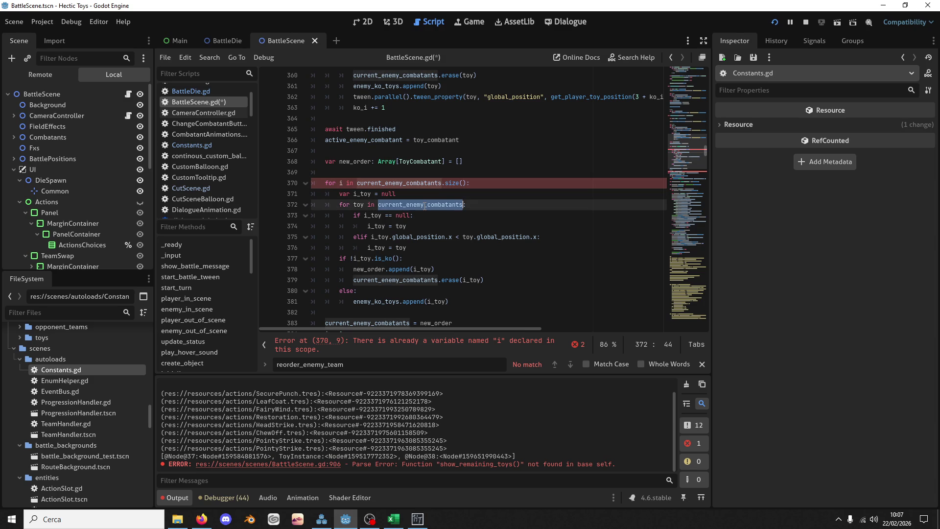
pyautogui.moveTo(425, 205)
pyautogui.click(341, 182)
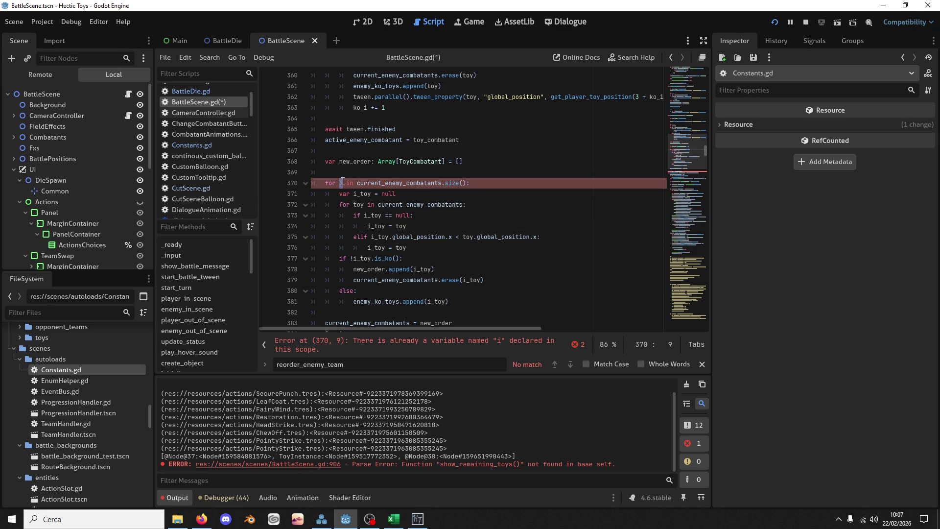
pyautogui.moveTo(380, 182)
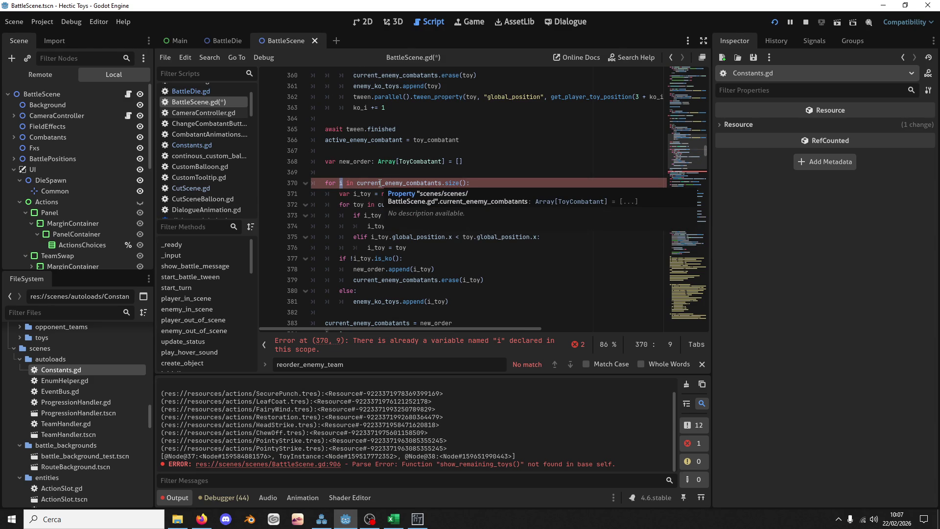
pyautogui.write('cont')
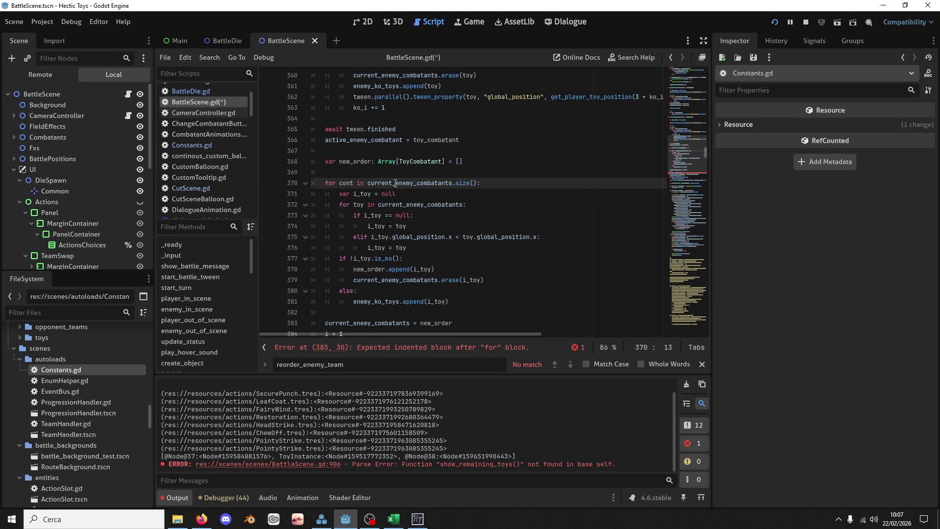
pyautogui.doubleClick(396, 184)
# Delete the else branch appending knocked-out toys and the leftover lines after the loop
pyautogui.moveTo(458, 305); pyautogui.dragTo(538, 281)
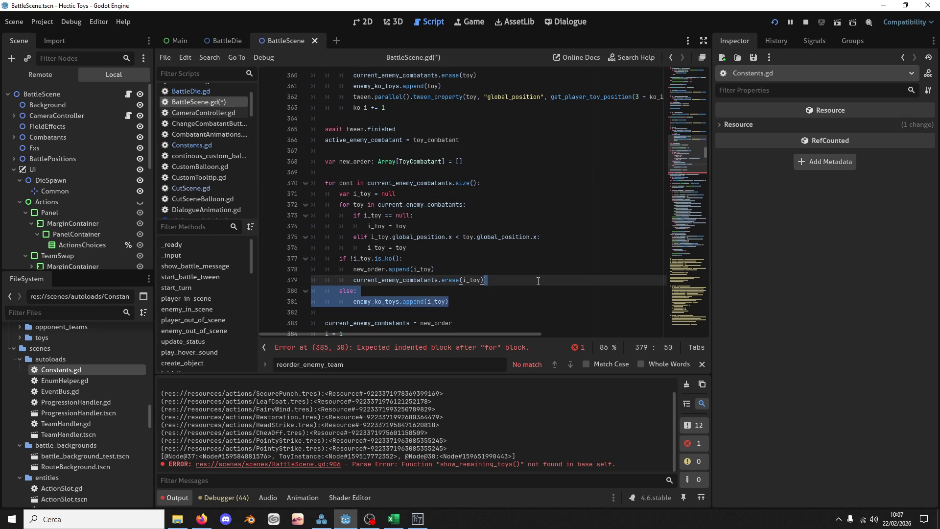
pyautogui.press('Delete')
pyautogui.scroll(-2, 443, 306)
pyautogui.moveTo(429, 258)
pyautogui.mouseDown()
pyautogui.moveTo(432, 247)
pyautogui.moveTo(477, 240)
pyautogui.moveTo(470, 227)
pyautogui.mouseUp()
pyautogui.press('Delete')
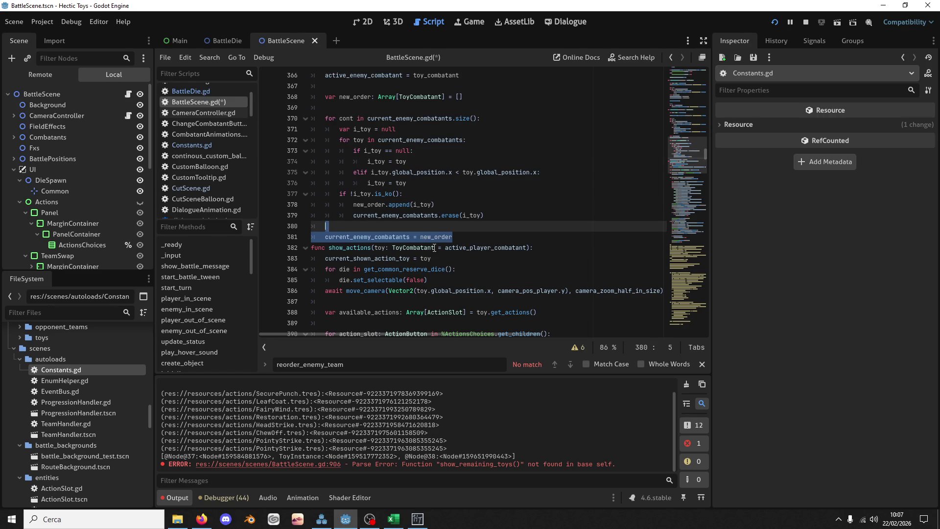
# Check where new_order, i_toy and current_enemy_combatants are used in the loop
pyautogui.doubleClick(436, 236)
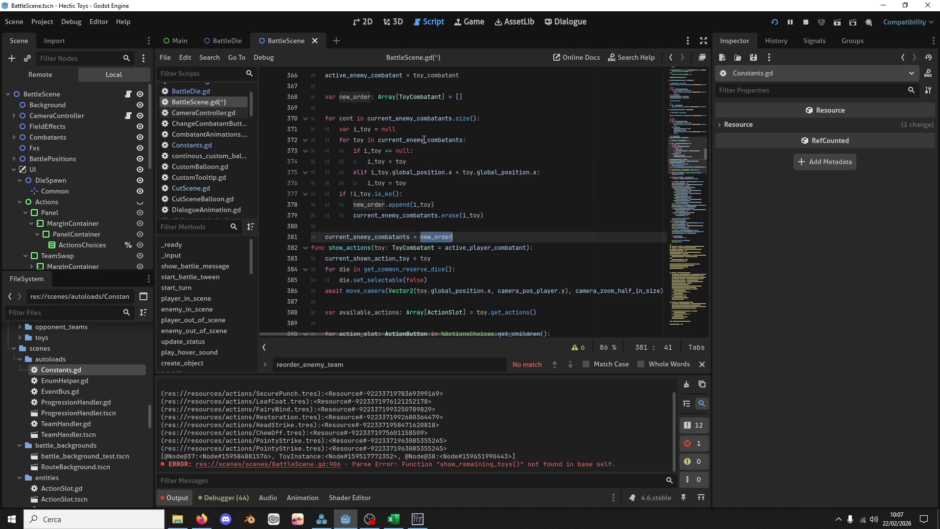
pyautogui.doubleClick(362, 129)
pyautogui.doubleClick(426, 140)
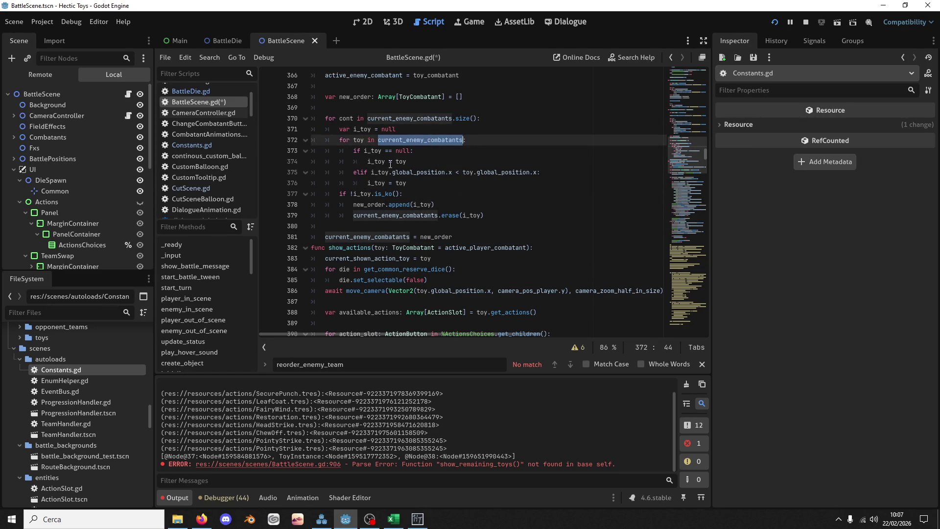
pyautogui.doubleClick(382, 151)
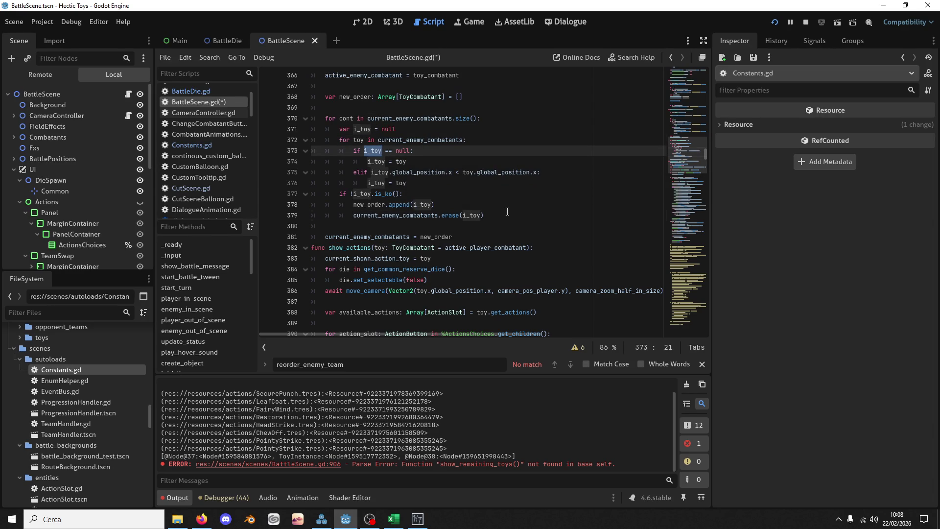
# Delete the KO check with its append and erase lines and save BattleScene.gd
pyautogui.moveTo(507, 212); pyautogui.dragTo(498, 179)
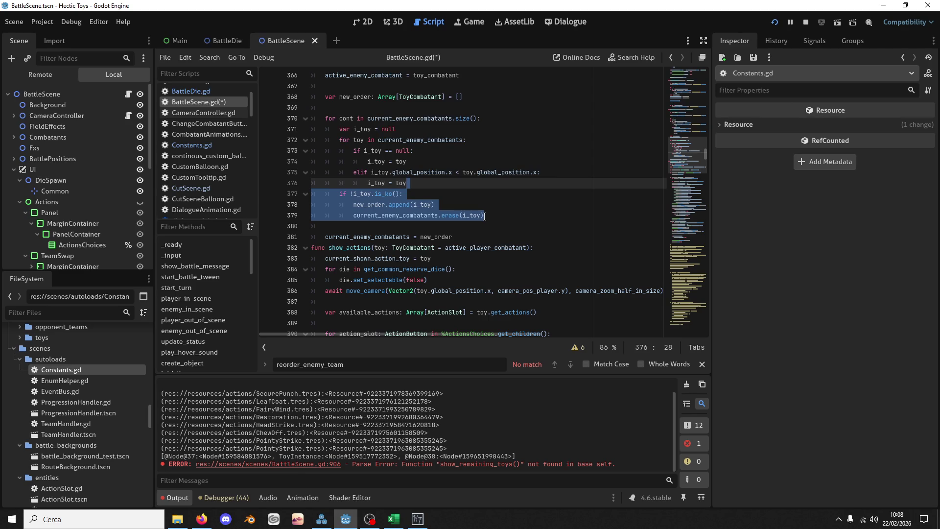
pyautogui.press('Delete')
pyautogui.scroll(3, 374, 218)
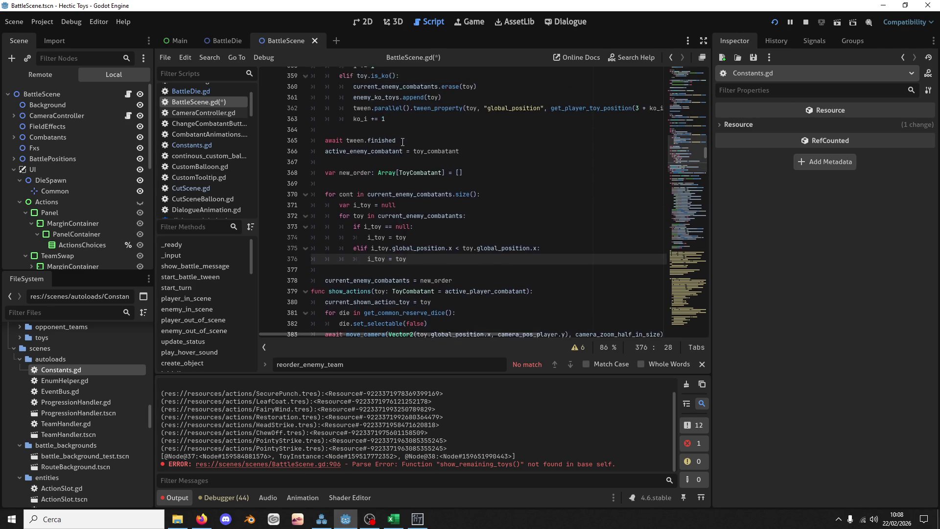
pyautogui.scroll(2, 374, 218)
pyautogui.hotkey('ctrl', 's')
pyautogui.moveTo(462, 301); pyautogui.dragTo(379, 150)
pyautogui.scroll(6, 378, 215)
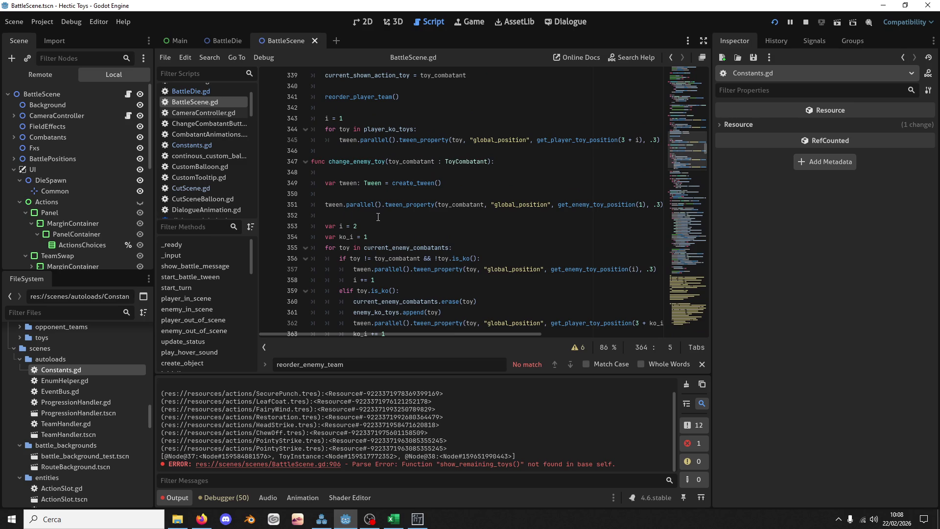
# Paste the elif toy.is_ko() block from change_enemy_toy into change_player_toy after line 336
pyautogui.keyDown('shift'); pyautogui.click(386, 285); pyautogui.keyUp('shift')
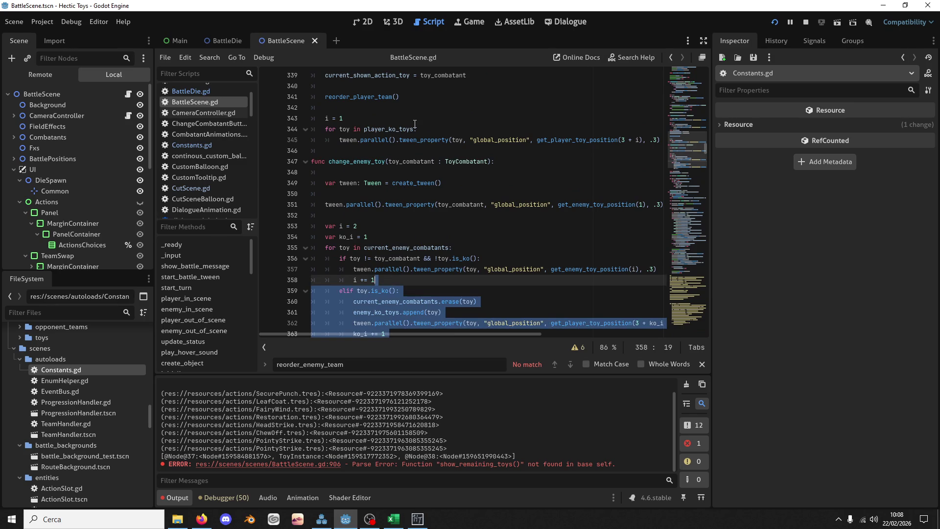
pyautogui.scroll(4, 416, 138)
pyautogui.scroll(-7, 400, 176)
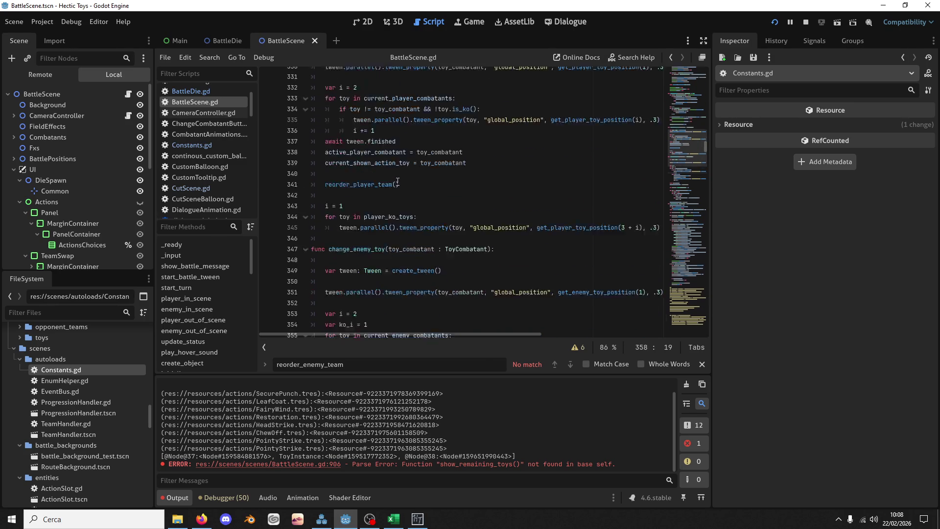
pyautogui.scroll(1, 398, 185)
pyautogui.scroll(-1, 401, 193)
pyautogui.moveTo(396, 239); pyautogui.dragTo(406, 185)
pyautogui.hotkey('ctrl', 'c')
pyautogui.scroll(7, 403, 174)
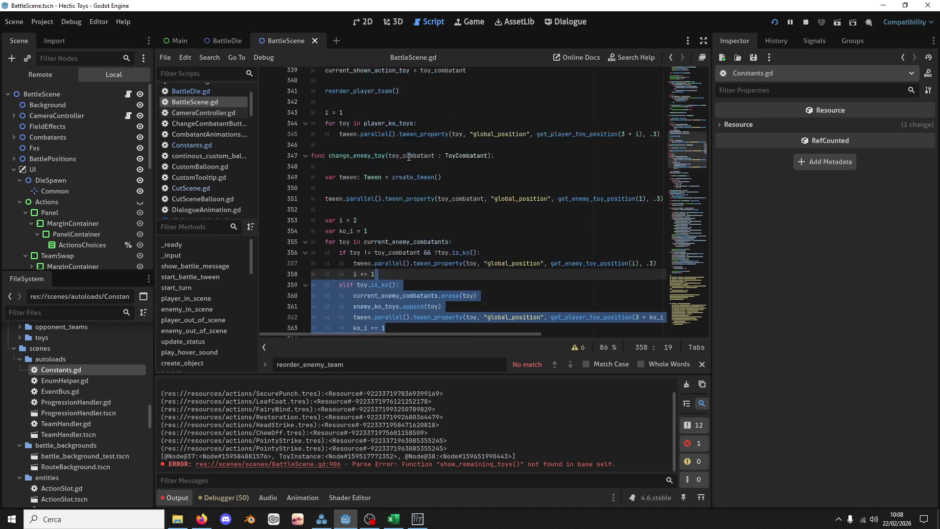
pyautogui.click(394, 172)
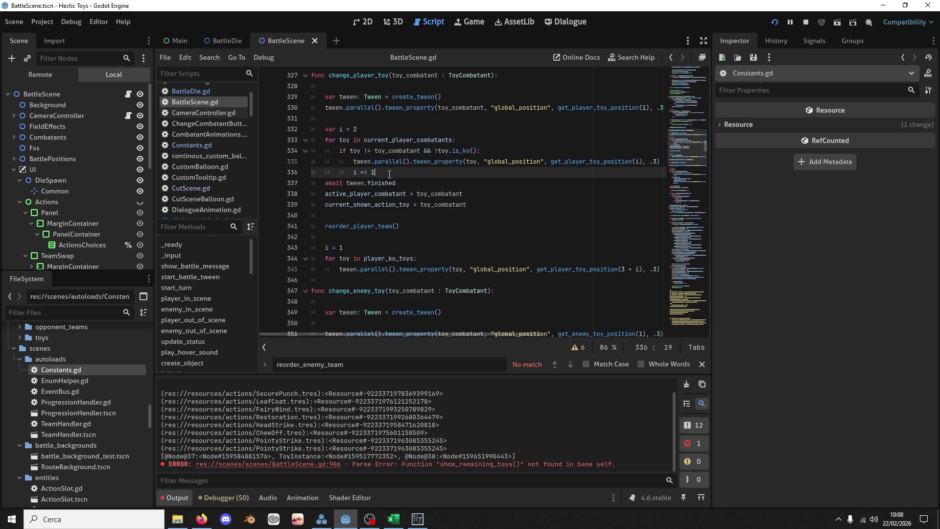
pyautogui.hotkey('ctrl', 'v')
pyautogui.press('Return')
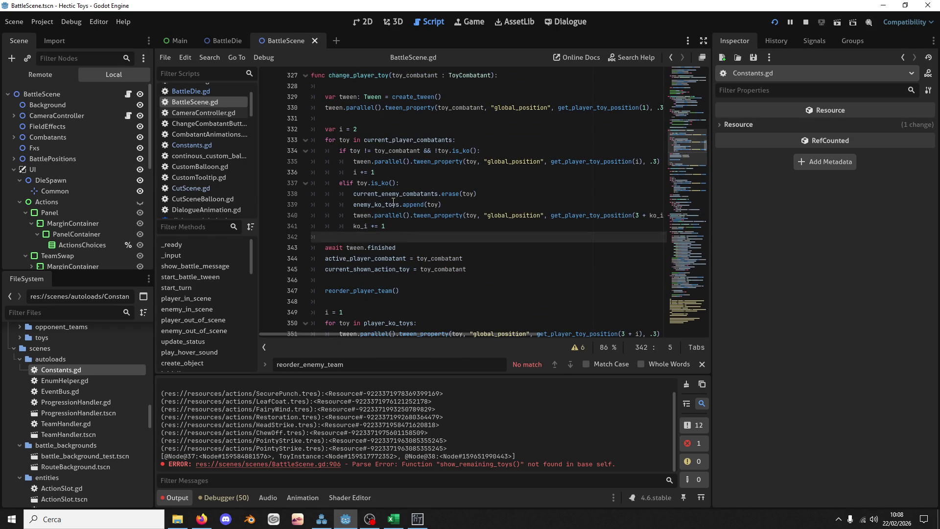
# Rename the pasted list to current_player_combatants and use get_enemy_toy_position on line 368
pyautogui.doubleClick(395, 194)
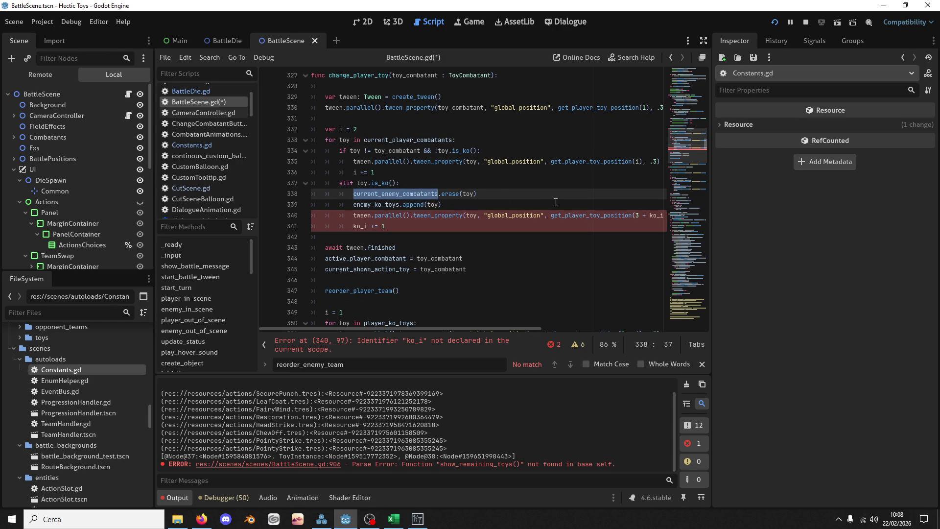
pyautogui.write('current_player_combatants')
pyautogui.scroll(-6, 587, 223)
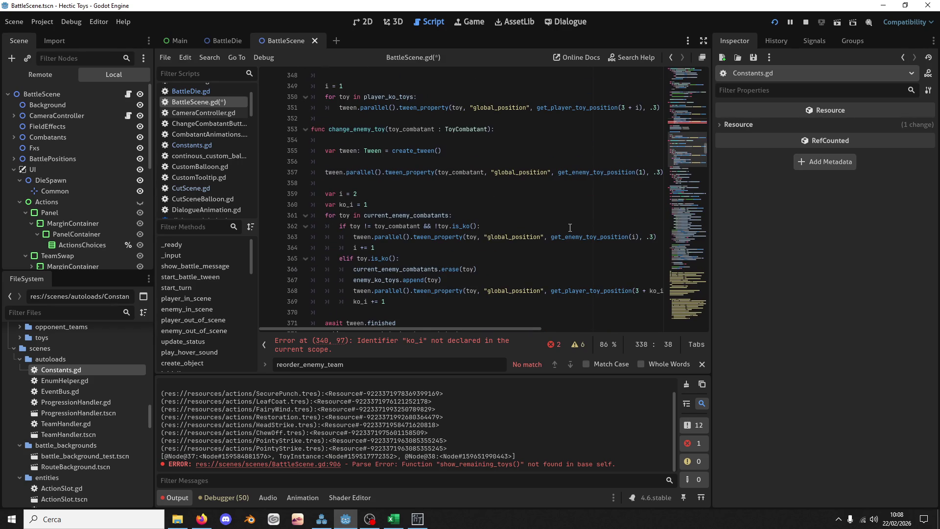
pyautogui.scroll(3, 581, 184)
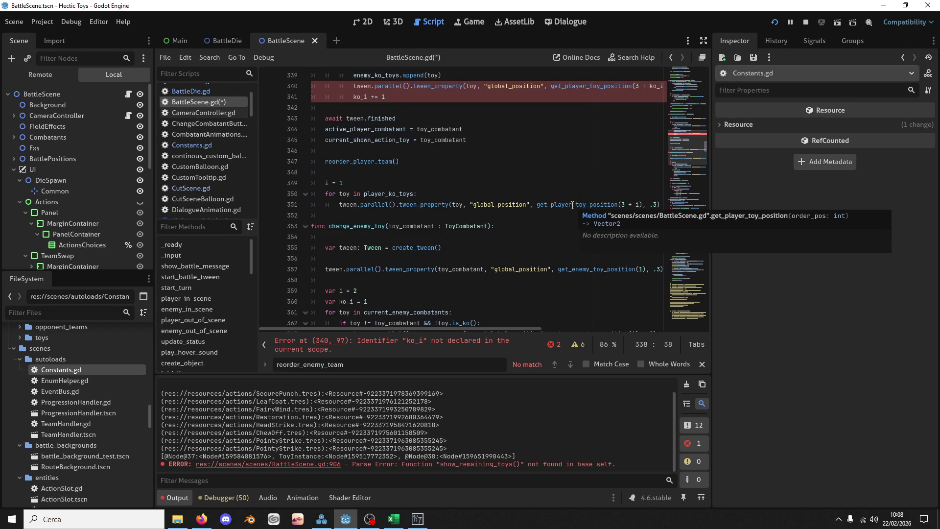
pyautogui.scroll(4, 570, 213)
pyautogui.scroll(-6, 553, 218)
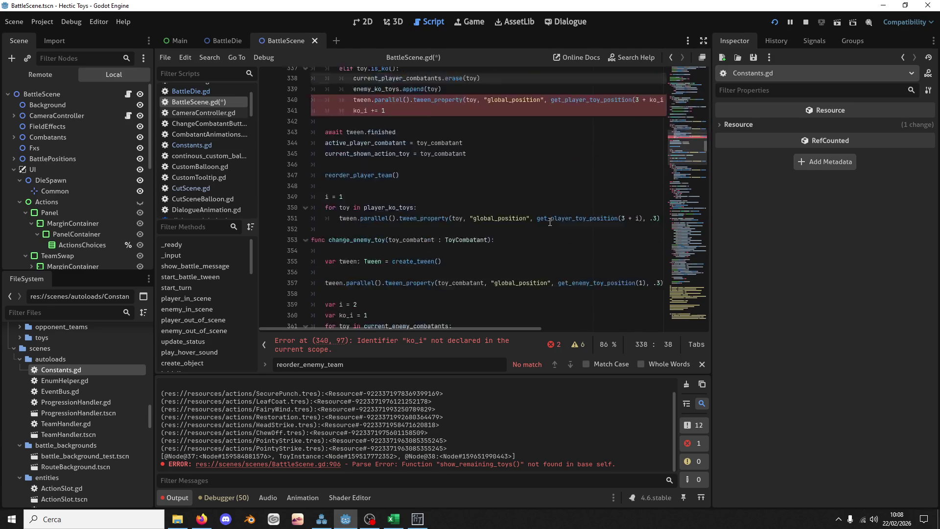
pyautogui.moveTo(565, 293); pyautogui.dragTo(586, 292)
pyautogui.write('enemy')
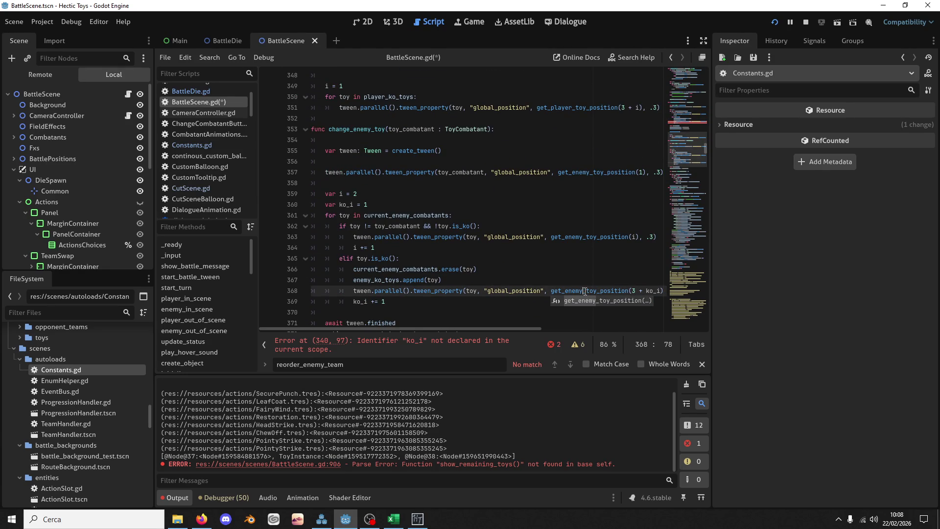
pyautogui.press('Up')
pyautogui.scroll(-4, 544, 231)
pyautogui.scroll(5, 544, 231)
pyautogui.scroll(6, 544, 231)
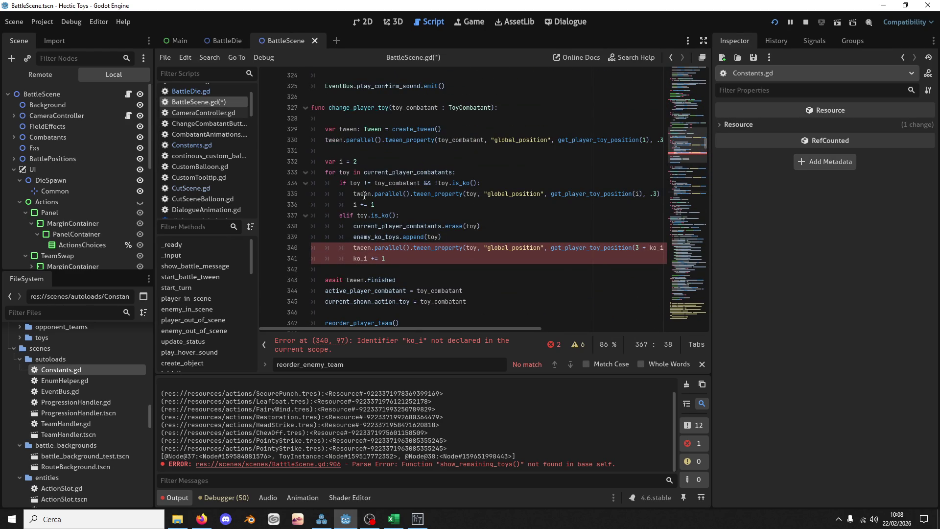
# Add a var ko_i counter by duplicating the var i = 2 line
pyautogui.click(368, 164)
pyautogui.hotkey('ctrl', 'shift', 'd')
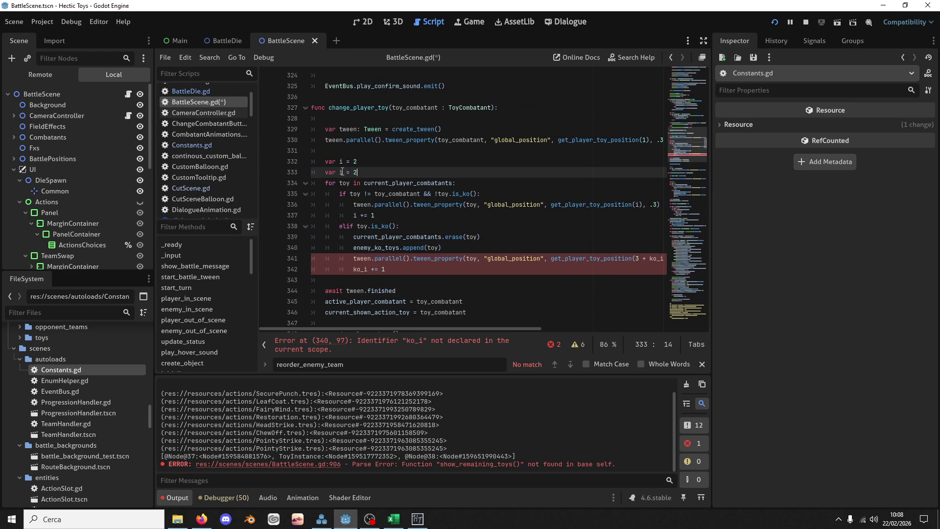
pyautogui.click(337, 172)
pyautogui.write('ko_')
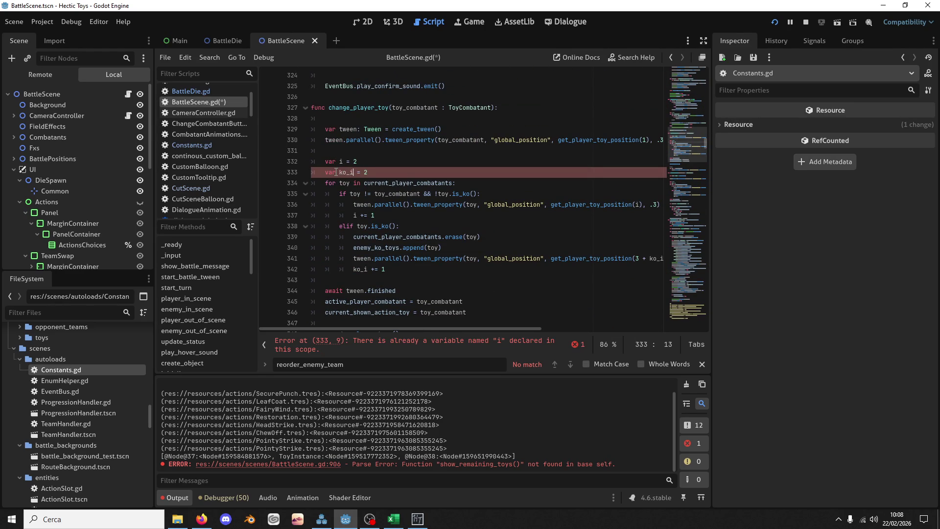
pyautogui.press('End')
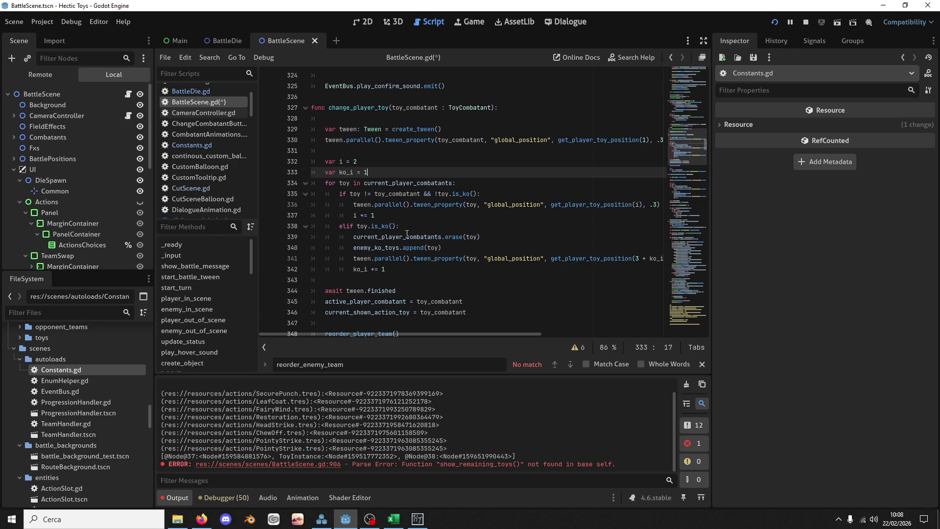
# Change enemy_ko_toys to player_ko_toys in the pasted KO block and review its tween lines
pyautogui.click(406, 236)
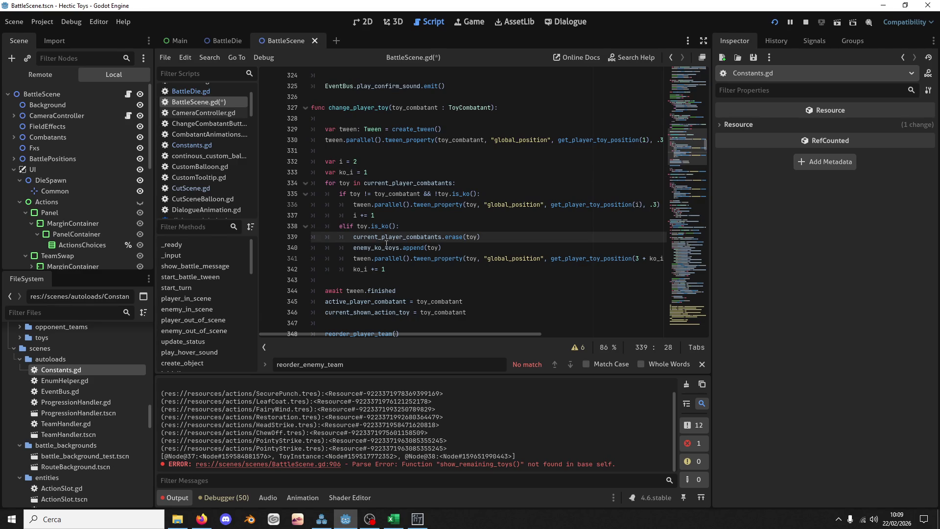
pyautogui.moveTo(371, 248); pyautogui.dragTo(354, 248)
pyautogui.write('player')
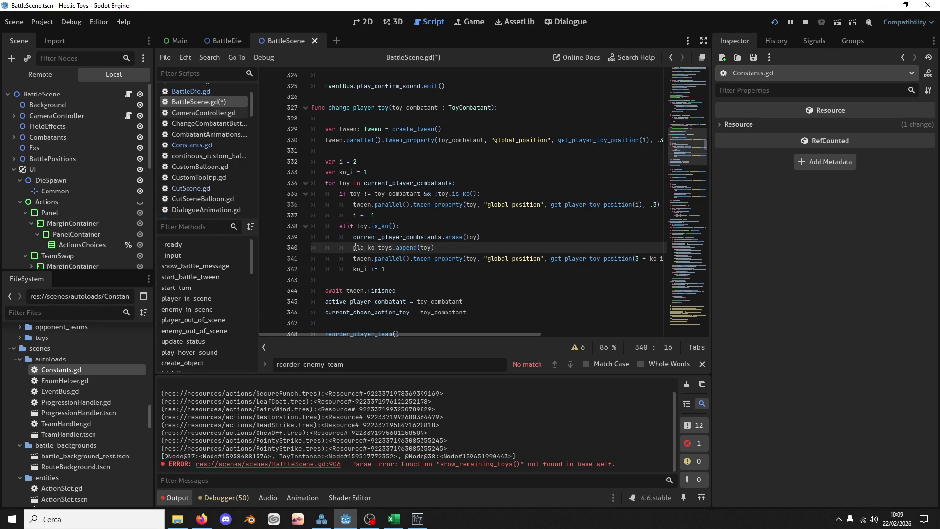
pyautogui.click(408, 210)
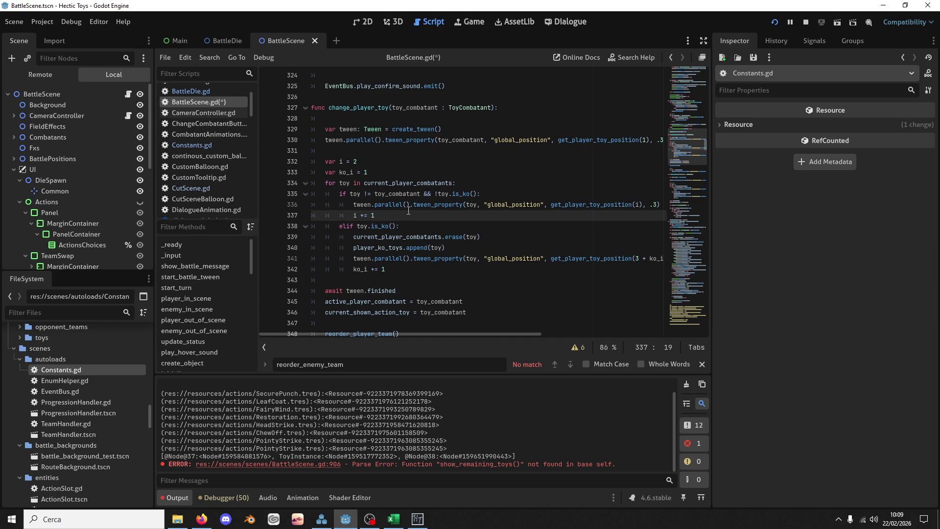
pyautogui.doubleClick(504, 258)
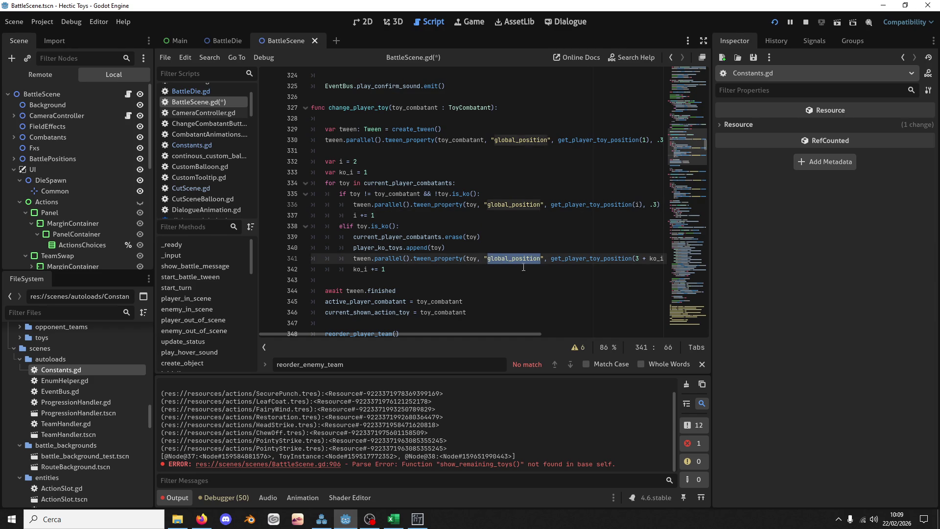
pyautogui.moveTo(645, 259); pyautogui.dragTo(447, 259)
pyautogui.click(512, 280)
pyautogui.click(490, 291)
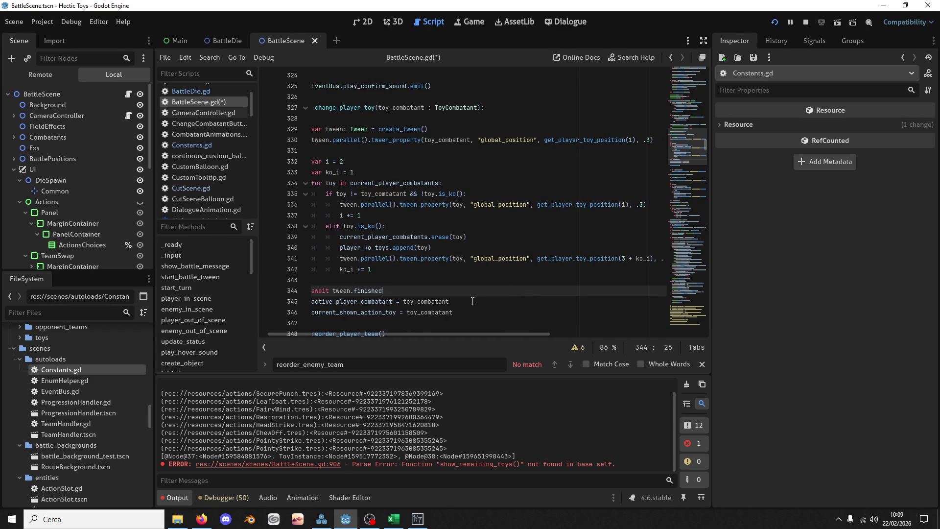
pyautogui.click(480, 310)
pyautogui.scroll(-3, 386, 311)
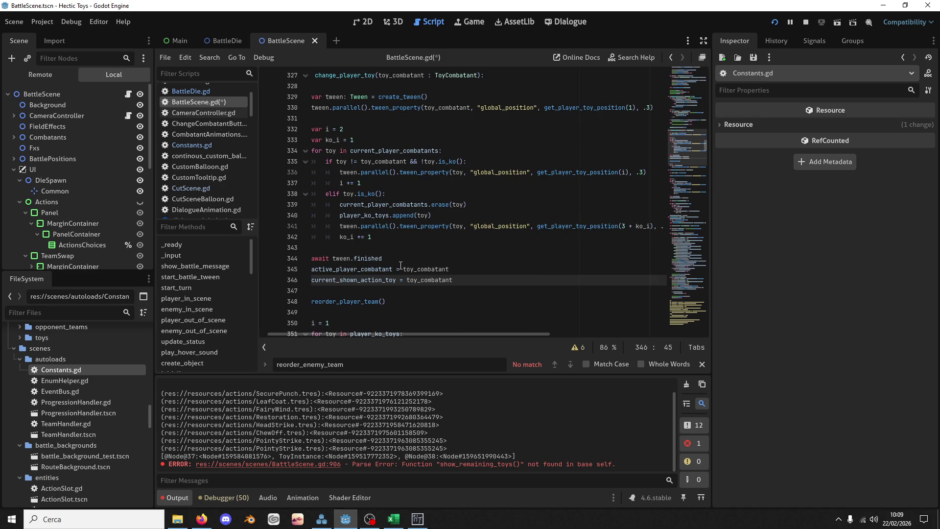
pyautogui.scroll(-9, 418, 252)
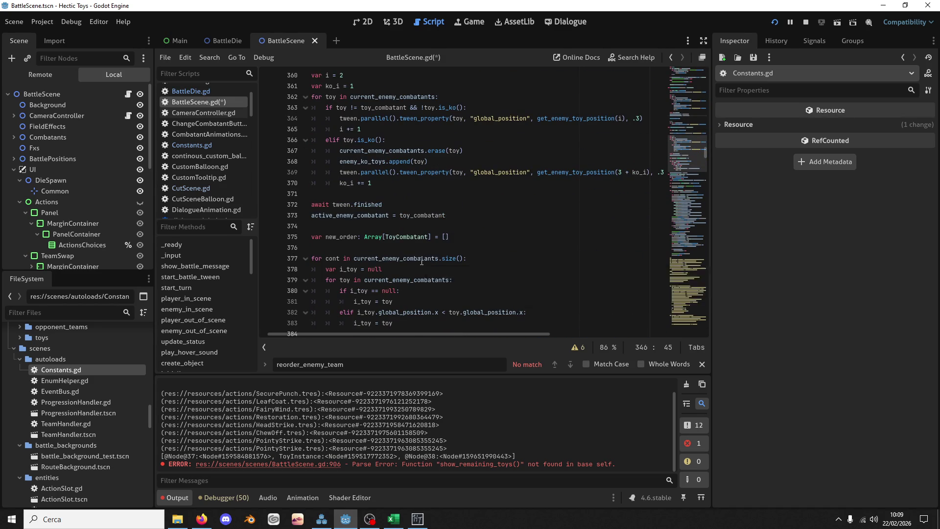
pyautogui.scroll(9, 421, 261)
# Replace the old player reorder code with a copy of the enemy reorder loop
pyautogui.moveTo(312, 216); pyautogui.dragTo(447, 215)
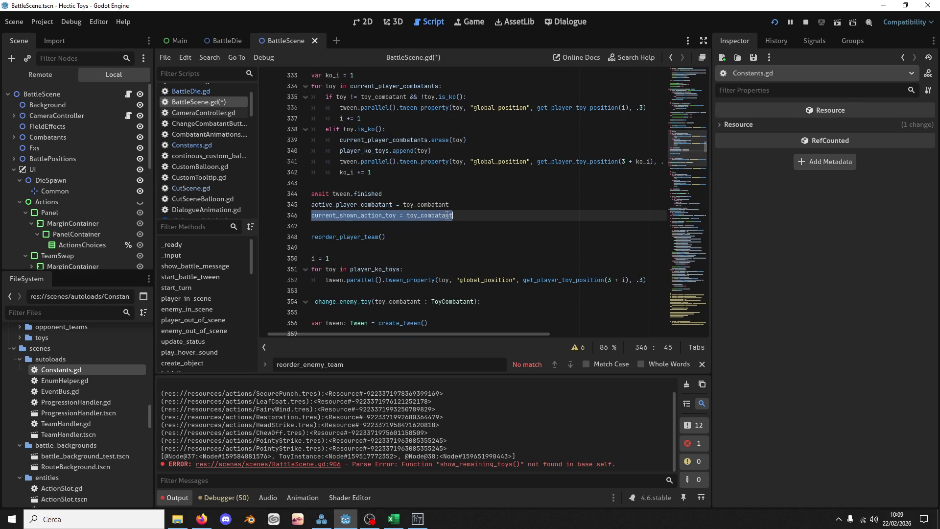
pyautogui.scroll(-12, 424, 224)
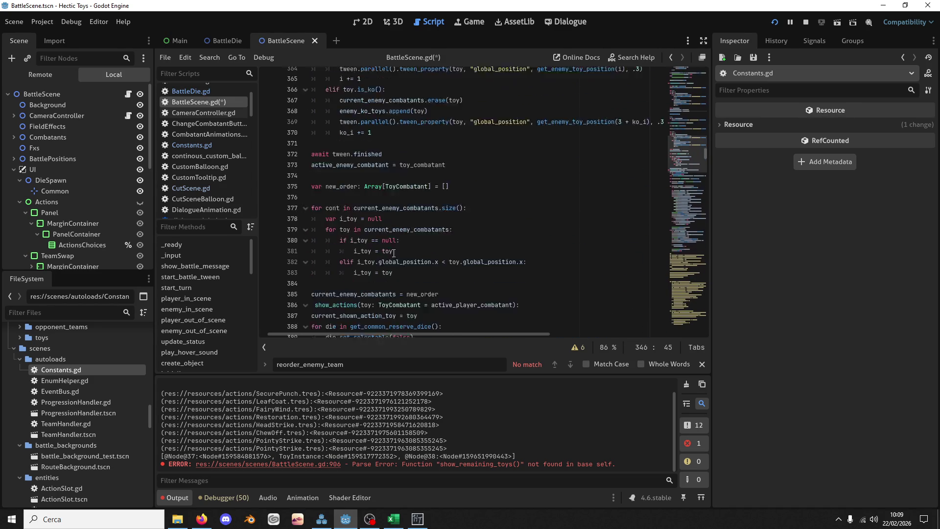
pyautogui.moveTo(444, 248)
pyautogui.mouseDown()
pyautogui.moveTo(323, 247)
pyautogui.moveTo(287, 161)
pyautogui.mouseUp()
pyautogui.hotkey('ctrl', 'c')
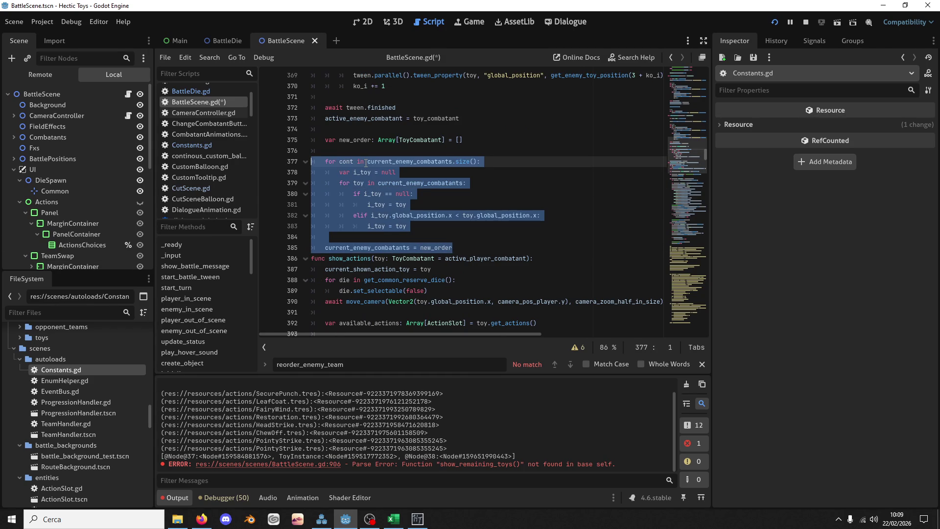
pyautogui.scroll(9, 366, 163)
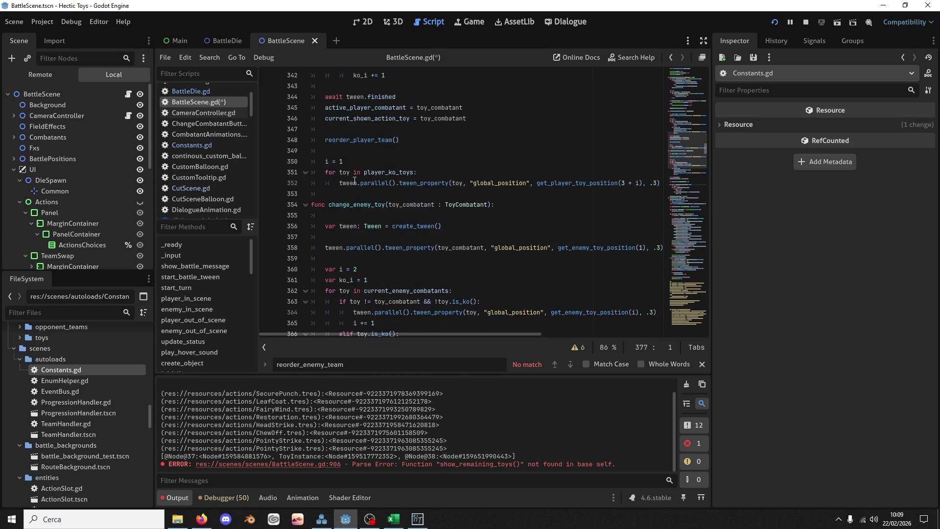
pyautogui.scroll(3, 355, 181)
pyautogui.scroll(-3, 391, 192)
pyautogui.moveTo(380, 193)
pyautogui.mouseDown()
pyautogui.moveTo(385, 154)
pyautogui.moveTo(372, 128)
pyautogui.mouseUp()
pyautogui.hotkey('ctrl', 'v')
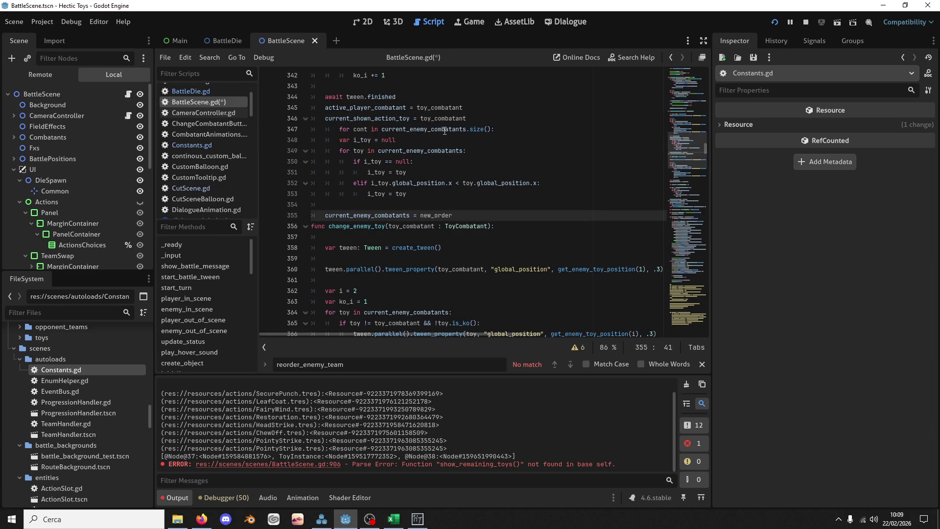
# Add a blank line above the pasted loop and unindent its header to function level
pyautogui.click(471, 108)
pyautogui.press('Return')
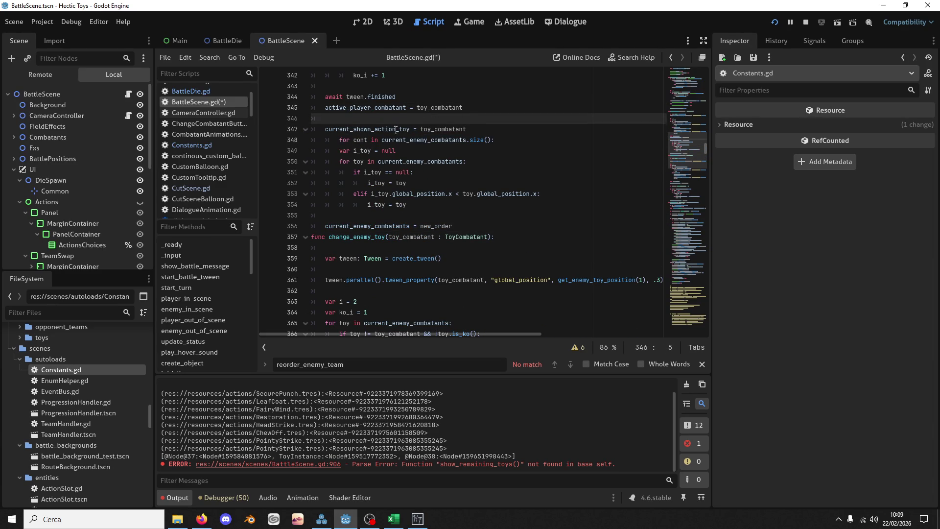
pyautogui.doubleClick(412, 140)
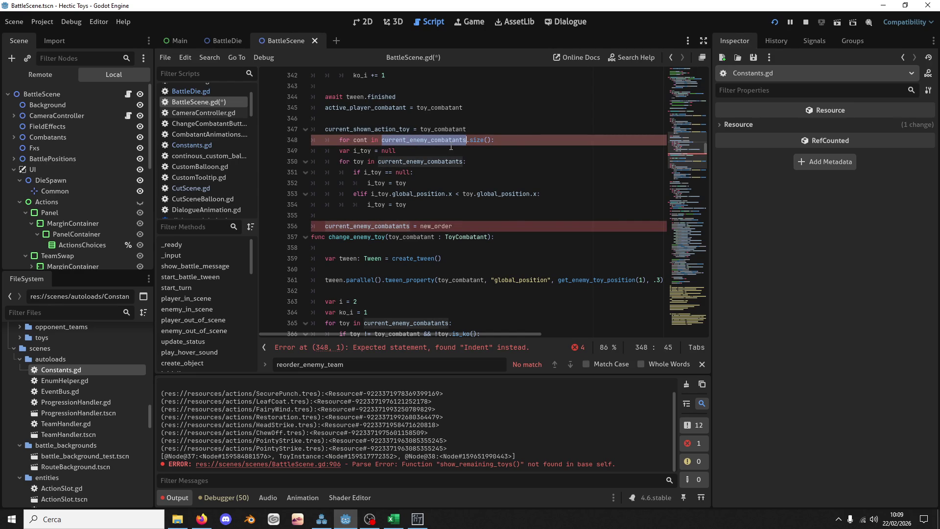
pyautogui.hotkey('shift', 'Tab')
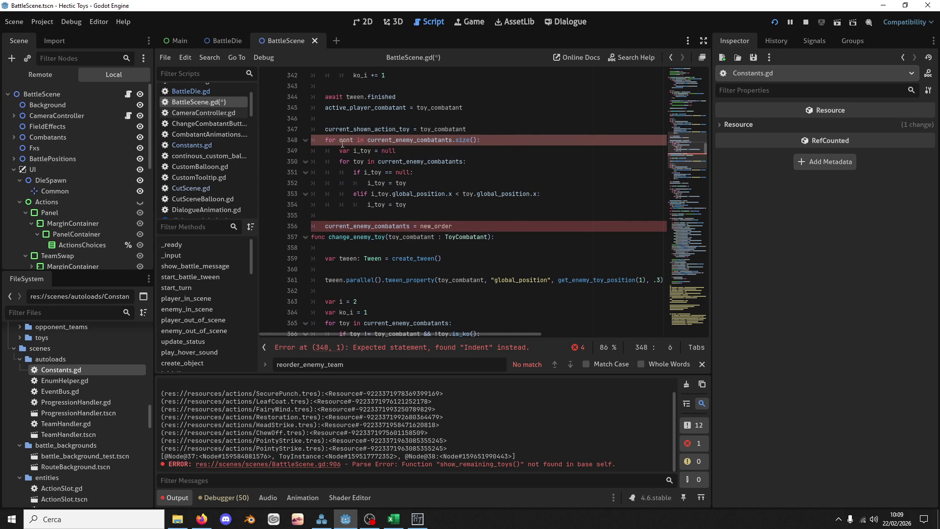
pyautogui.doubleClick(372, 140)
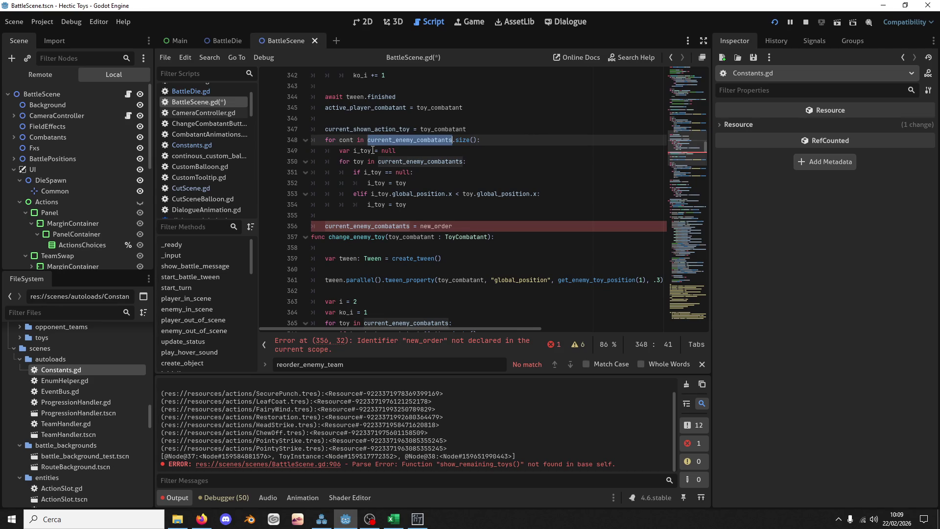
pyautogui.hotkey('ctrl', 'z')
pyautogui.hotkey('ctrl', 'z')
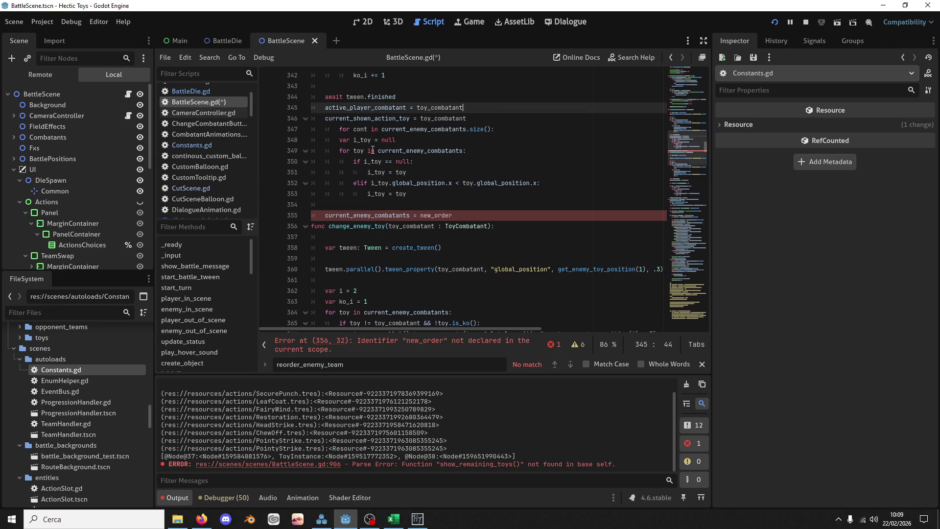
pyautogui.press('Down')
pyautogui.press('Return')
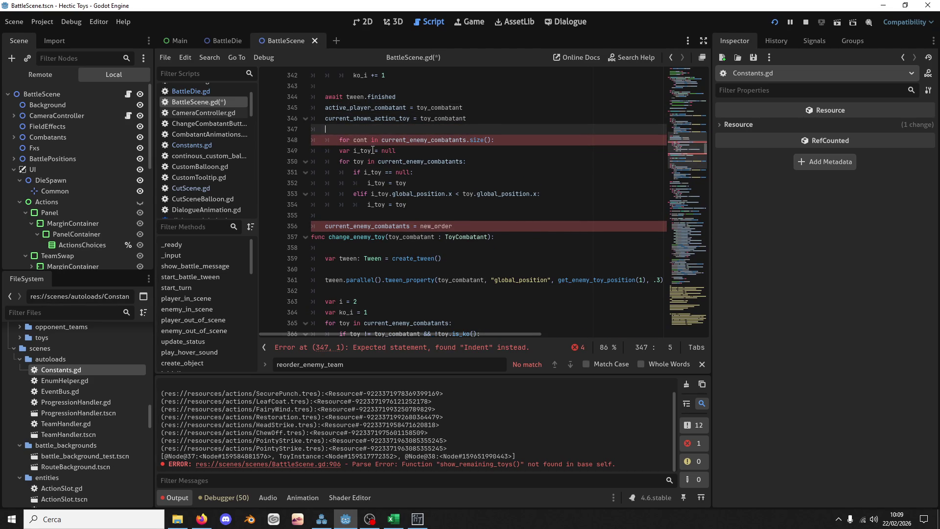
pyautogui.press('Down')
pyautogui.hotkey('shift', 'Tab')
pyautogui.hotkey('ctrl', 'Right')
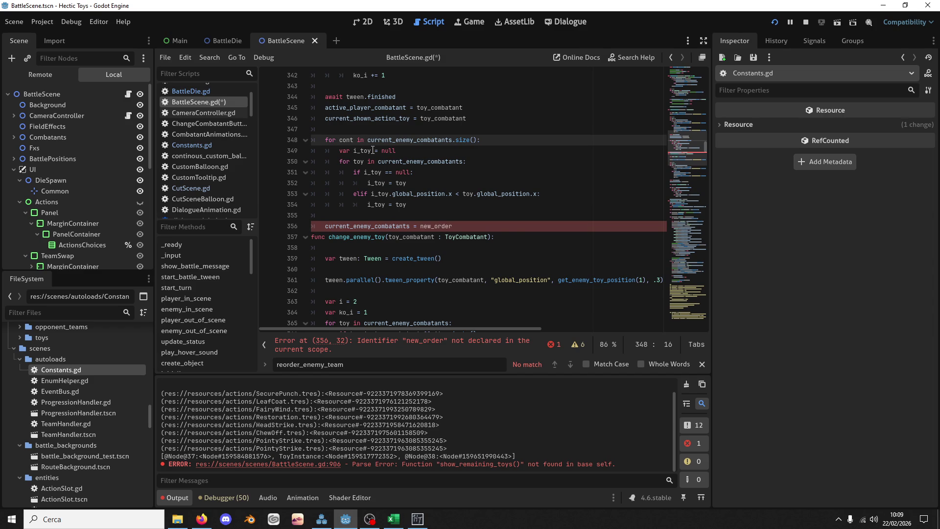
# Rename current_enemy_combatants to current_player_combatants in the loop header, inner loop and line 356
pyautogui.moveTo(393, 140); pyautogui.dragTo(417, 142)
pyautogui.write('_player_')
pyautogui.press('Escape')
pyautogui.doubleClick(432, 163)
pyautogui.write('current_player_combatants')
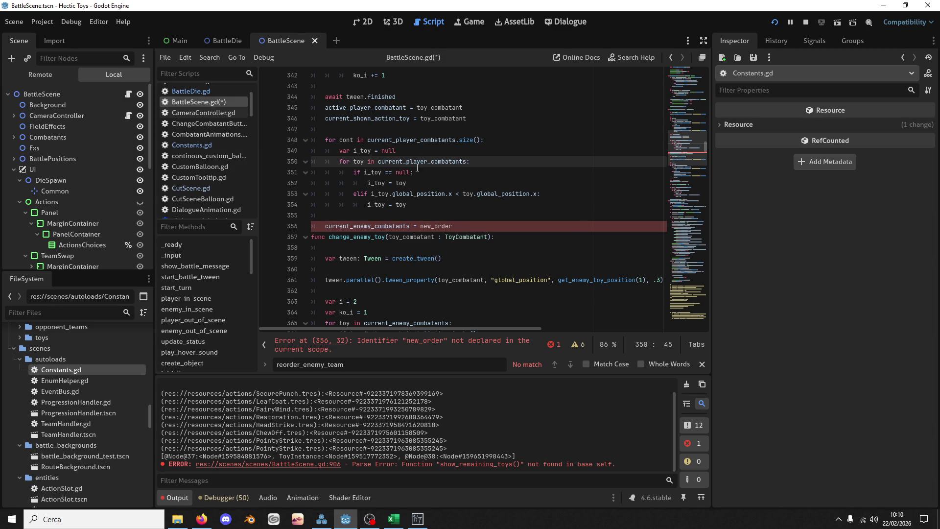
pyautogui.doubleClick(422, 163)
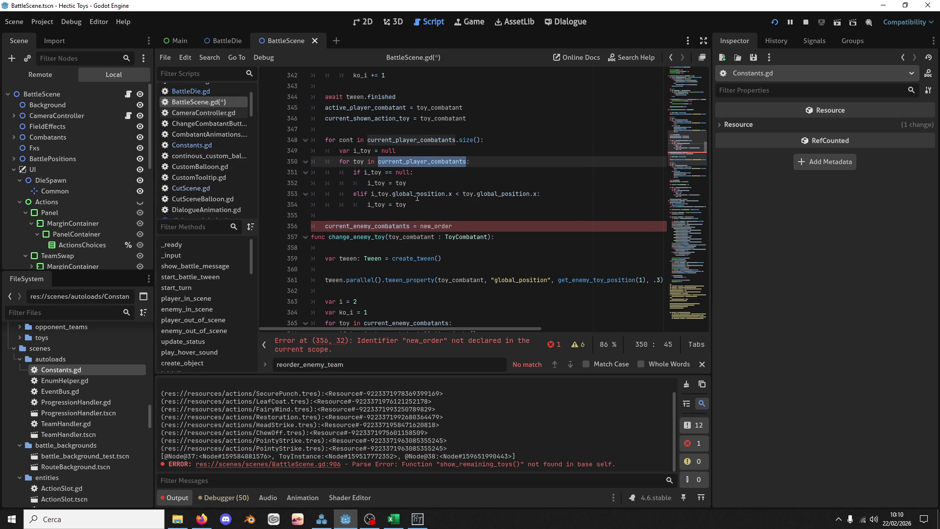
pyautogui.hotkey('ctrl', 'c')
pyautogui.doubleClick(402, 226)
pyautogui.hotkey('ctrl', 'v')
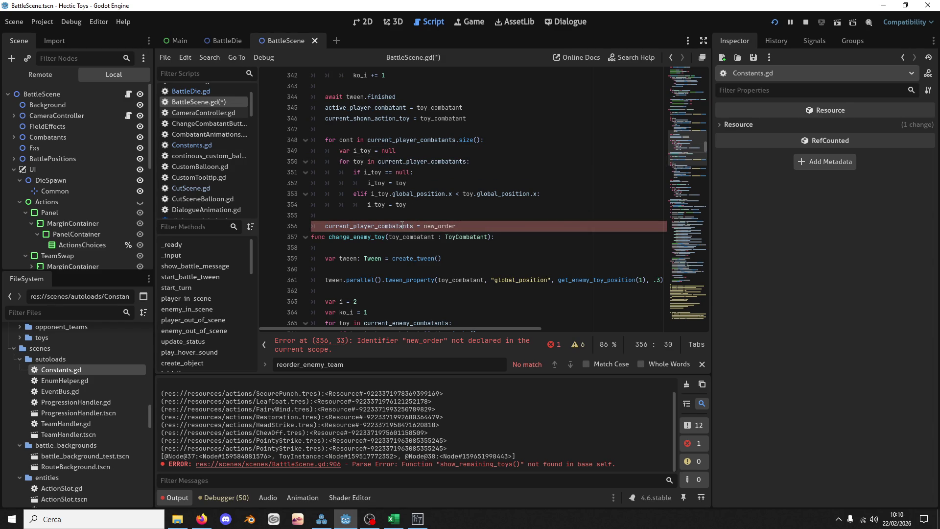
pyautogui.doubleClick(432, 226)
pyautogui.click(374, 129)
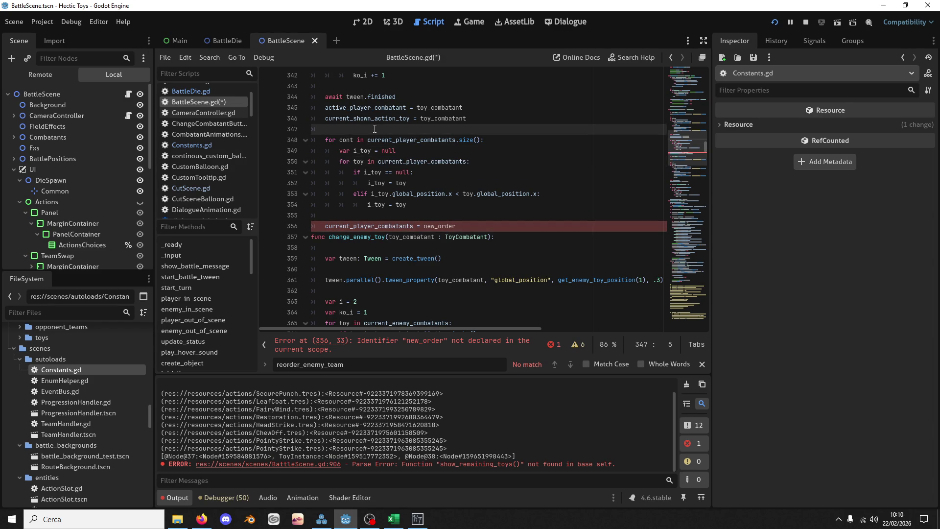
# Declare var new_order: Array[ToyCombatant] = [] above the player reorder loop
pyautogui.press('Return')
pyautogui.press('Return')
pyautogui.press('Up')
pyautogui.write('var new_order =')
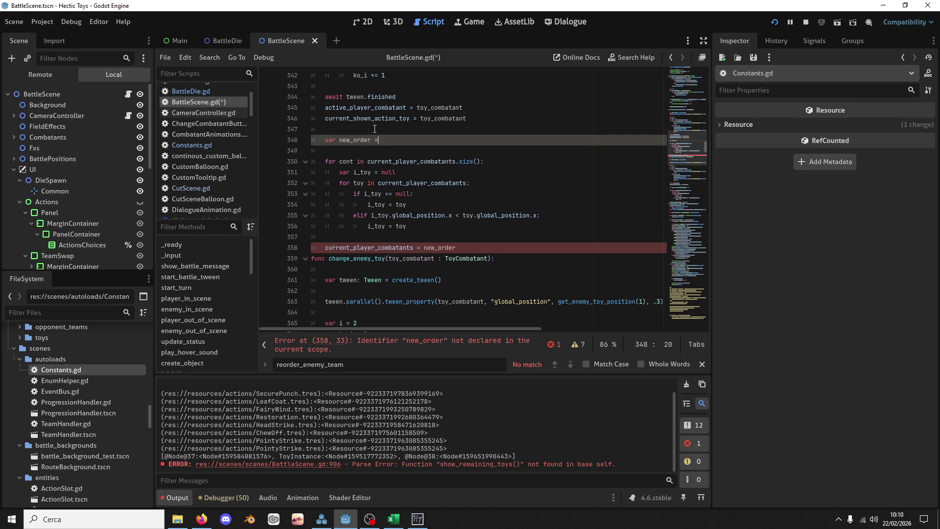
pyautogui.press('BackSpace')
pyautogui.write('[')
pyautogui.hotkey('ctrl', 'Right')
pyautogui.write(': Array[')
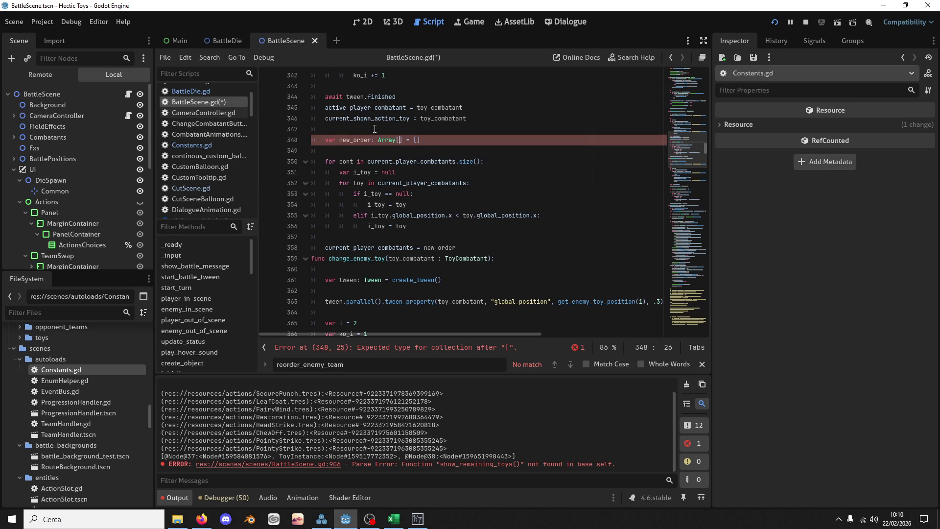
pyautogui.write('C')
pyautogui.press('BackSpace')
pyautogui.write('R')
pyautogui.press('BackSpace')
pyautogui.write('ToyC')
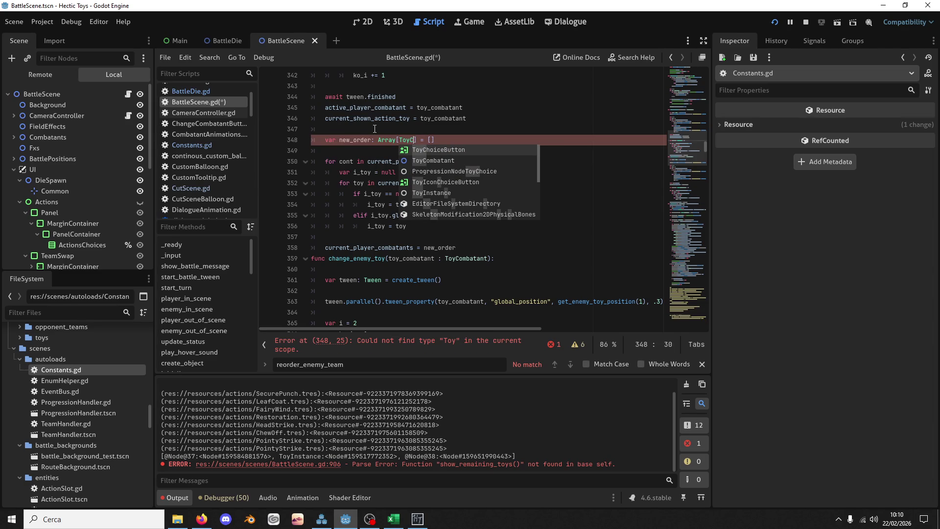
pyautogui.write('om')
pyautogui.press('Return')
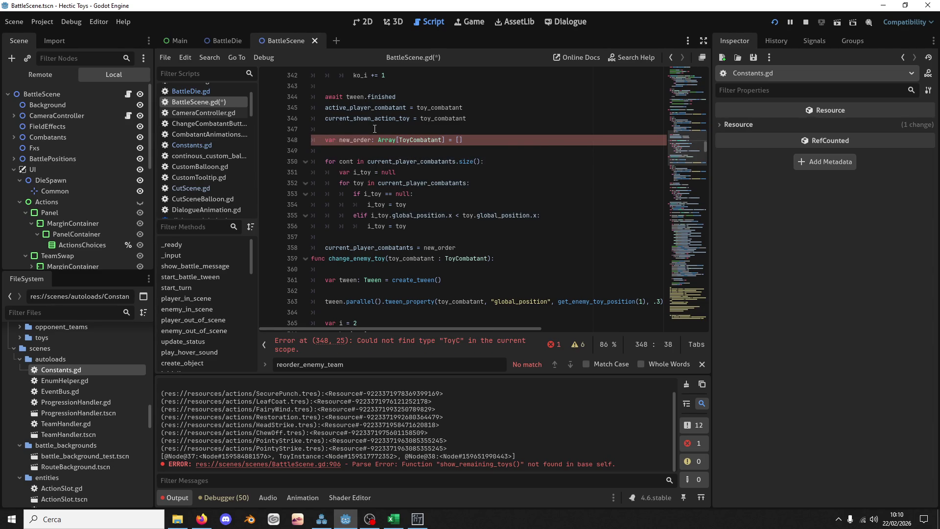
# Save BattleScene.gd and scroll to the reorder_player_team function near the script's end
pyautogui.hotkey('ctrl', 's')
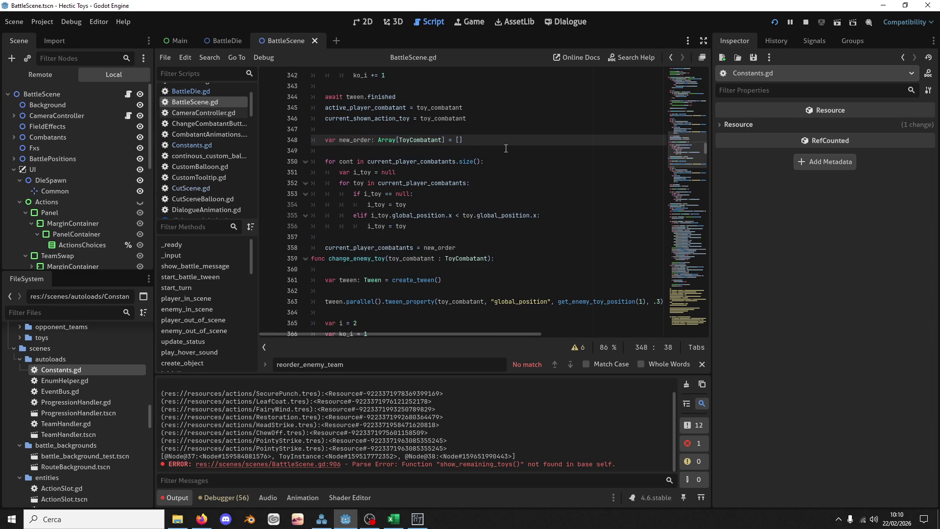
pyautogui.scroll(5, 506, 149)
pyautogui.scroll(-3, 501, 186)
pyautogui.scroll(-4, 501, 186)
pyautogui.click(689, 332)
pyautogui.scroll(-10, 489, 245)
pyautogui.click(351, 323)
# Delete the unused reorder_player_team function and search for change_player_toy
pyautogui.moveTo(352, 323); pyautogui.dragTo(364, 131)
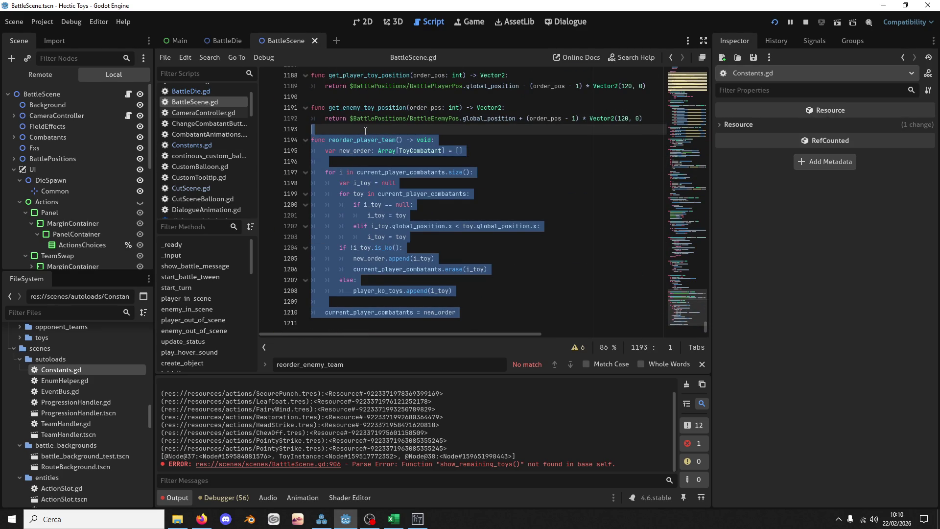
pyautogui.press('Delete')
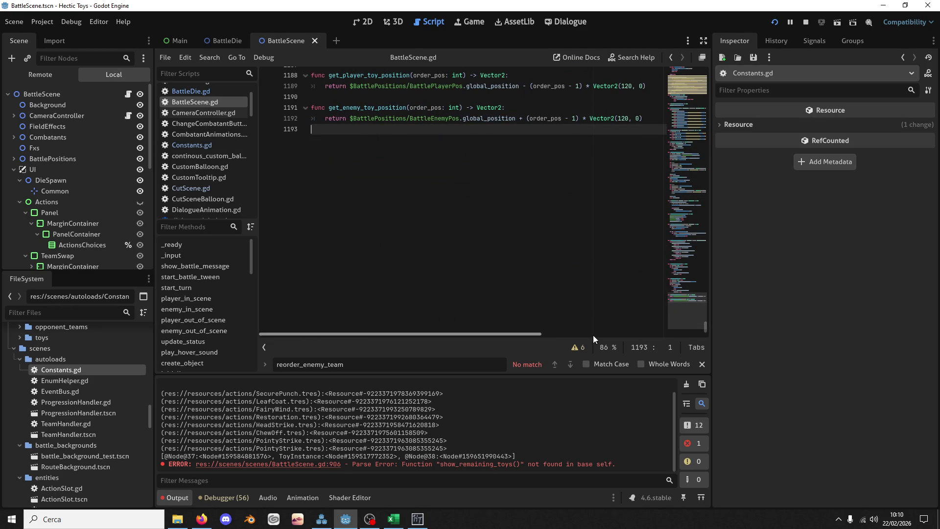
pyautogui.click(689, 198)
pyautogui.moveTo(689, 198)
pyautogui.mouseDown()
pyautogui.moveTo(692, 142)
pyautogui.moveTo(689, 194)
pyautogui.mouseUp()
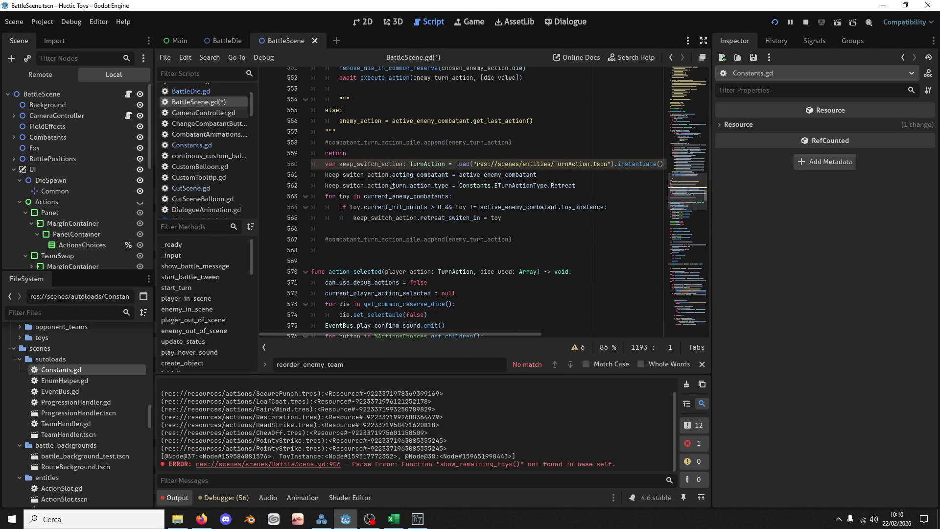
pyautogui.hotkey('ctrl', 'f')
pyautogui.write('c')
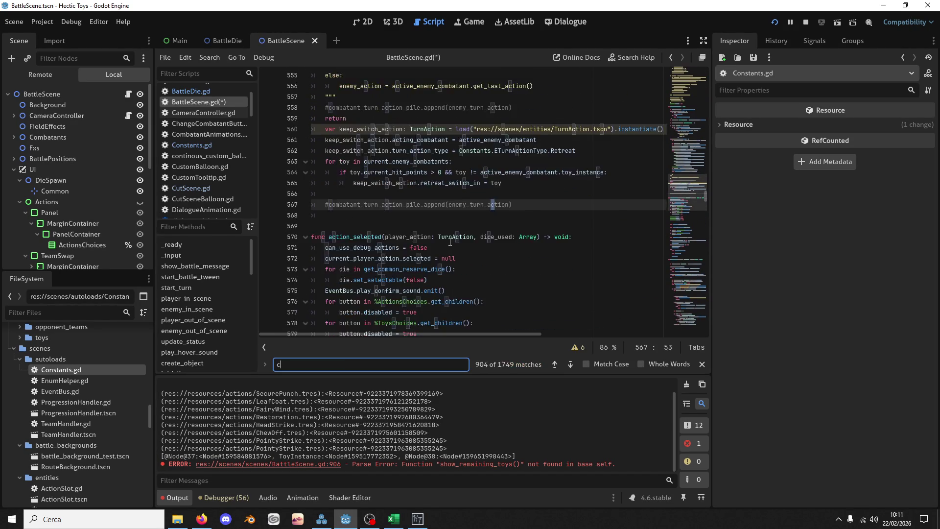
pyautogui.write('hange_pl')
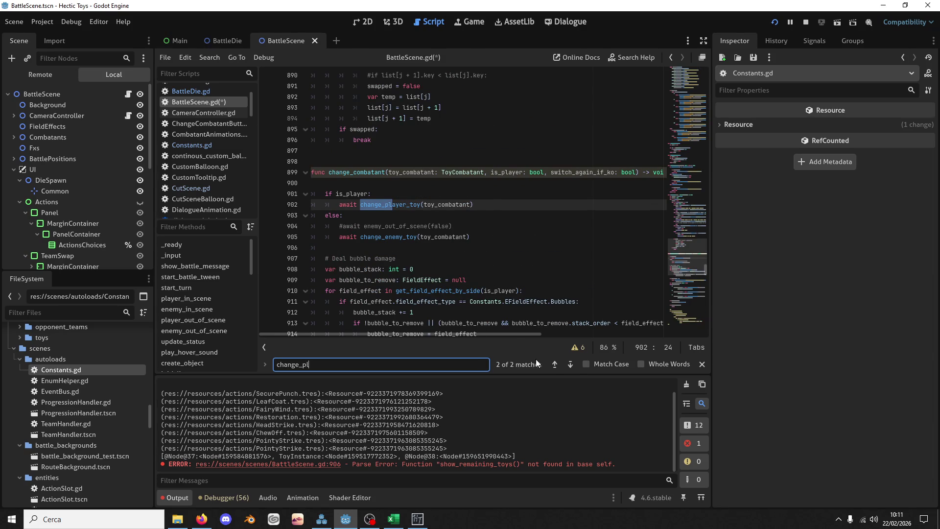
pyautogui.click(573, 364)
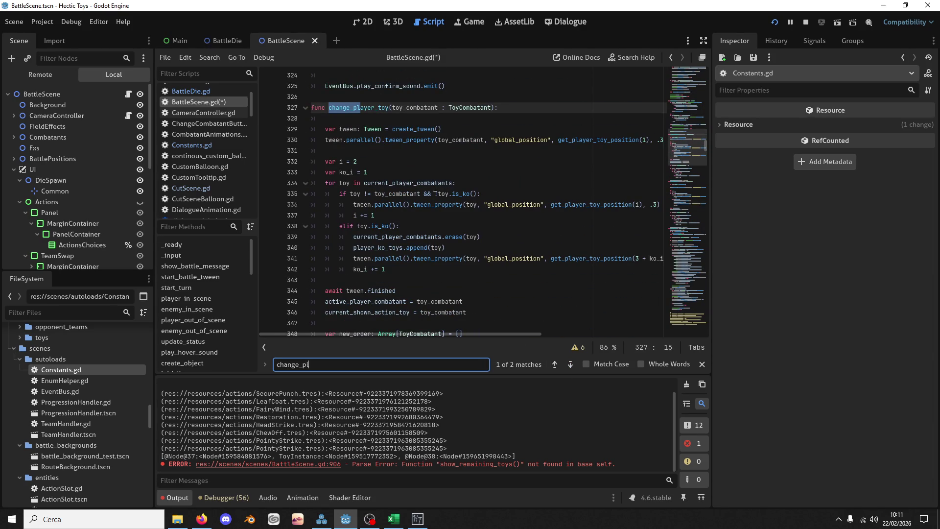
# Change line 355 to i_toy.global_position.x > toy.global_position.x and save
pyautogui.doubleClick(397, 259)
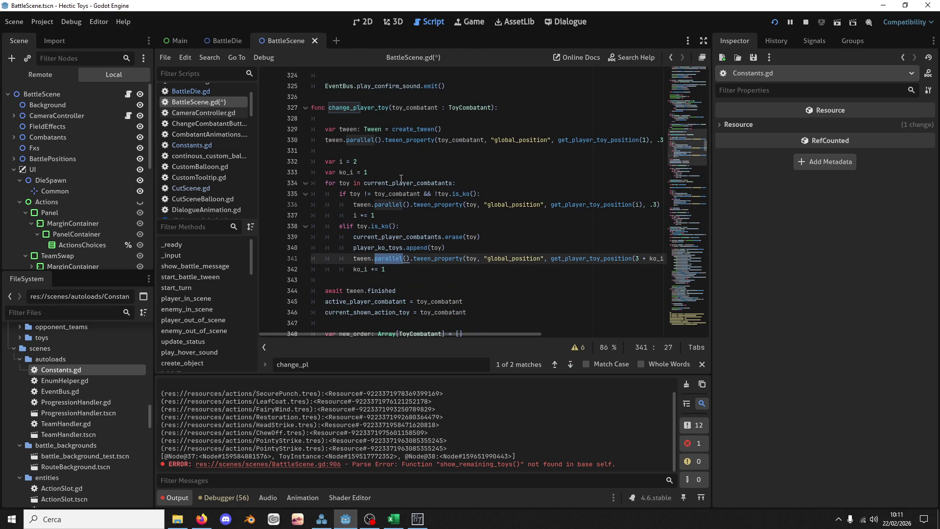
pyautogui.scroll(-5, 400, 215)
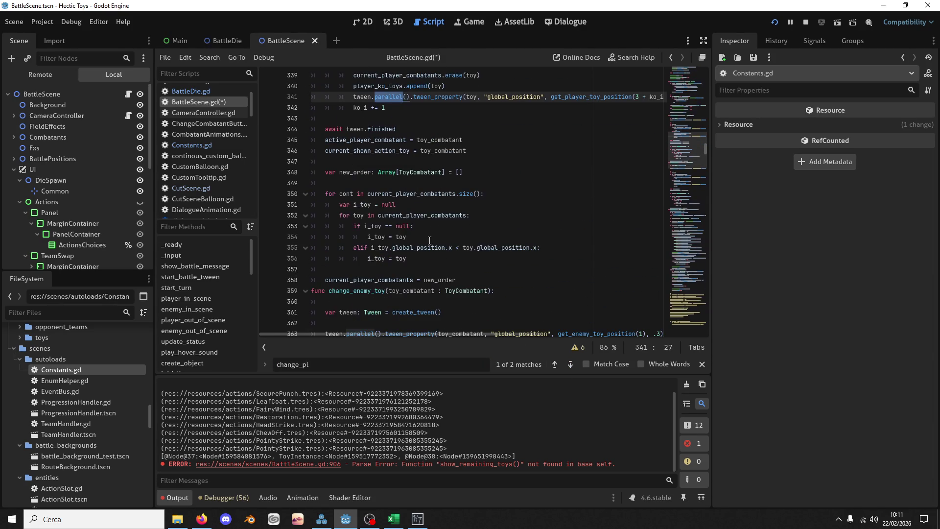
pyautogui.doubleClick(379, 247)
pyautogui.doubleClick(419, 247)
pyautogui.click(460, 247)
pyautogui.press('BackSpace')
pyautogui.write('>')
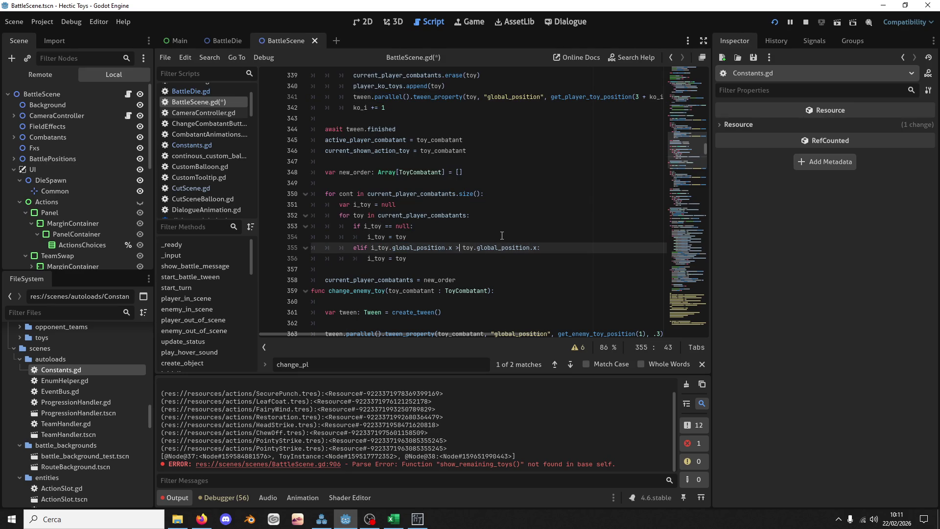
pyautogui.press('Left')
pyautogui.scroll(-8, 502, 235)
pyautogui.scroll(-3, 446, 264)
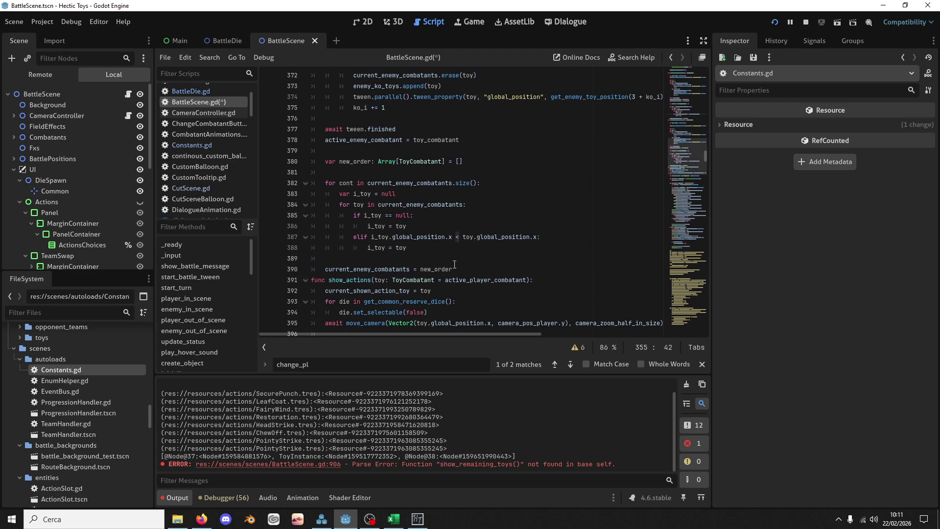
pyautogui.doubleClick(458, 237)
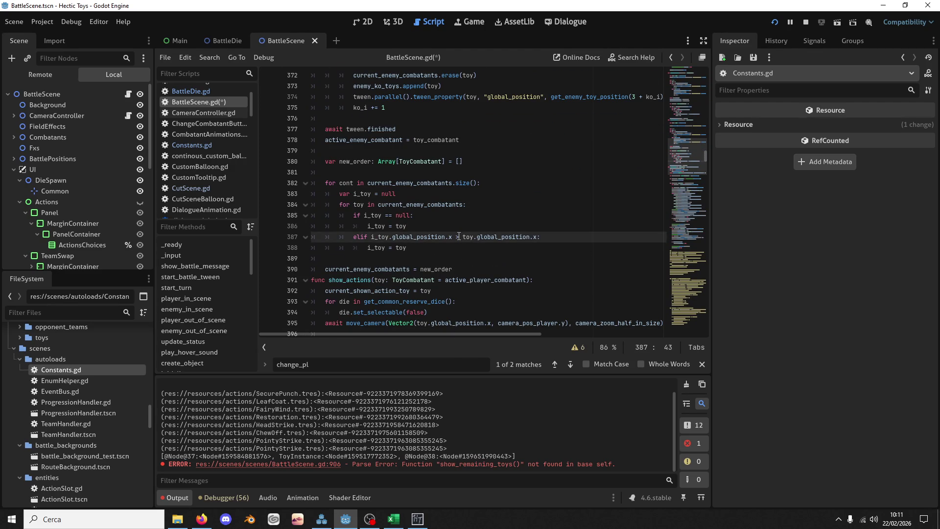
pyautogui.hotkey('ctrl', 's')
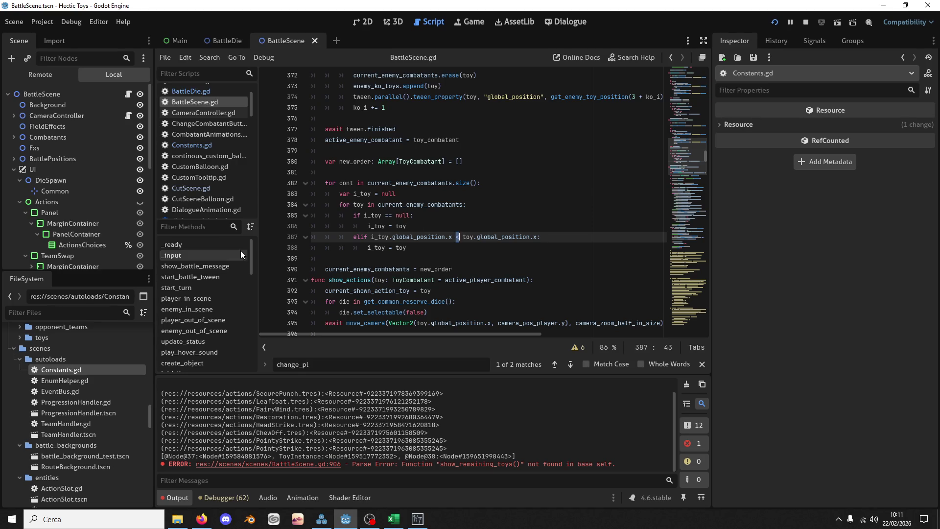
# Recheck the player loop comparison on line 355 and save the script again
pyautogui.scroll(7, 479, 156)
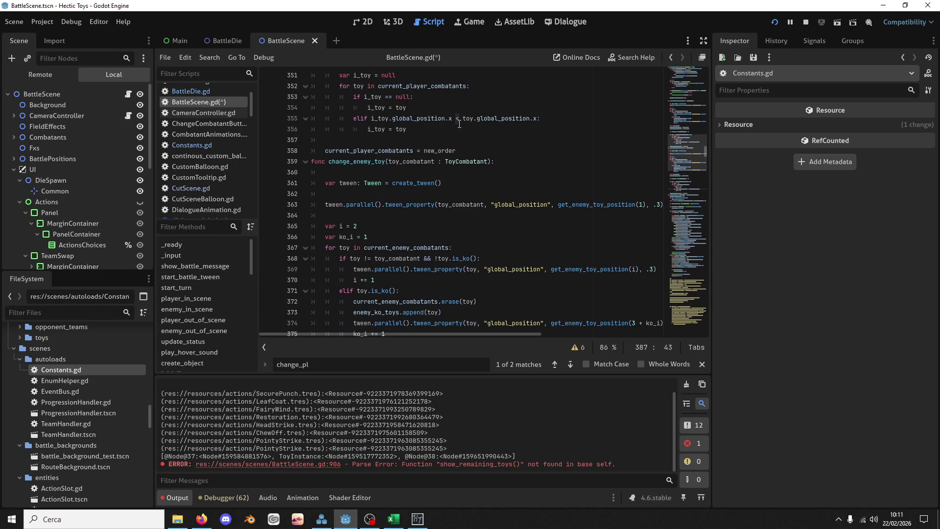
pyautogui.click(456, 119)
pyautogui.doubleClick(457, 118)
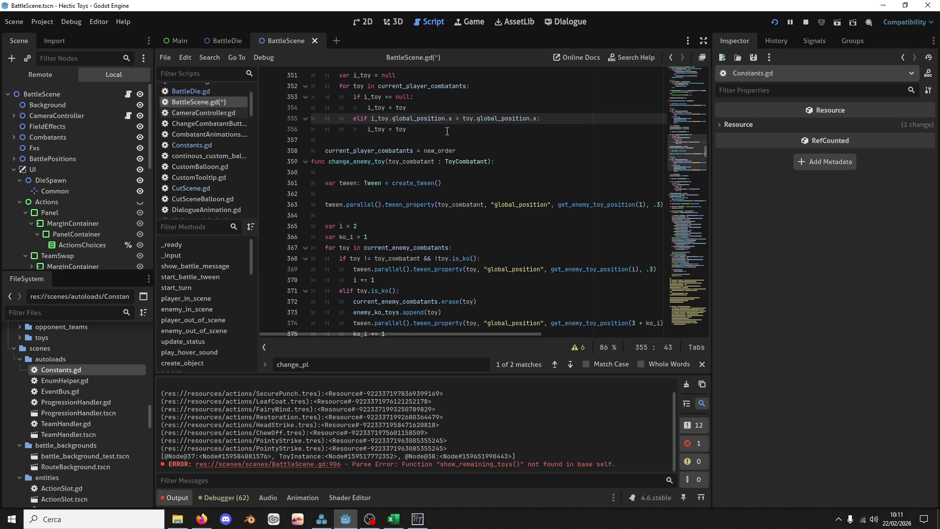
pyautogui.hotkey('ctrl', 's')
pyautogui.scroll(4, 599, 138)
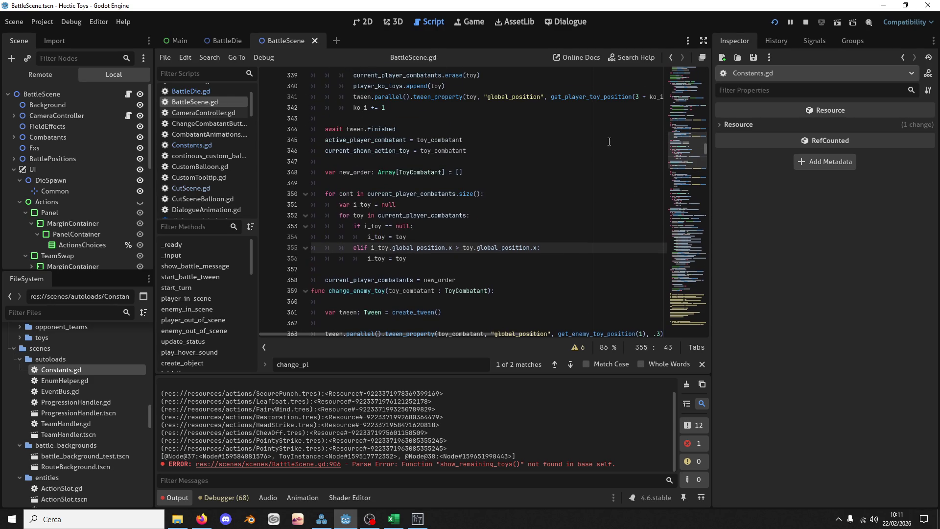
# Run Hectic Toys, start a new game with the Defense Deck against Battle 1, Mosbat third
pyautogui.click(776, 24)
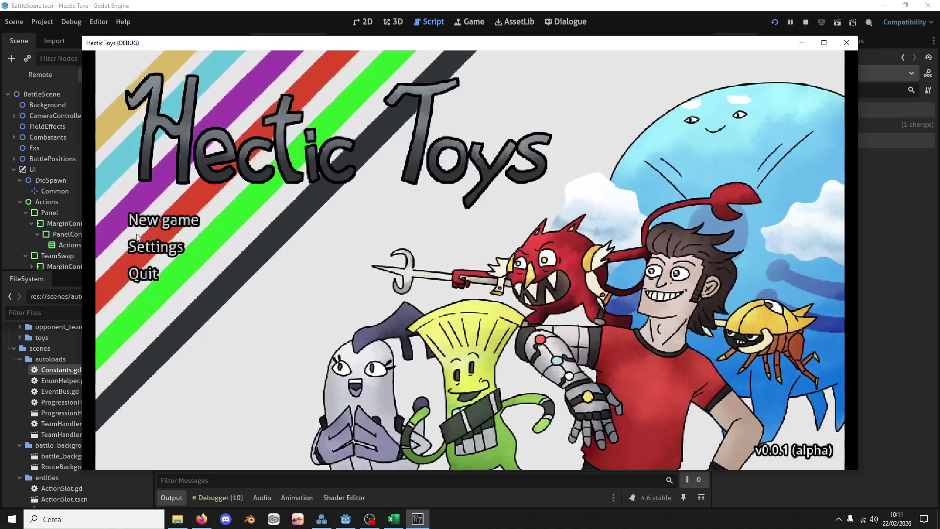
pyautogui.click(141, 233)
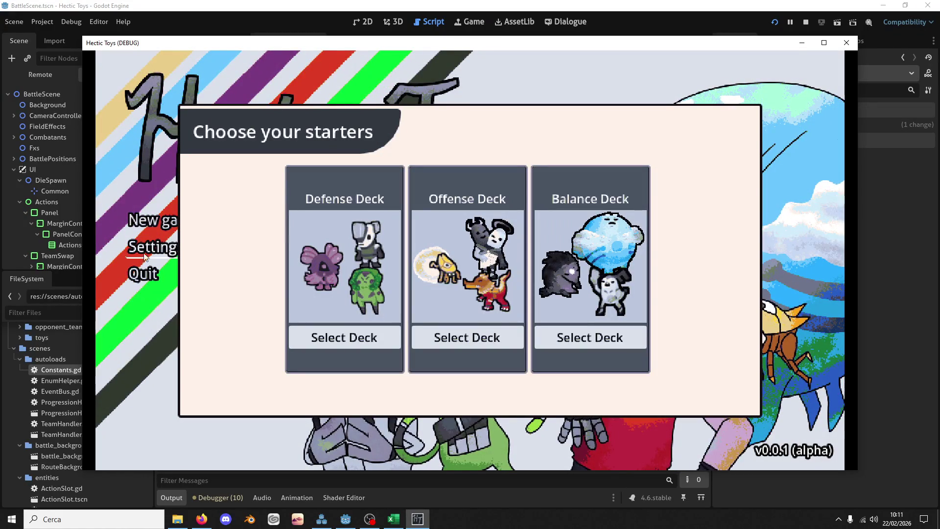
pyautogui.click(329, 327)
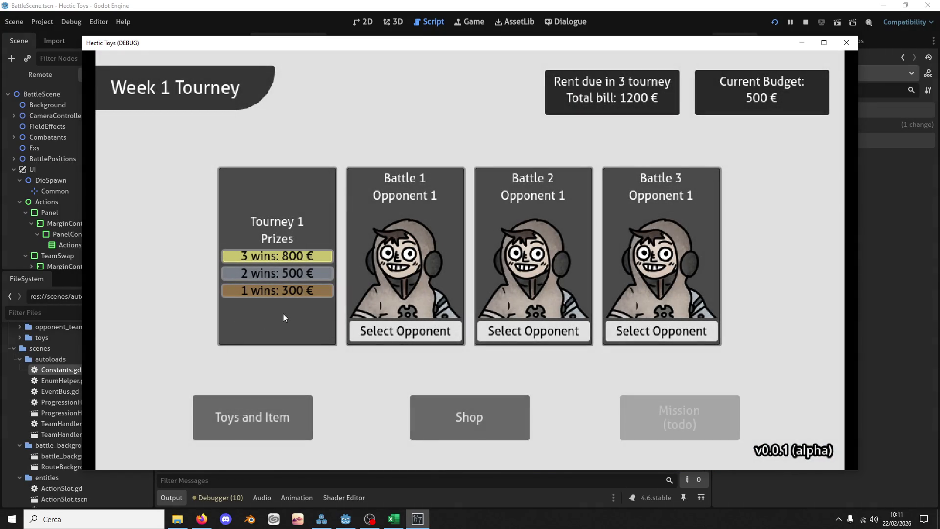
pyautogui.click(367, 328)
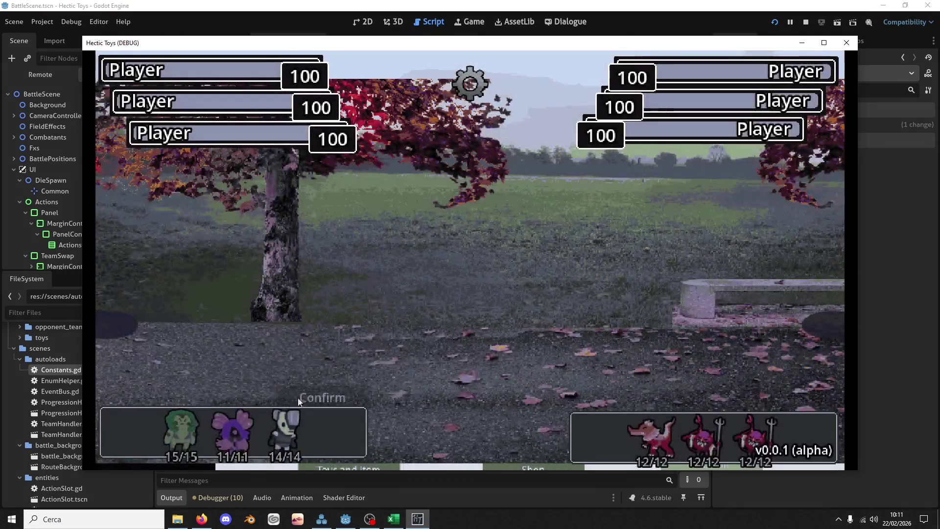
pyautogui.click(226, 428)
pyautogui.click(195, 434)
pyautogui.click(339, 401)
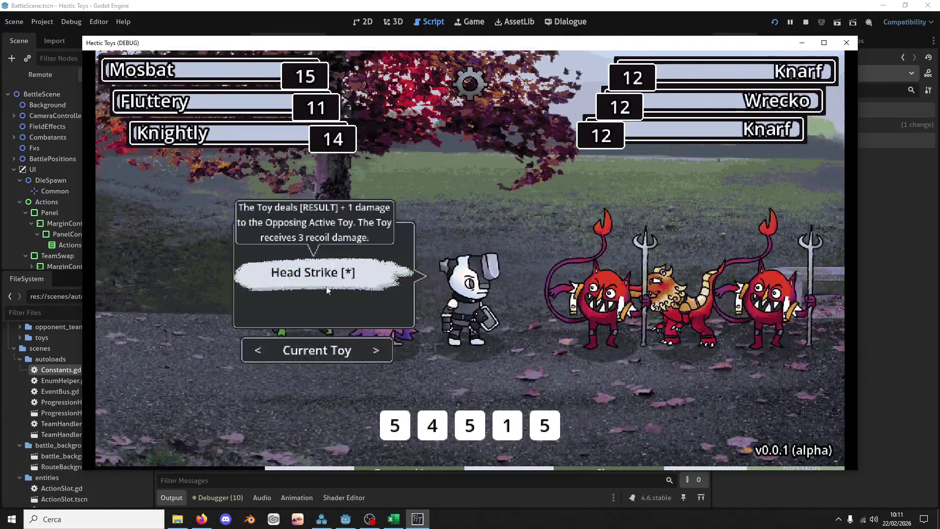
# Make the green toy active, use Fluttery's Restoration action, and return to the editor
pyautogui.click(256, 351)
pyautogui.click(298, 314)
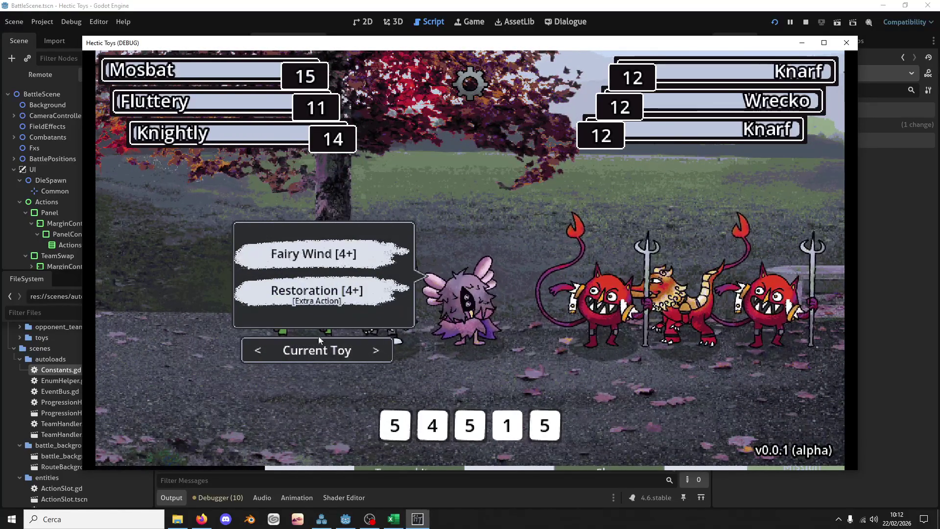
pyautogui.click(365, 292)
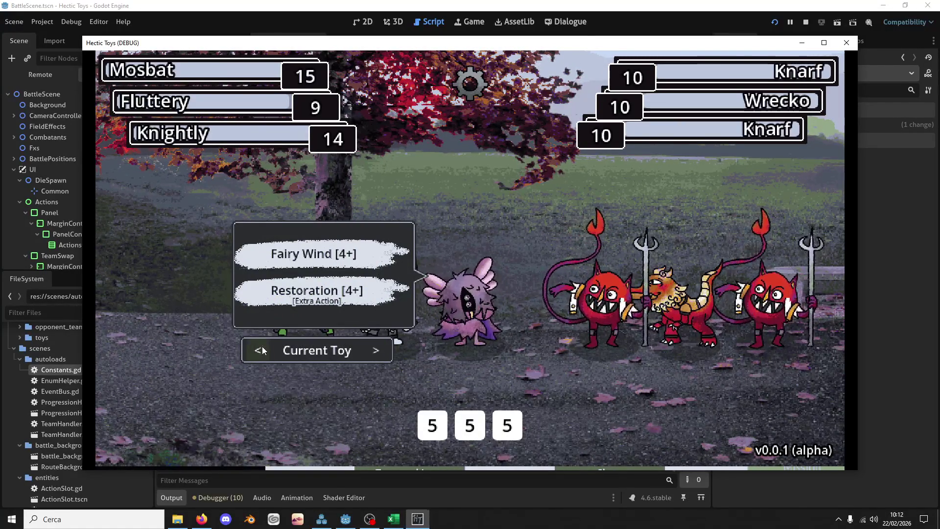
pyautogui.moveTo(336, 265)
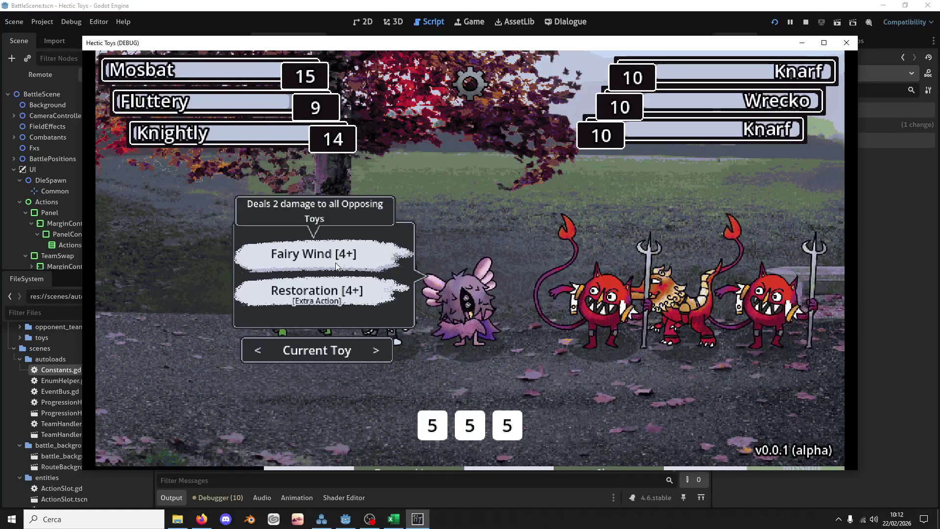
pyautogui.click(256, 18)
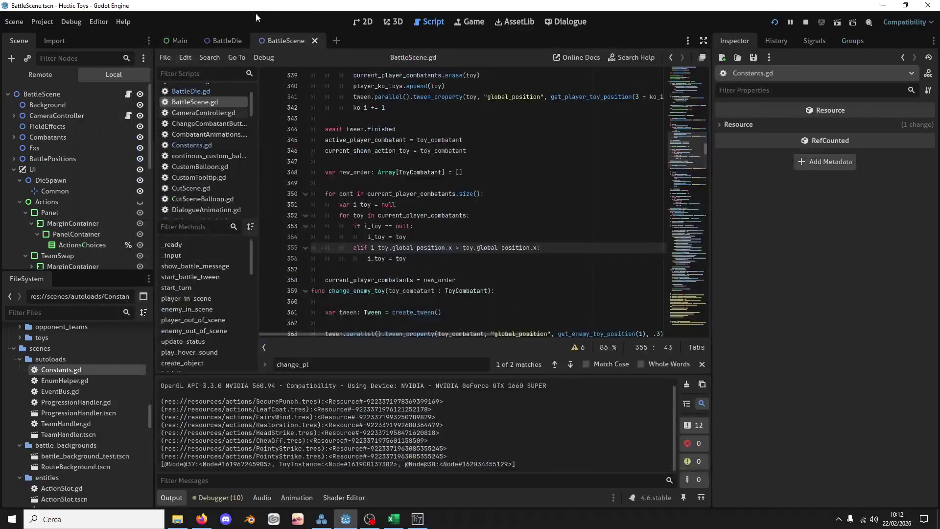
# In the Remote tree, inspect Main > CurrentBattle > BattleScene's Current Player Combatants array (size 0)
pyautogui.click(36, 77)
pyautogui.click(14, 170)
pyautogui.click(20, 192)
pyautogui.click(33, 203)
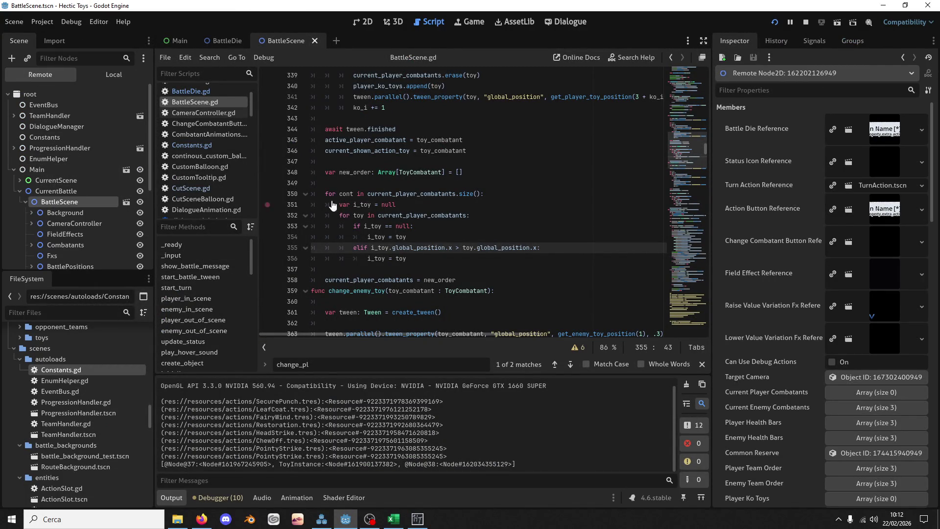
pyautogui.scroll(-5, 752, 249)
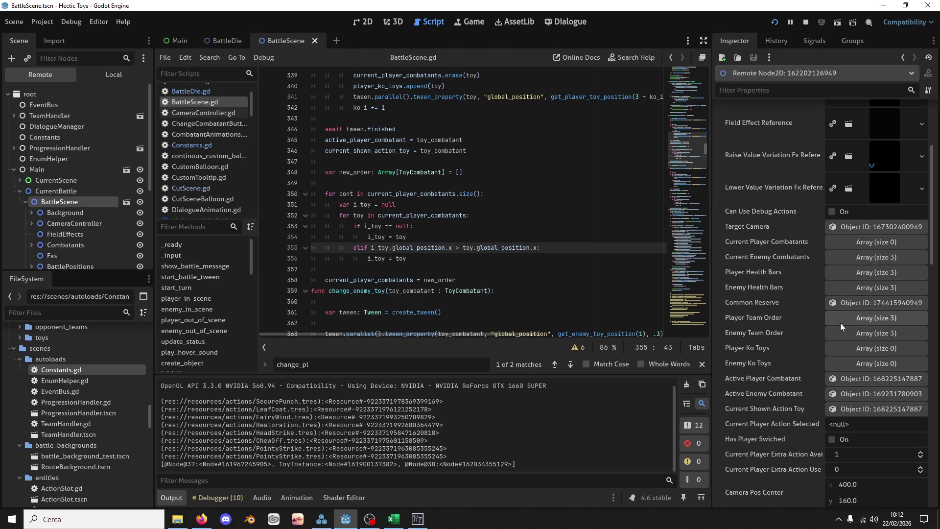
pyautogui.click(862, 243)
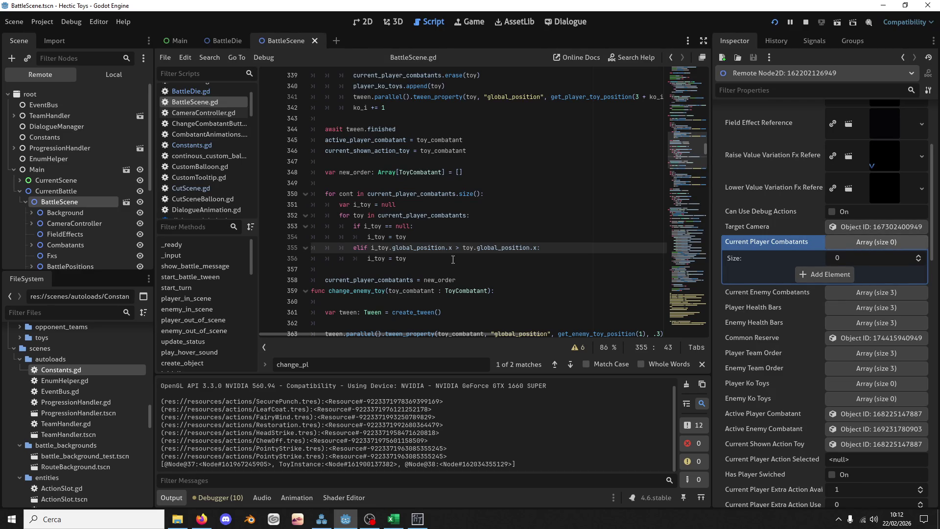
# Review the new_order assignment and current_player_combatants references on lines 350 and 358
pyautogui.doubleClick(439, 279)
pyautogui.moveTo(439, 279); pyautogui.dragTo(392, 275)
pyautogui.scroll(5, 455, 259)
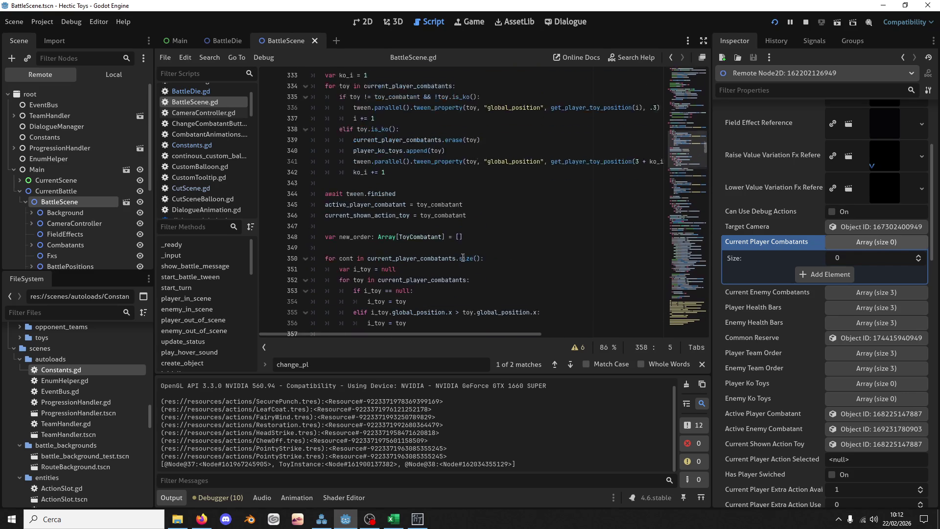
pyautogui.scroll(-6, 463, 260)
pyautogui.doubleClick(400, 248)
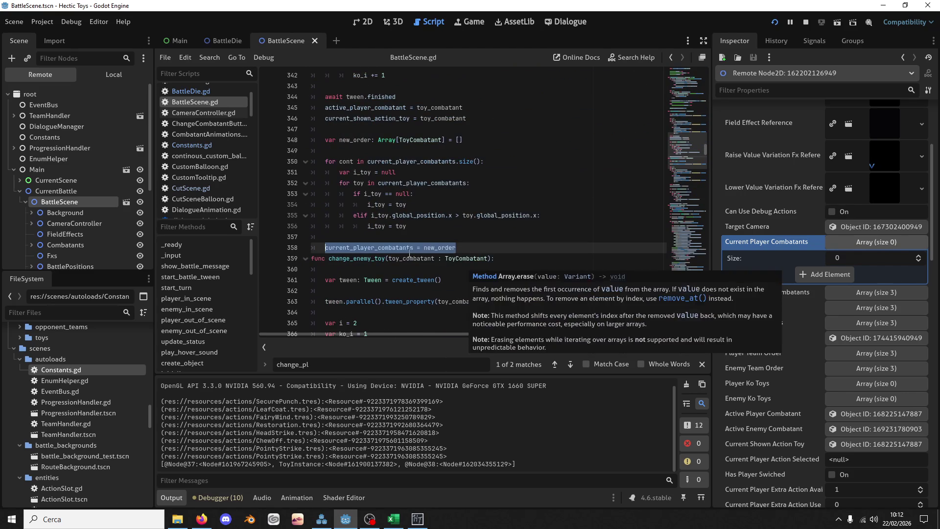
pyautogui.click(441, 166)
pyautogui.doubleClick(441, 165)
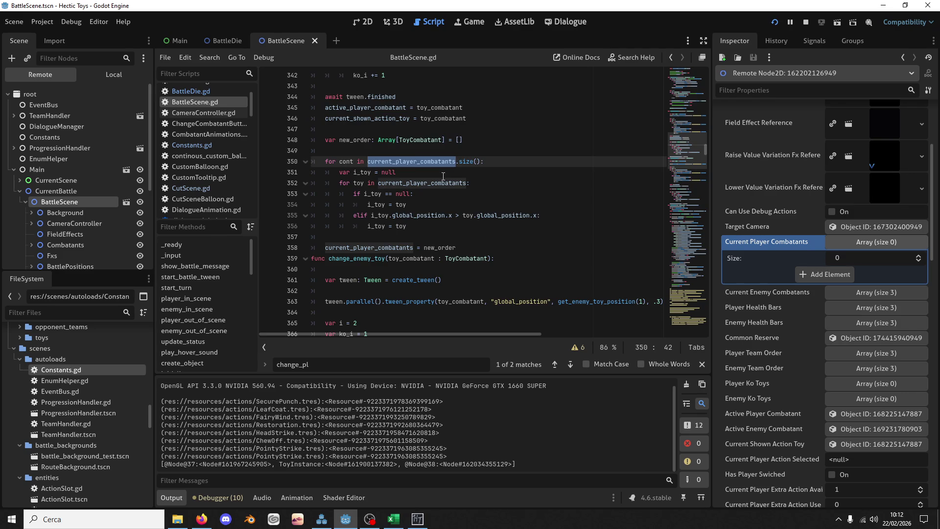
pyautogui.scroll(-10, 443, 176)
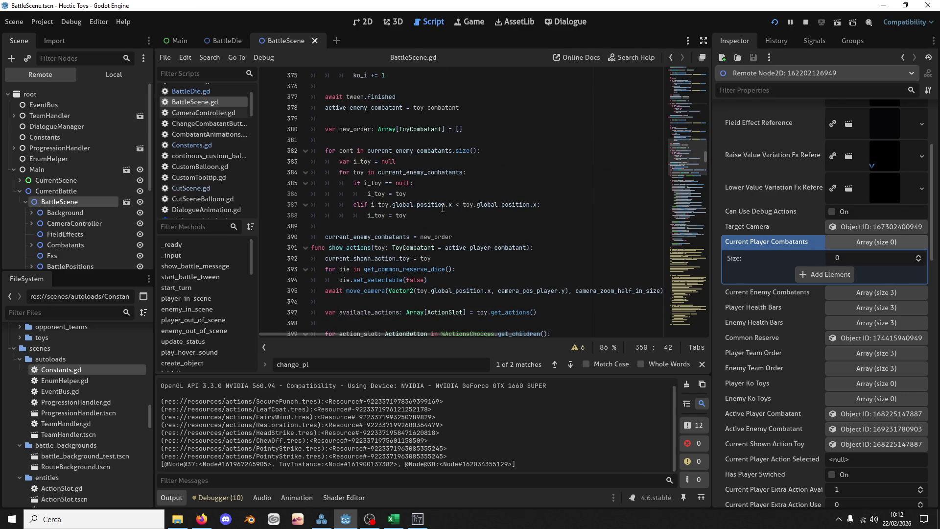
pyautogui.click(426, 218)
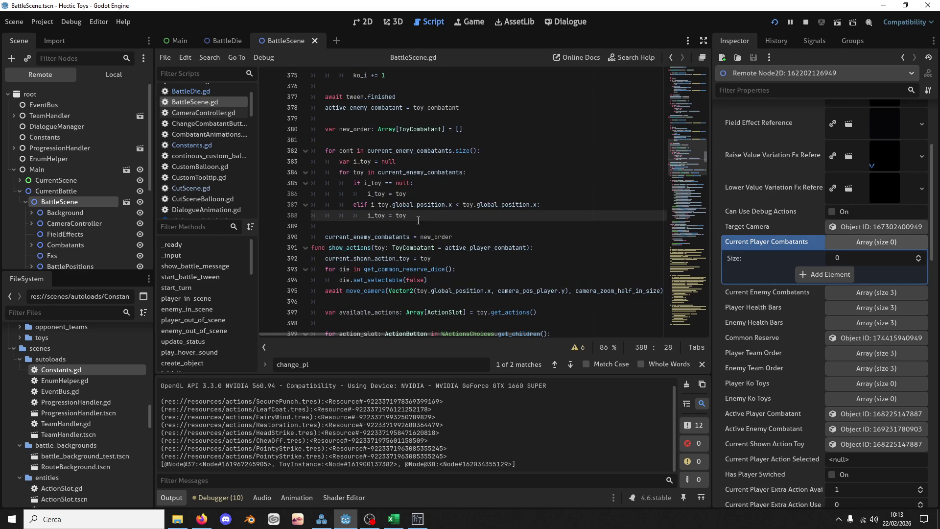
# Add a new_order.append(i_toy) line inside the enemy loop
pyautogui.press('Return')
pyautogui.write('new')
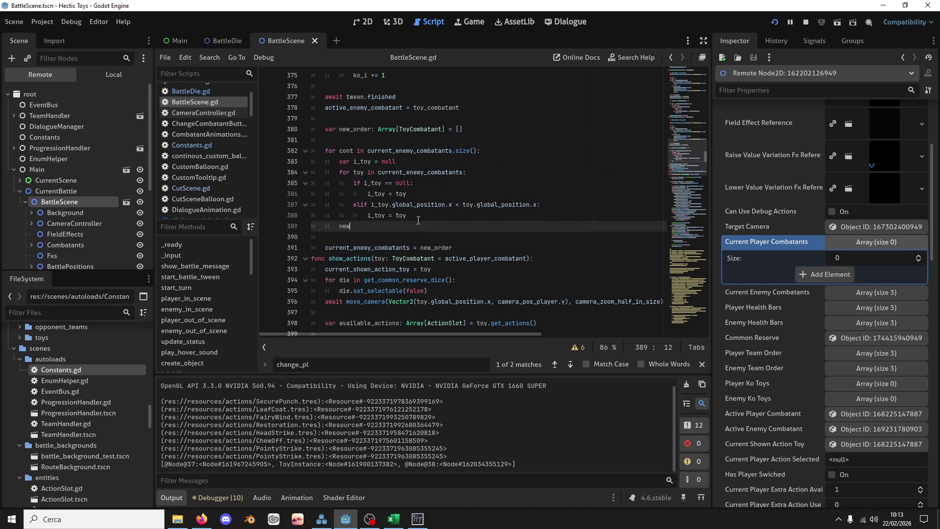
pyautogui.write('_order.append(i')
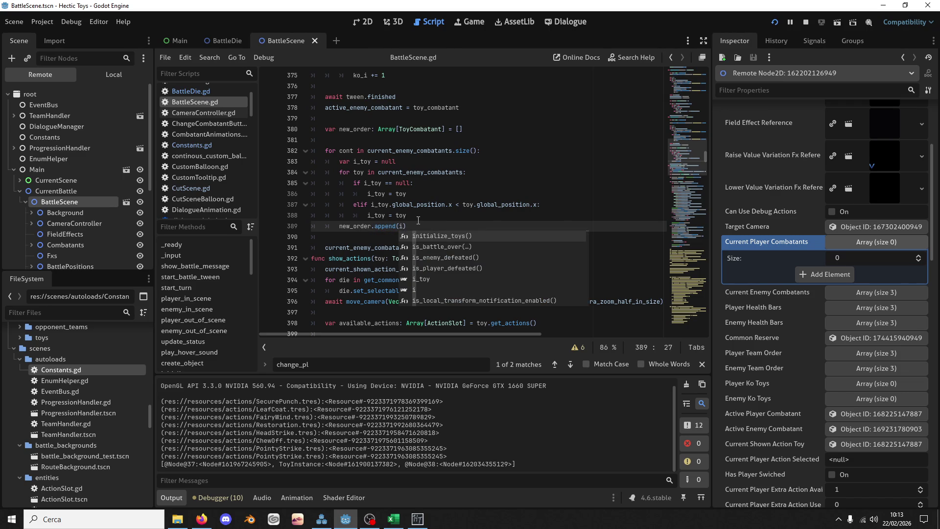
pyautogui.press('Down')
pyautogui.press('Down')
pyautogui.press('Down')
pyautogui.press('Return')
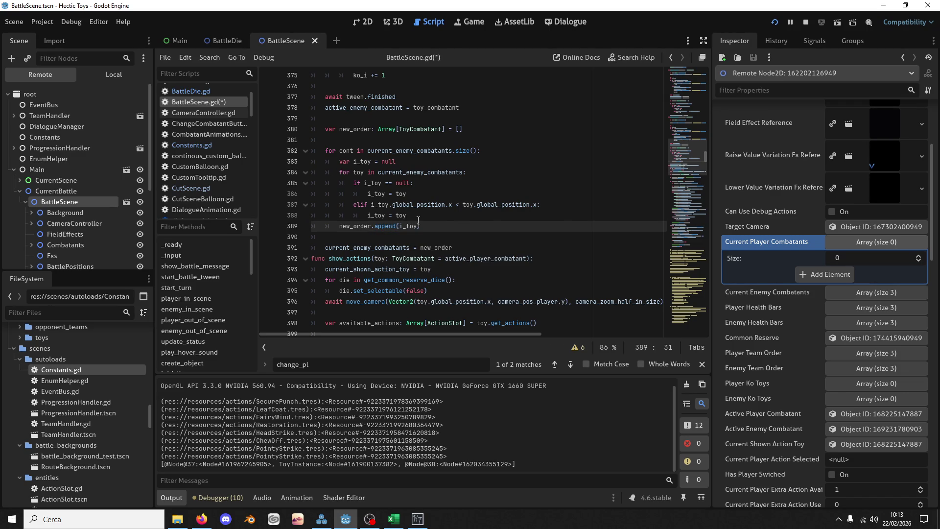
# Copy the append line in as line 376, save BattleScene.gd and rerun the game
pyautogui.moveTo(421, 225); pyautogui.dragTo(435, 216)
pyautogui.hotkey('ctrl', 'c')
pyautogui.scroll(4, 435, 208)
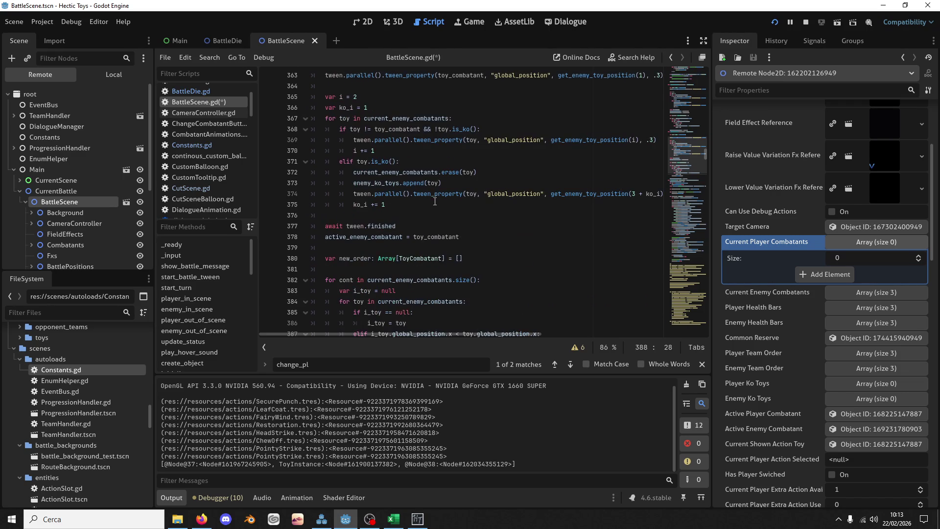
pyautogui.click(387, 204)
pyautogui.hotkey('ctrl', 'v')
pyautogui.hotkey('ctrl', 's')
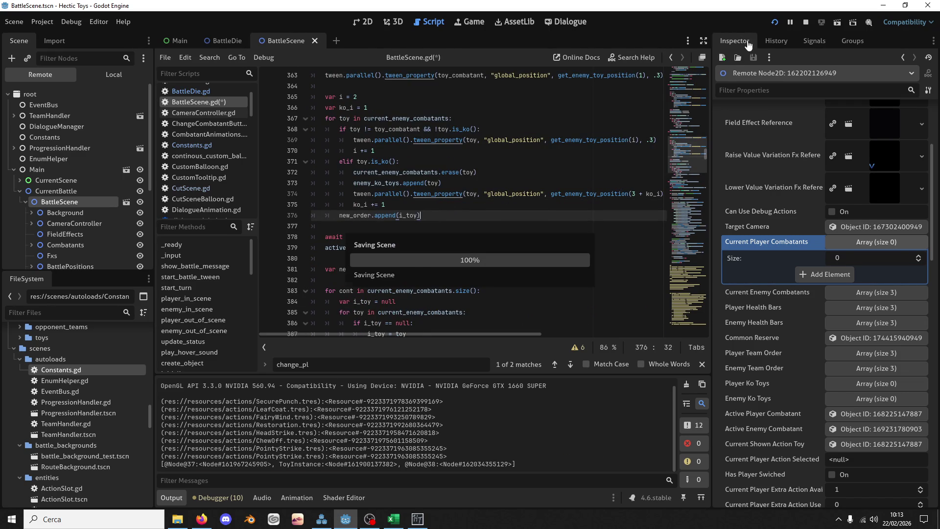
pyautogui.click(768, 23)
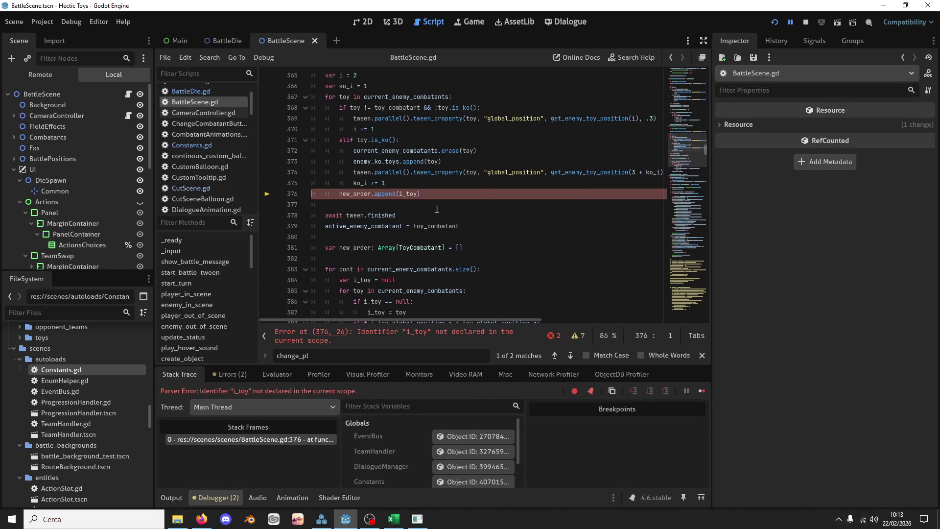
# Cut the misplaced new_order.append(i_toy) line from the enemy KO branch
pyautogui.scroll(2, 410, 196)
pyautogui.scroll(-1, 416, 198)
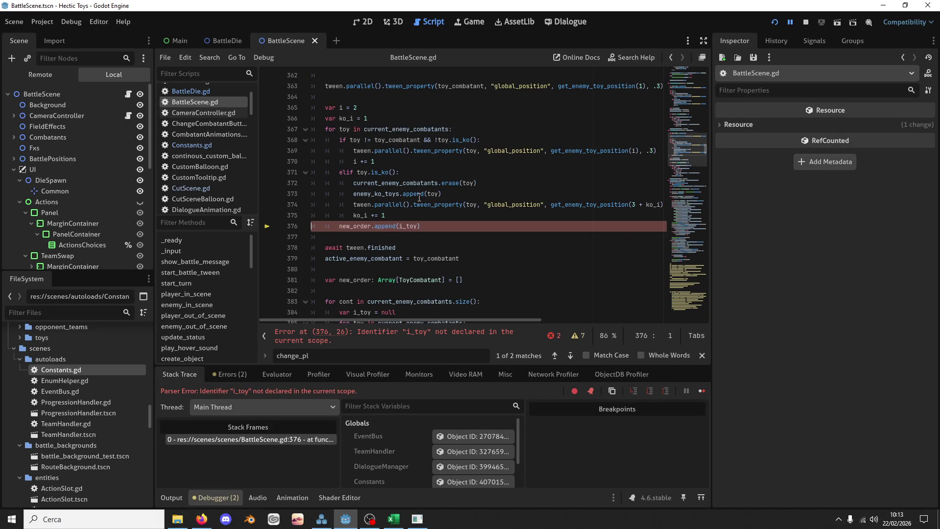
pyautogui.scroll(-5, 428, 206)
pyautogui.scroll(5, 435, 209)
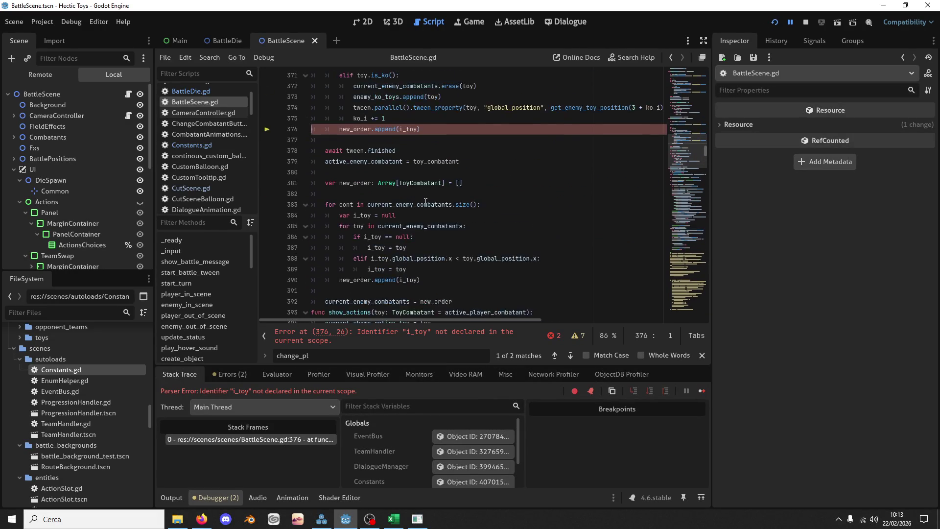
pyautogui.hotkey('ctrl', 'x')
pyautogui.click(449, 211)
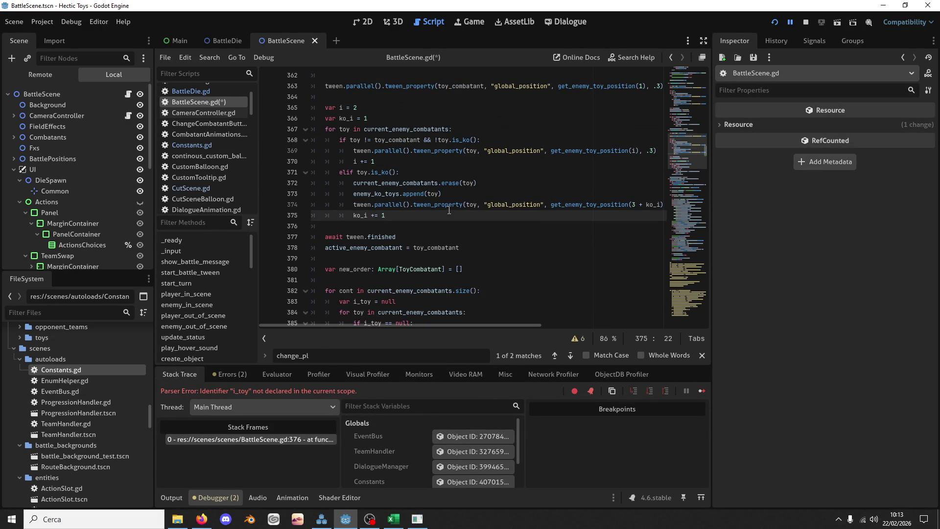
# Paste new_order.append(i_toy) as line 357 in the player reorder loop, save, and relaunch
pyautogui.scroll(4, 449, 211)
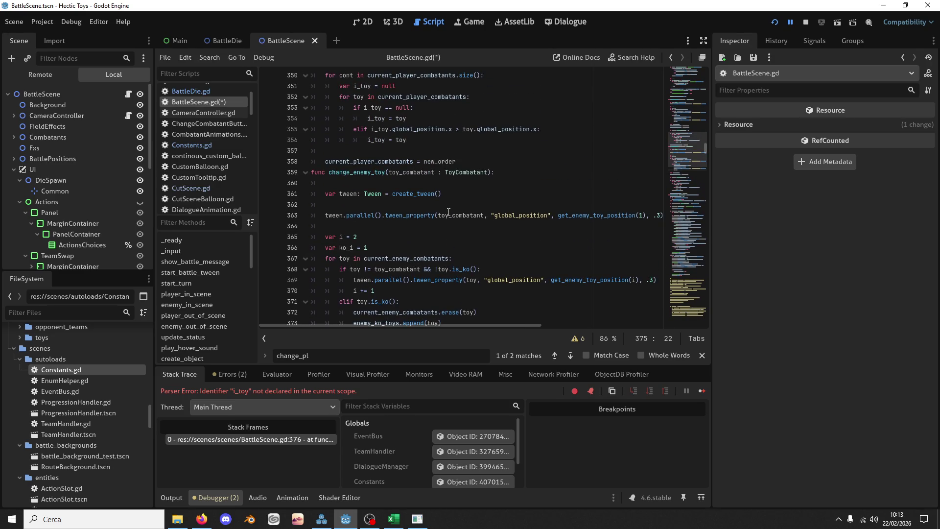
pyautogui.scroll(-7, 448, 211)
pyautogui.scroll(10, 414, 205)
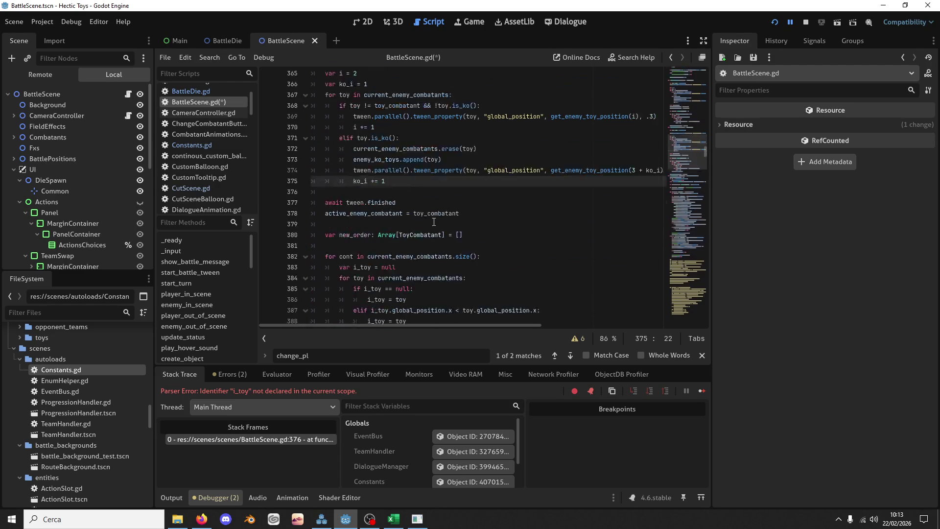
pyautogui.click(425, 240)
pyautogui.hotkey('ctrl', 'v')
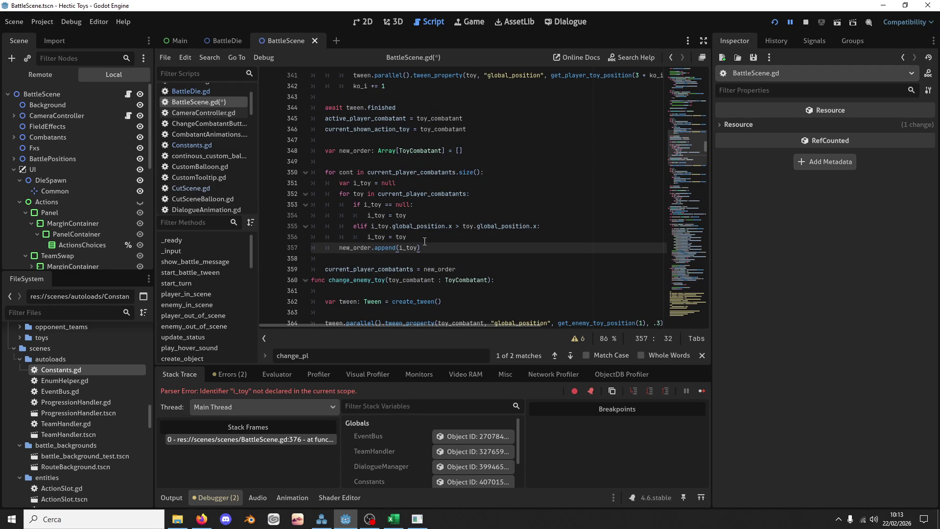
pyautogui.scroll(-10, 425, 241)
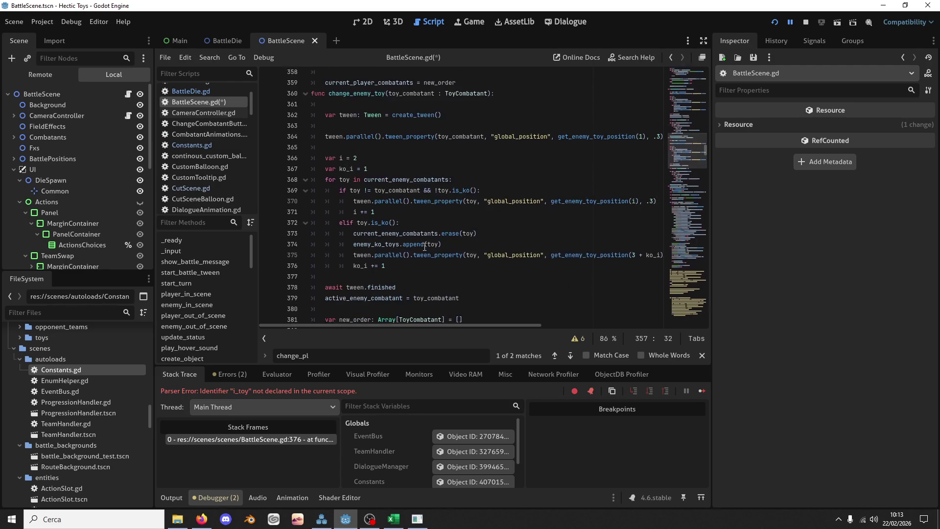
pyautogui.hotkey('ctrl', 's')
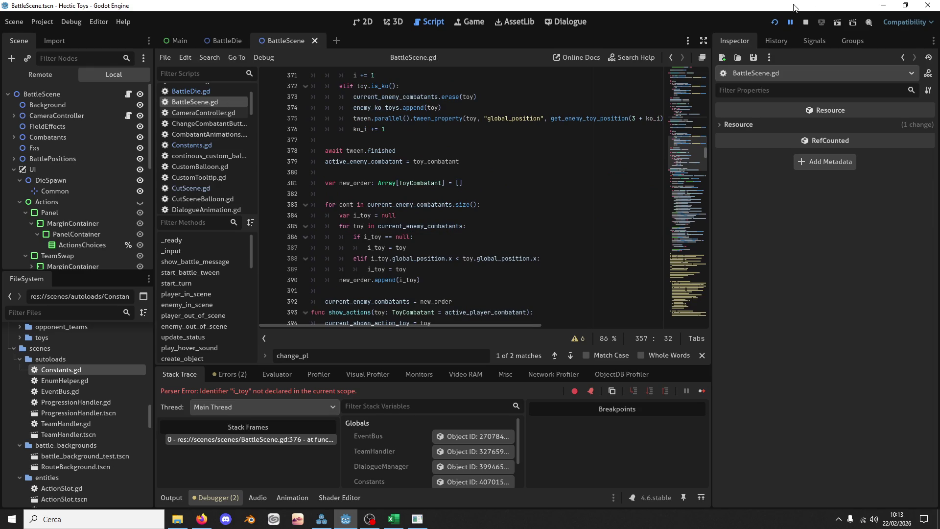
pyautogui.click(773, 20)
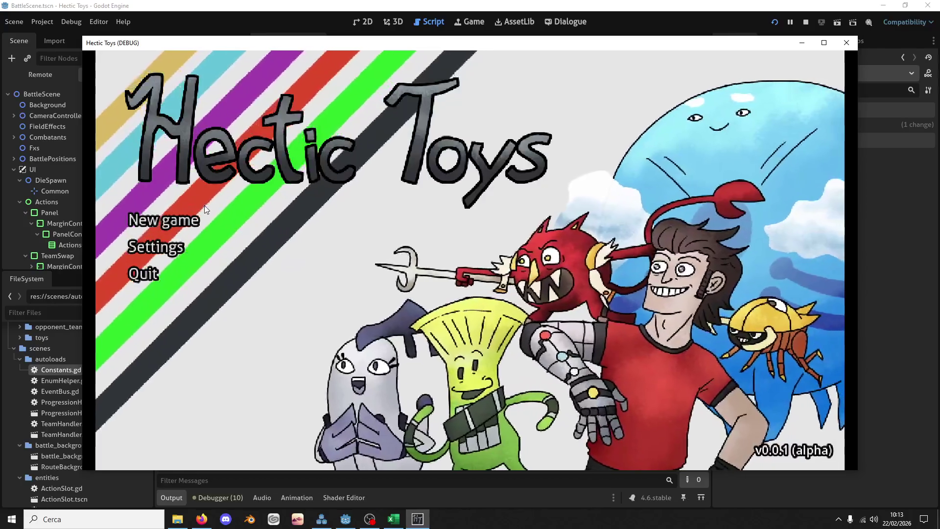
pyautogui.click(199, 218)
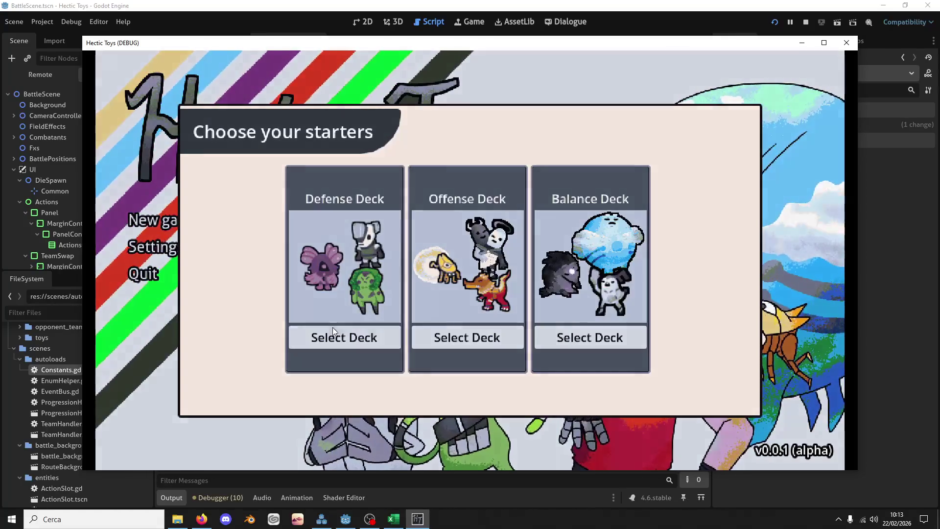
pyautogui.click(332, 329)
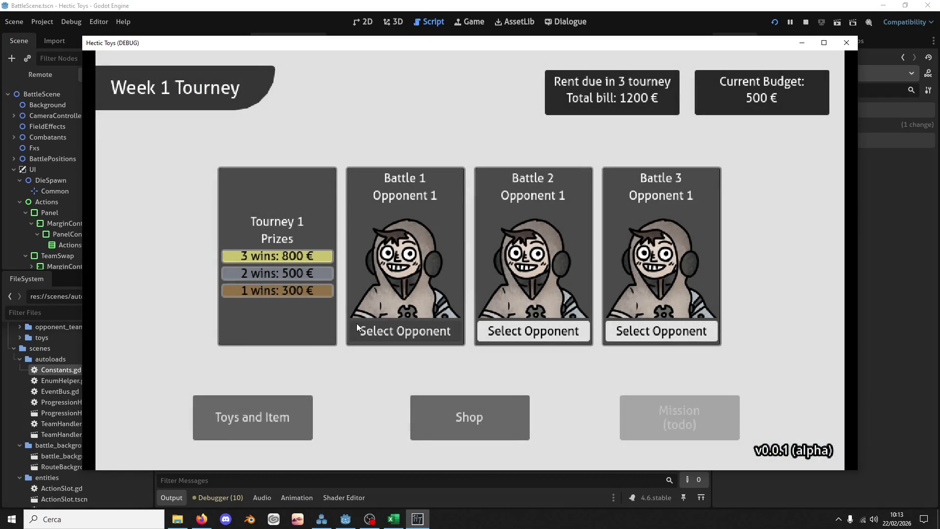
pyautogui.click(411, 334)
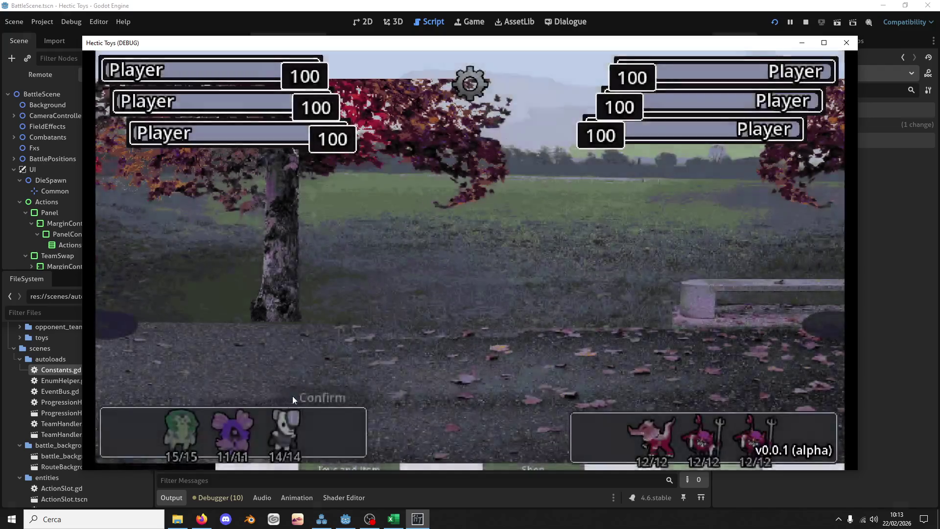
pyautogui.click(285, 426)
pyautogui.click(185, 420)
pyautogui.click(232, 425)
pyautogui.click(315, 396)
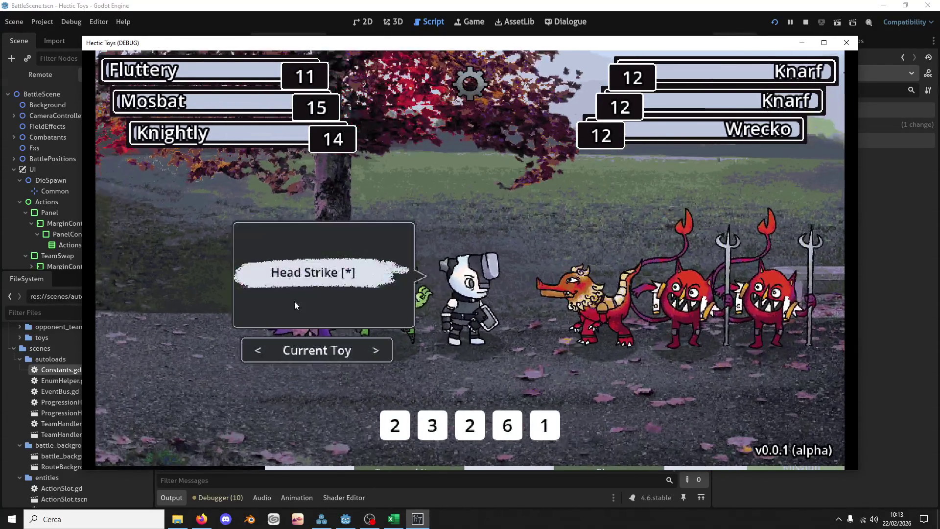
pyautogui.click(261, 356)
pyautogui.click(322, 311)
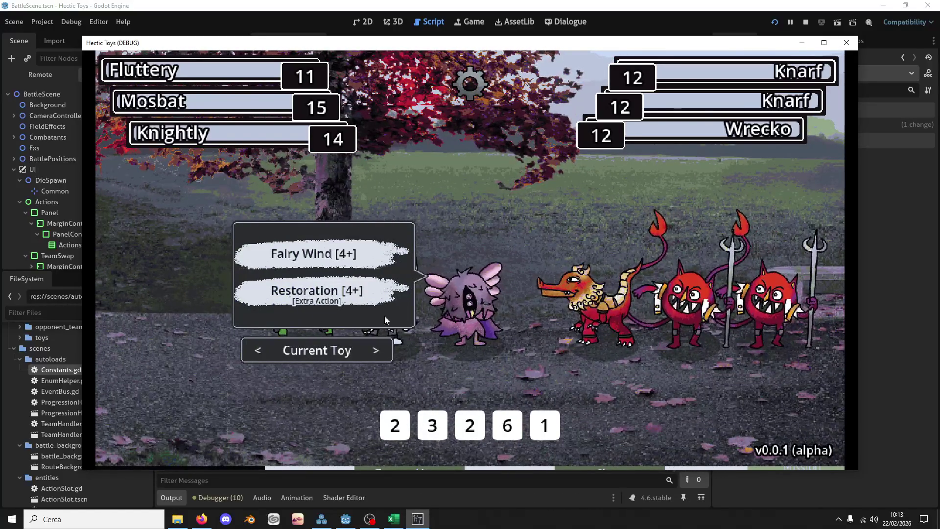
pyautogui.press('F8')
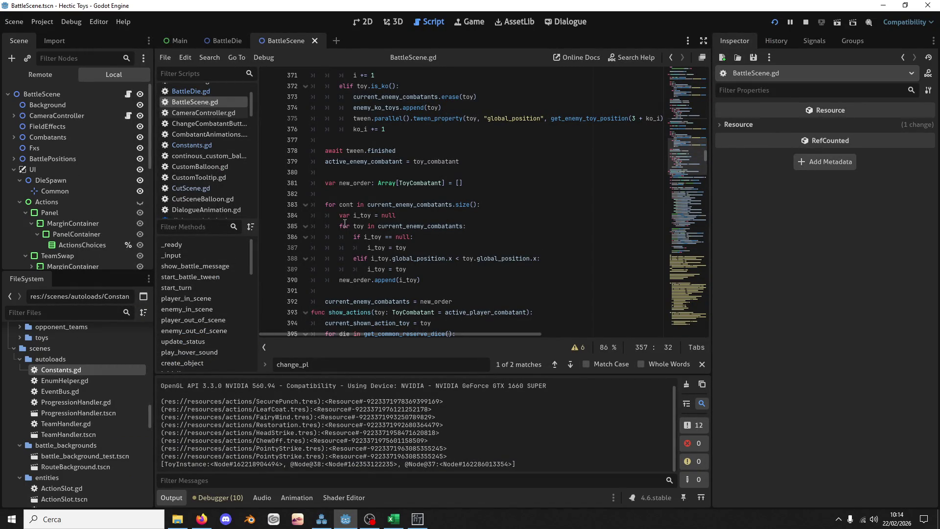
# Review current_enemy_combatants on line 383 and the i_toy append on line 357
pyautogui.doubleClick(404, 206)
pyautogui.scroll(8, 404, 211)
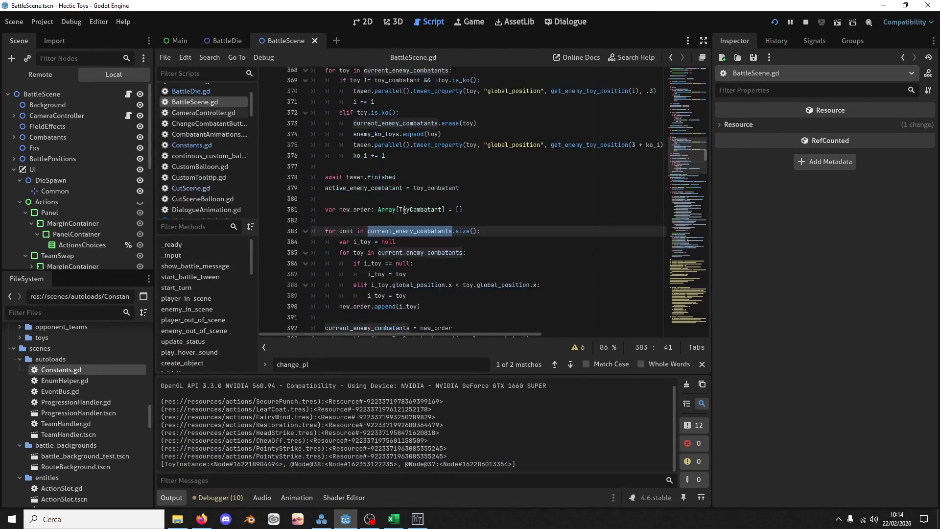
pyautogui.scroll(1, 405, 210)
pyautogui.doubleClick(407, 215)
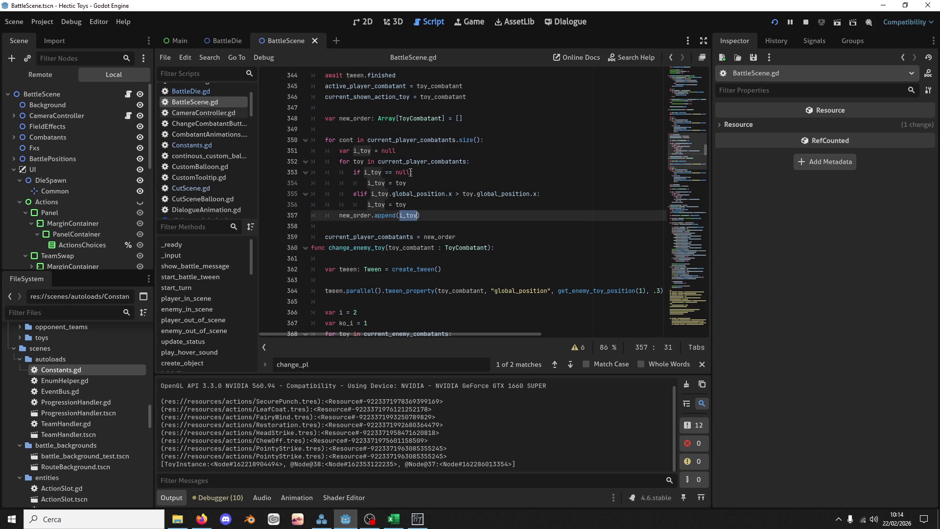
# In the game, choose a starter deck and the Battle 1 opponent, confirm the team, and start the battle
pyautogui.hotkey('alt', 'Tab')
pyautogui.click(431, 336)
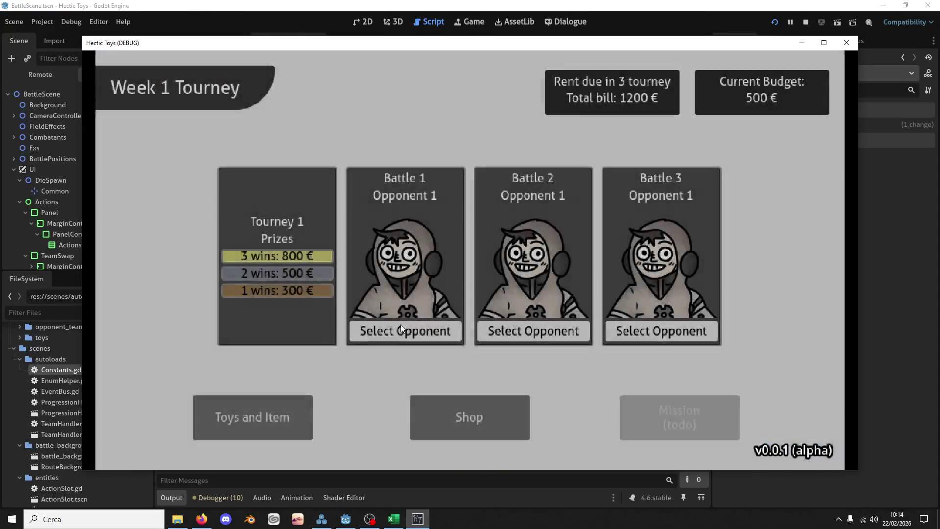
pyautogui.click(402, 327)
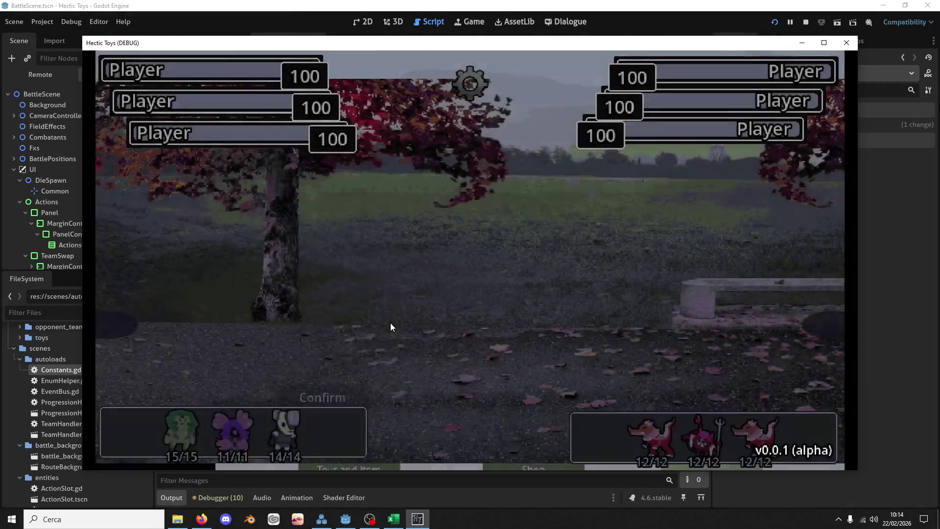
pyautogui.moveTo(222, 434)
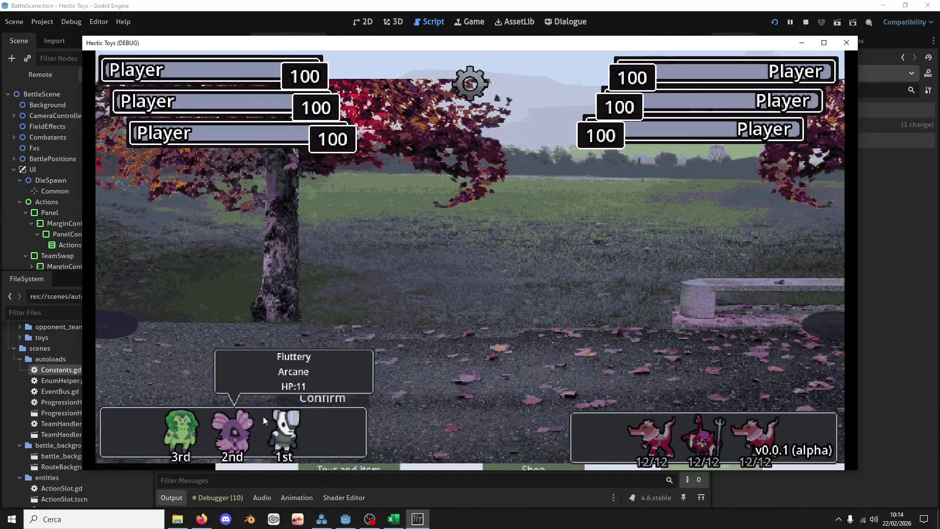
pyautogui.click(323, 398)
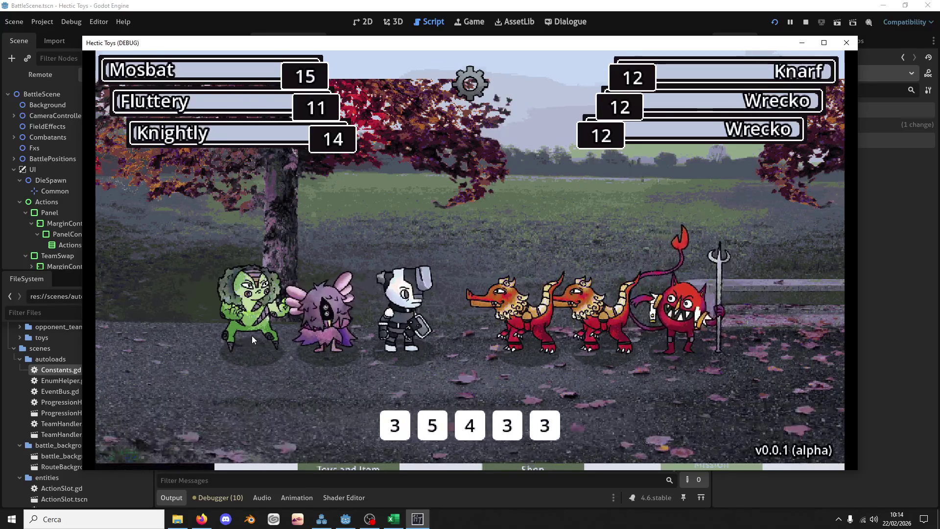
pyautogui.click(249, 337)
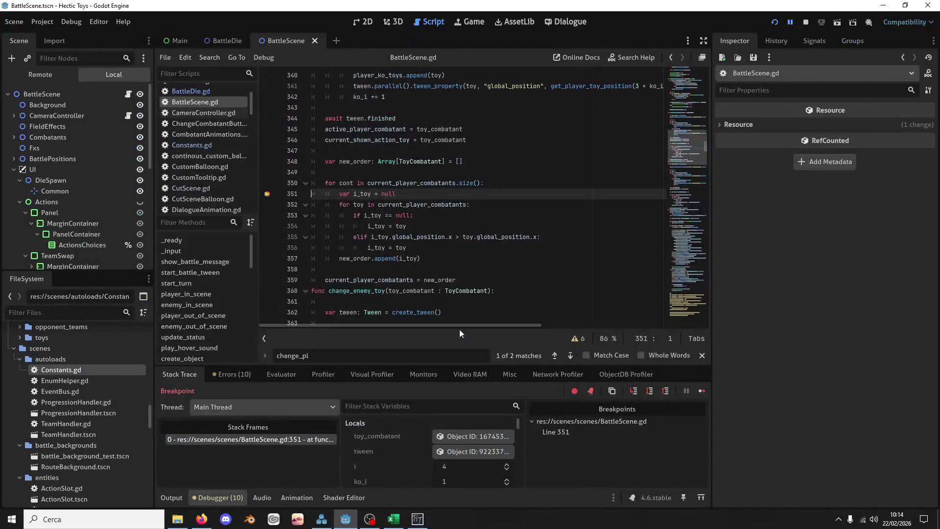
# Step through the reorder loop with F10 past the elif branch
pyautogui.moveTo(426, 181)
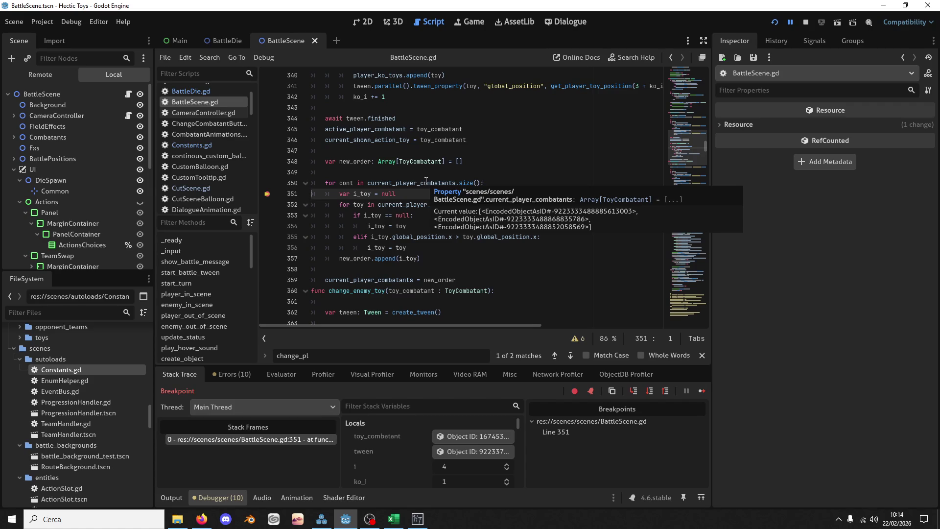
pyautogui.press('F10')
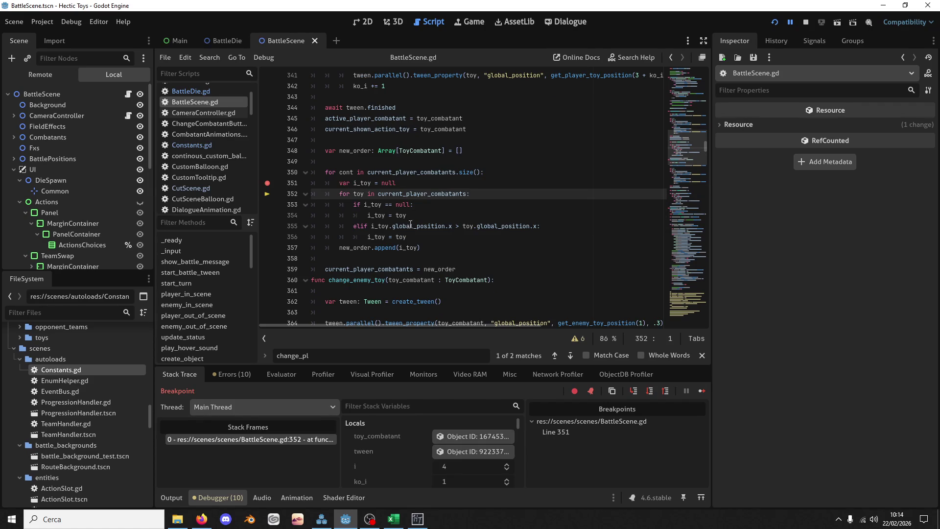
pyautogui.press('F10')
pyautogui.press('F10')
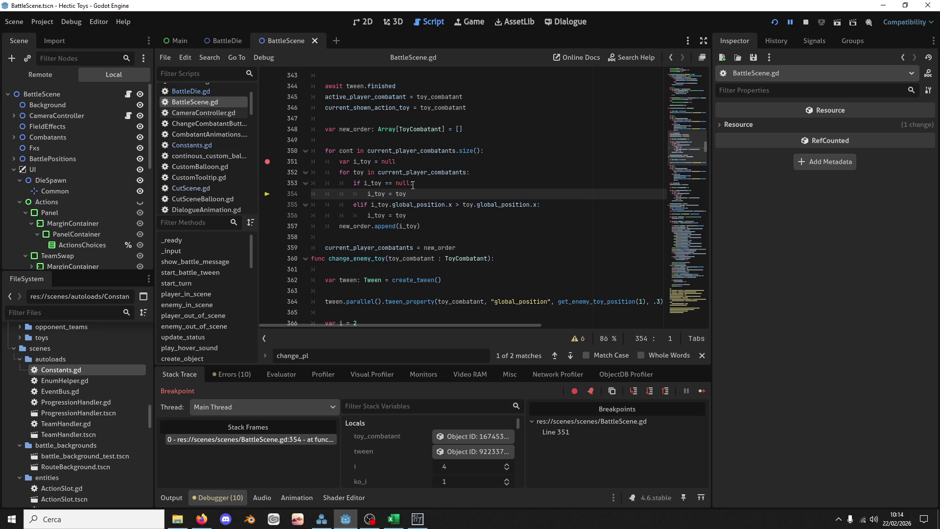
pyautogui.press('F10')
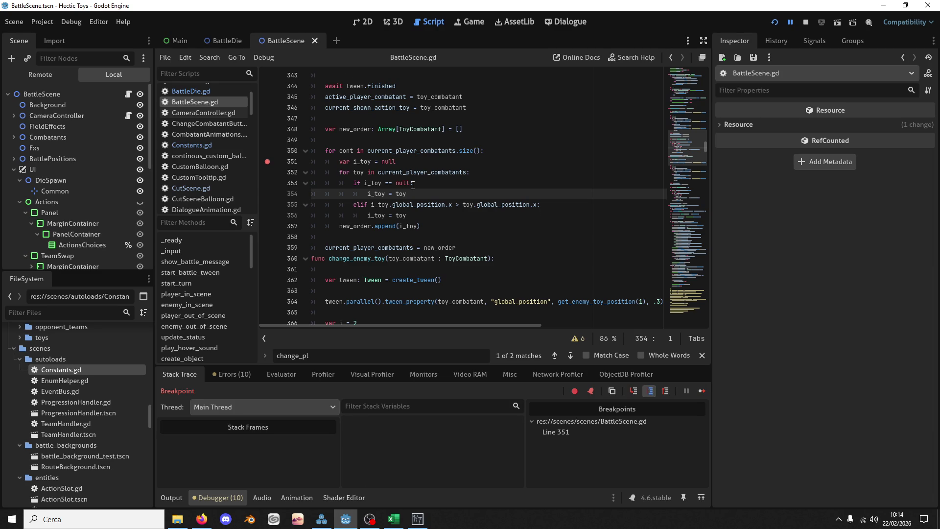
pyautogui.press('F10')
pyautogui.press('F10')
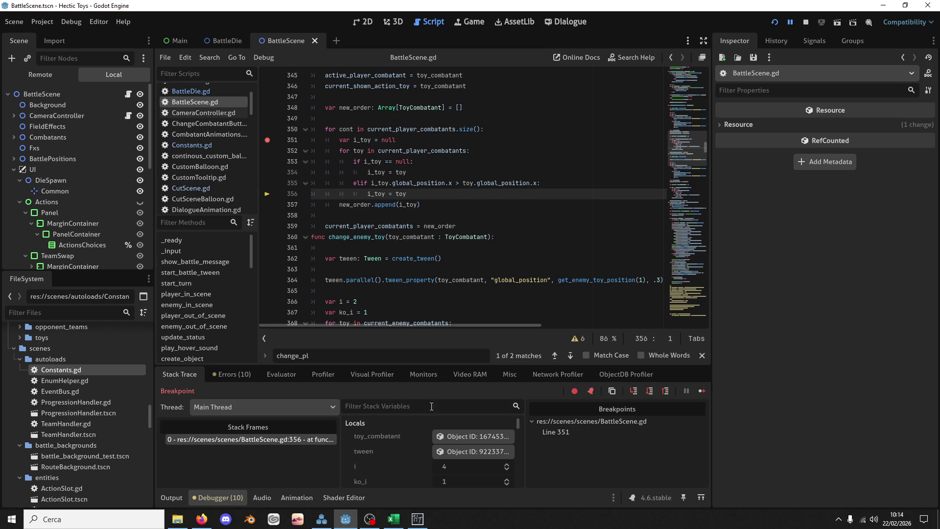
# Inspect the toy_combatant and toy variables and open the toy's Toy Instance
pyautogui.click(450, 437)
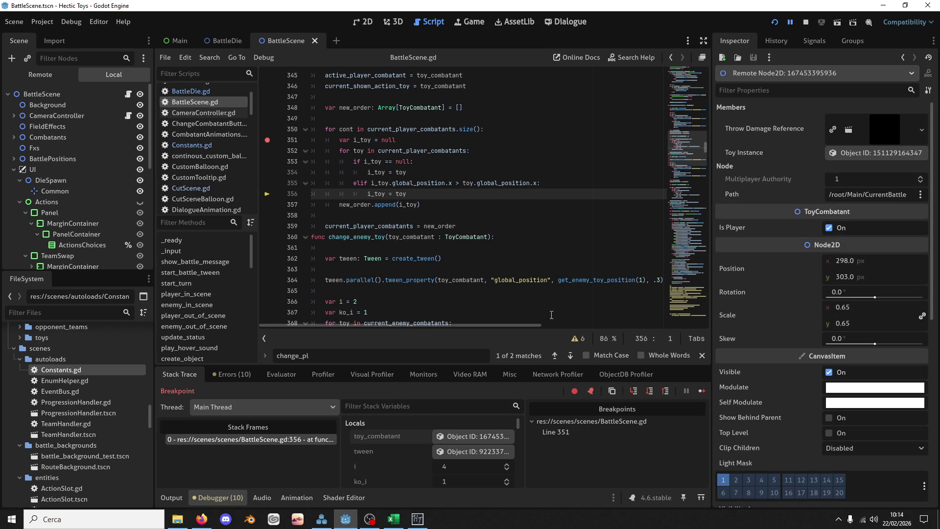
pyautogui.scroll(-5, 456, 433)
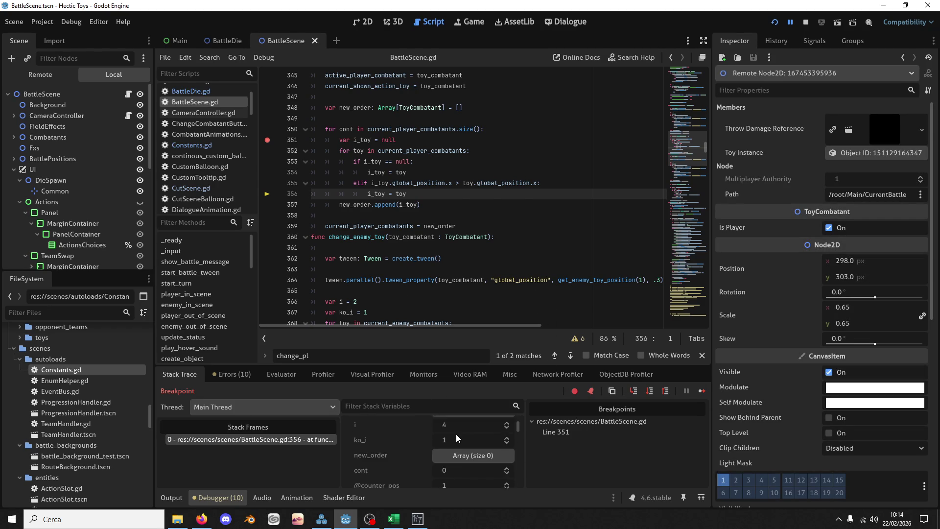
pyautogui.click(464, 460)
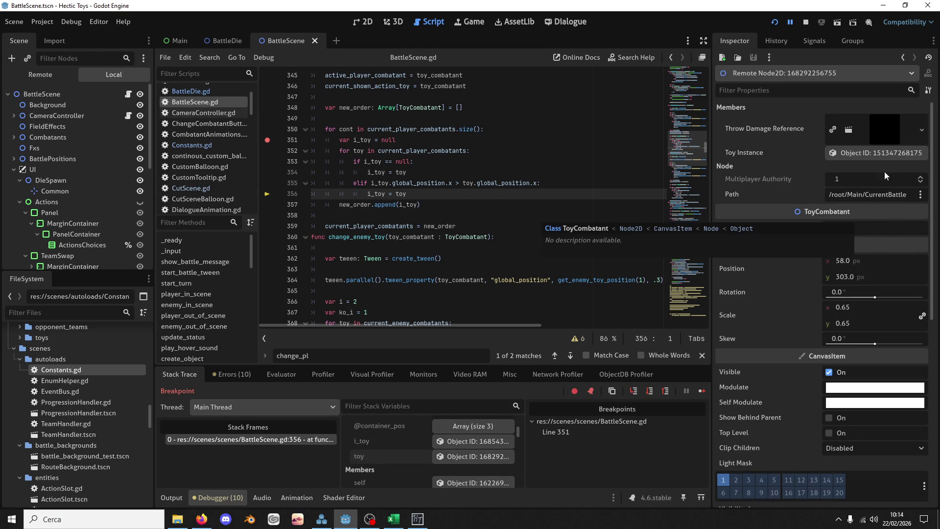
pyautogui.click(882, 154)
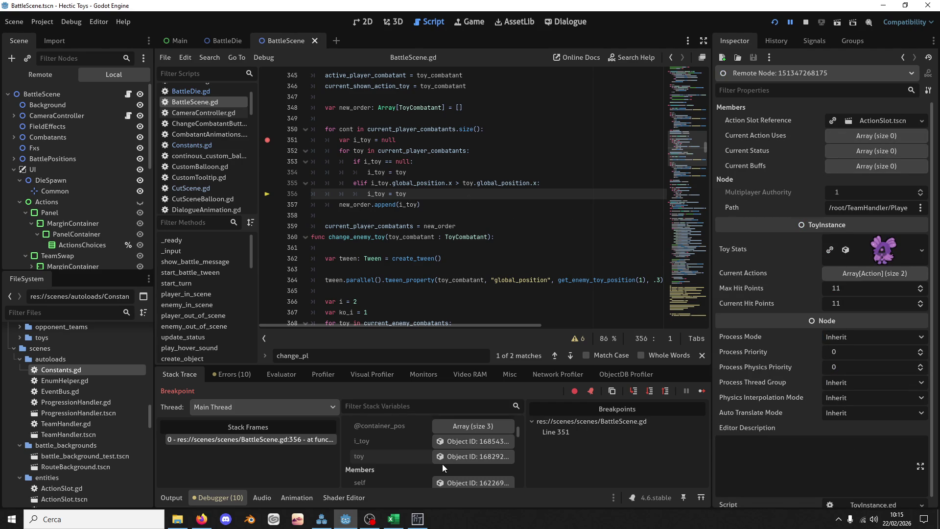
# Inspect i_toy and its toy instance, then bring the Hectic Toys window forward
pyautogui.scroll(-1, 451, 454)
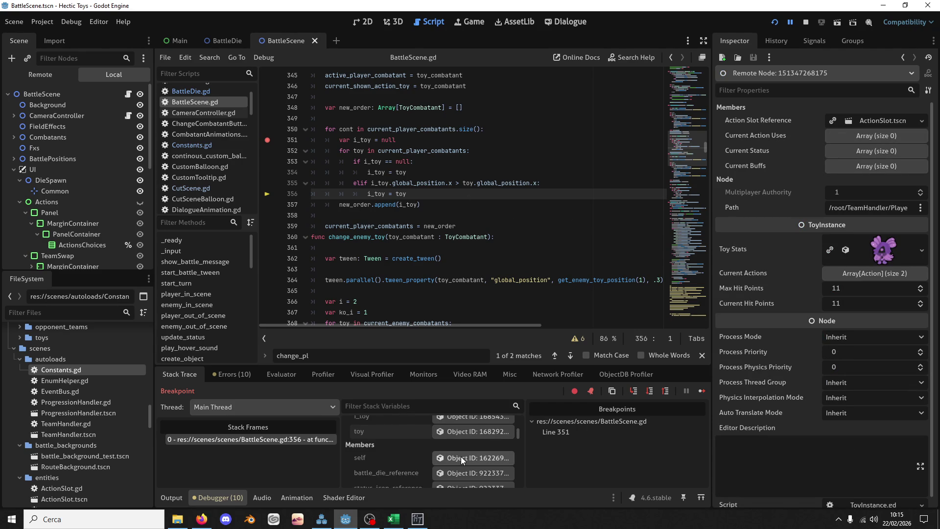
pyautogui.scroll(2, 461, 456)
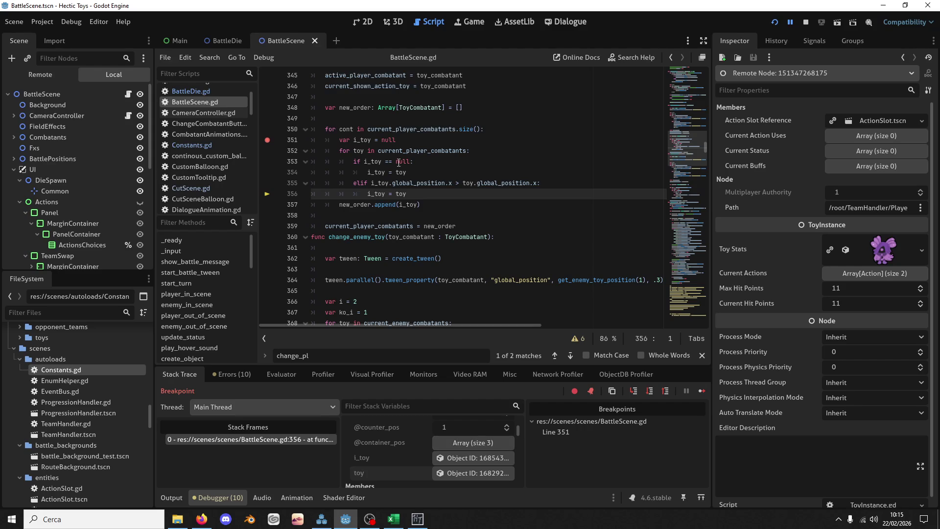
pyautogui.click(473, 457)
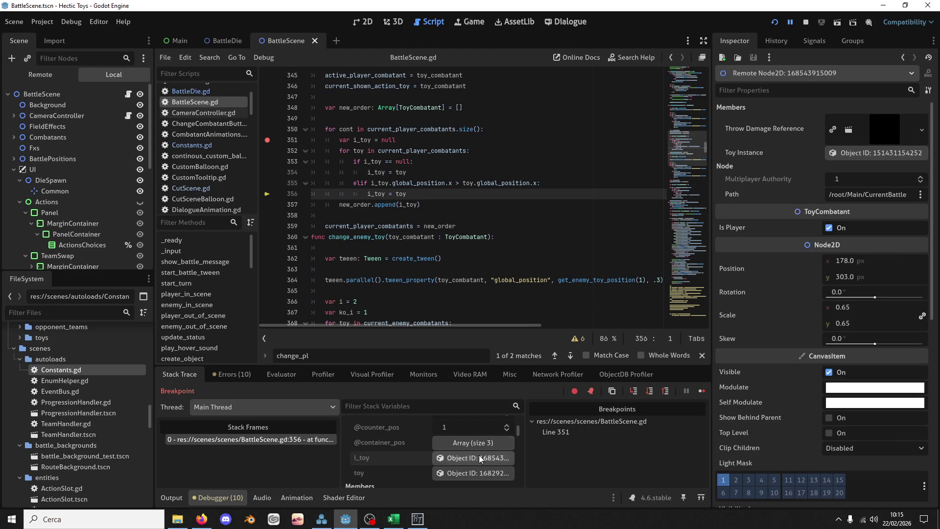
pyautogui.click(870, 151)
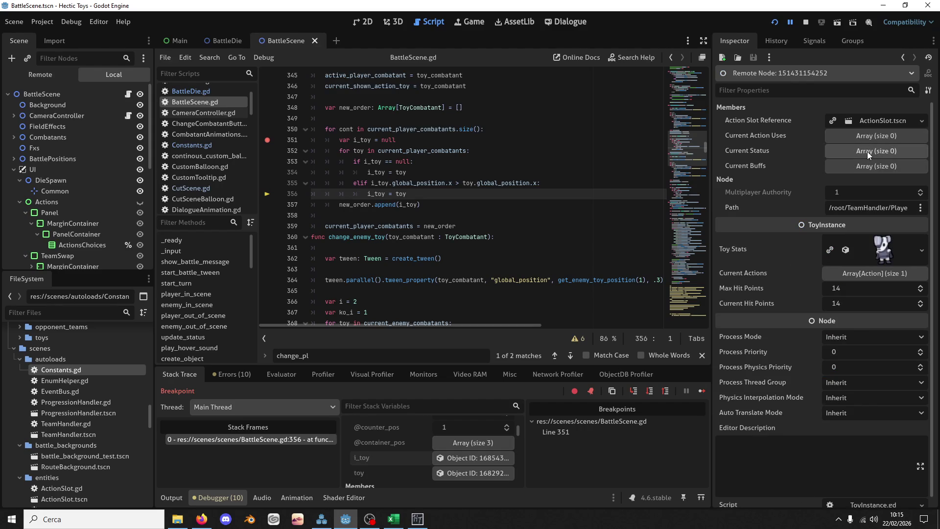
pyautogui.click(424, 523)
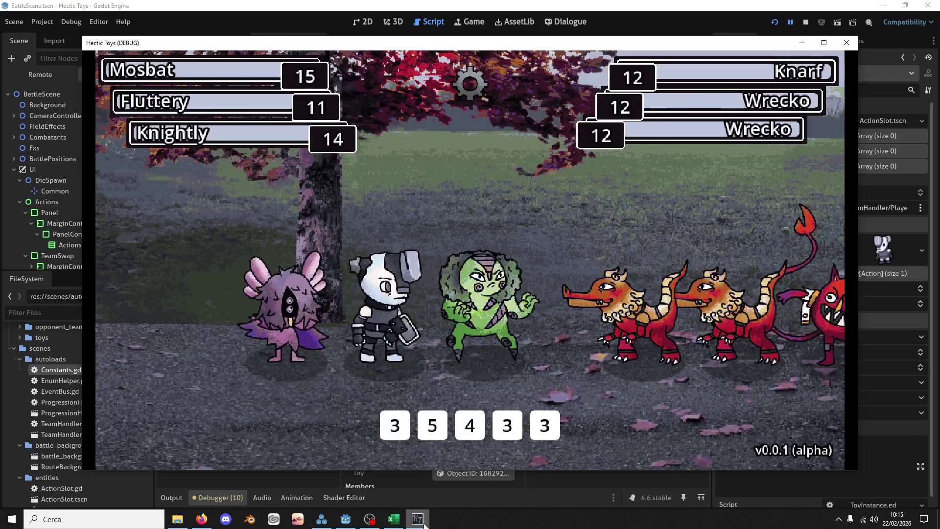
# Minimise the Hectic Toys window to return to the editor paused at line 356
pyautogui.click(424, 524)
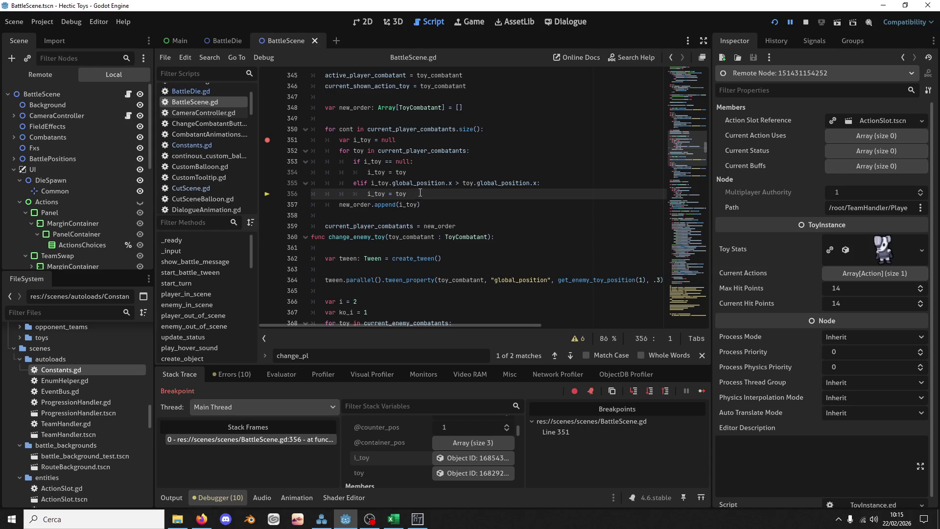
# Re-inspect the i_toy object's toy instance and step one line forward
pyautogui.click(461, 457)
pyautogui.click(867, 152)
pyautogui.click(389, 203)
pyautogui.press('F10')
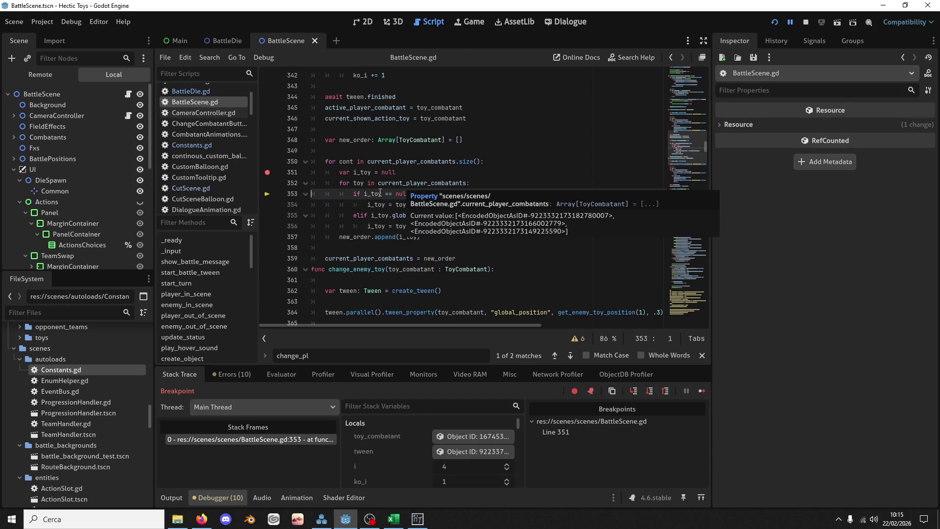
# Inspect the combatant in toy and its instance, then step to the line 355 comparison
pyautogui.scroll(-5, 430, 445)
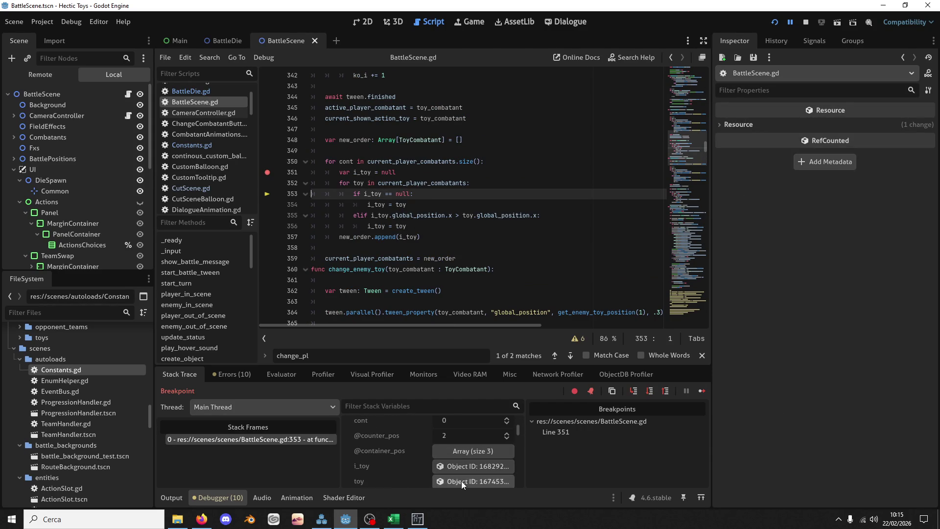
pyautogui.click(461, 481)
pyautogui.click(900, 151)
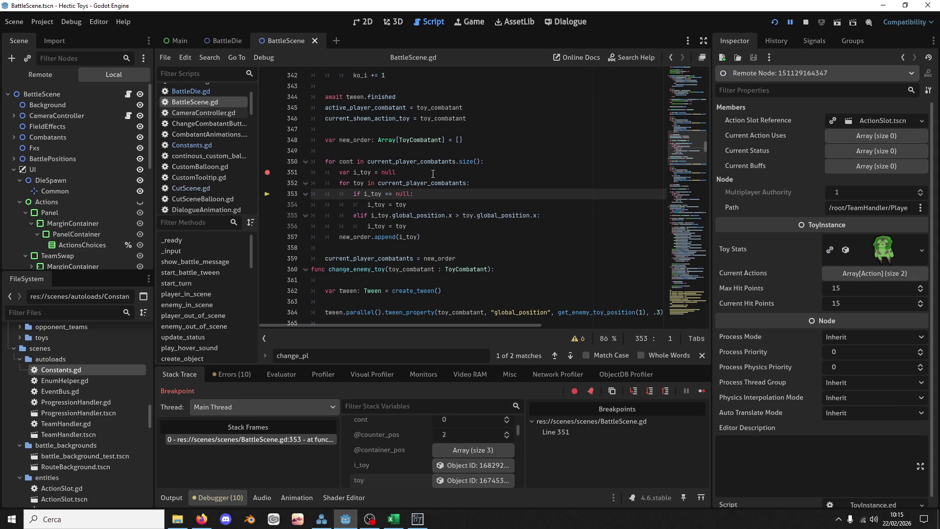
pyautogui.press('F10')
pyautogui.press('F10')
pyautogui.press('F10')
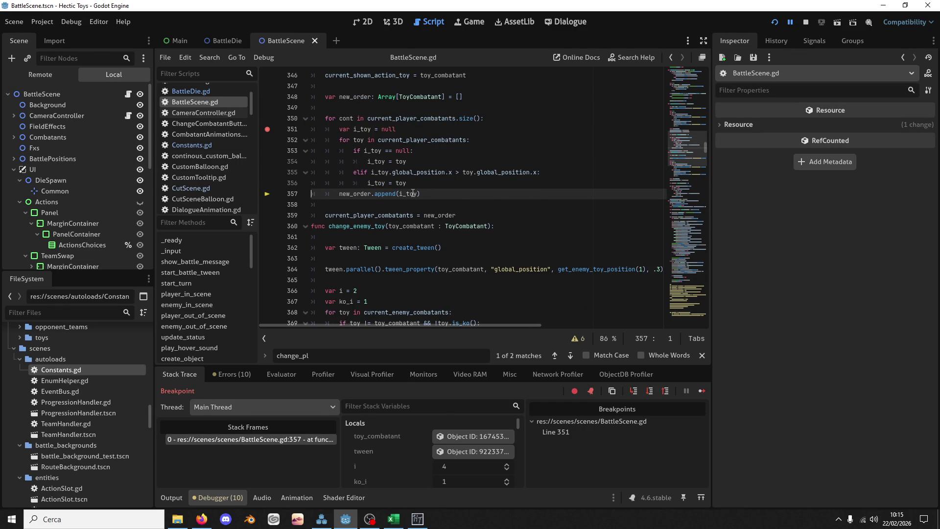
pyautogui.moveTo(412, 193)
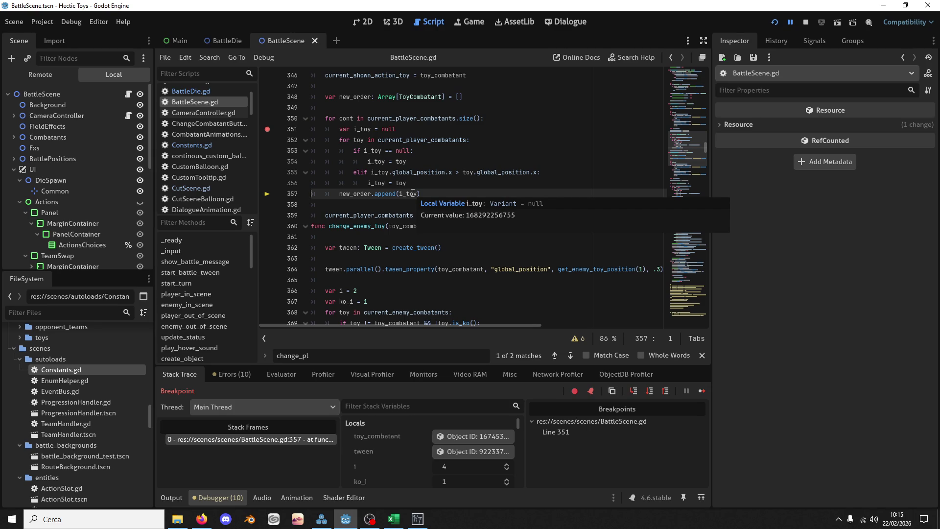
pyautogui.press('F10')
pyautogui.press('F10')
pyautogui.press('F10')
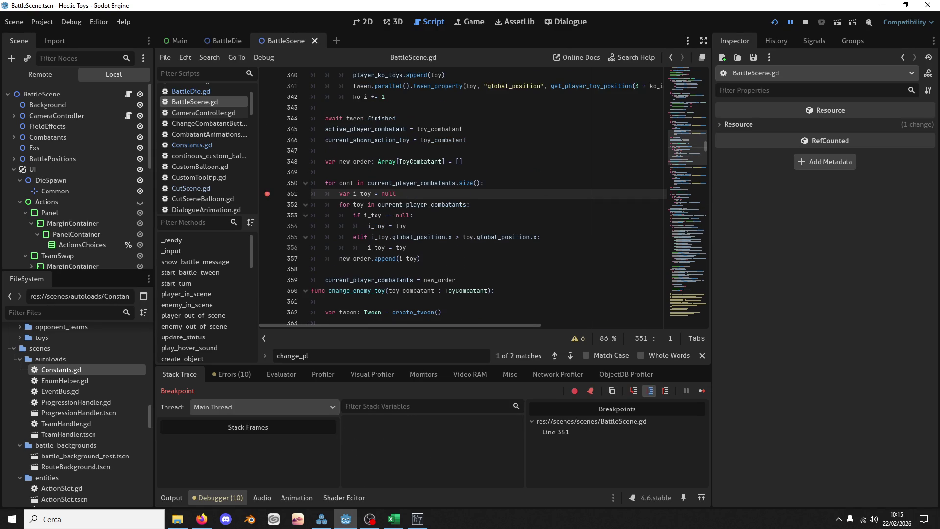
pyautogui.press('F10')
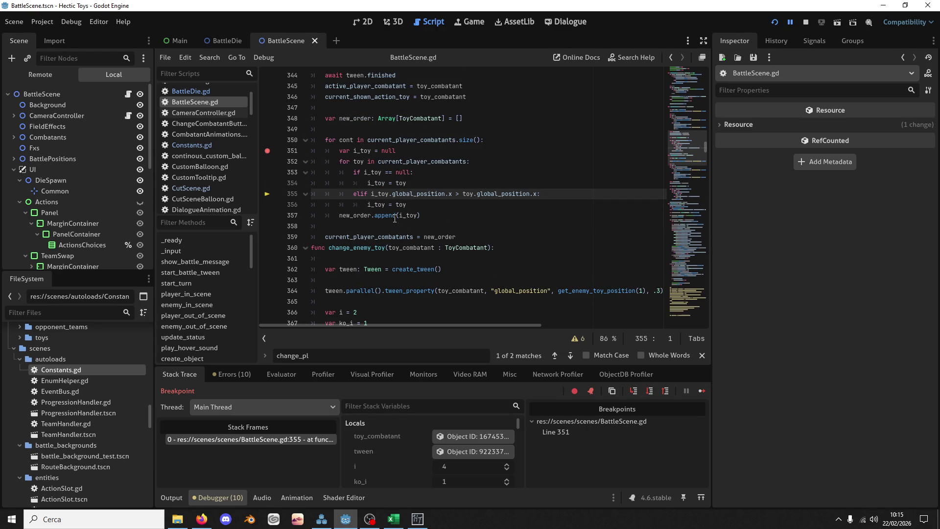
# Add a breakpoint on line 359, remove the one on line 351, and continue until it halts there
pyautogui.click(354, 237)
pyautogui.press('F9')
pyautogui.press('F12')
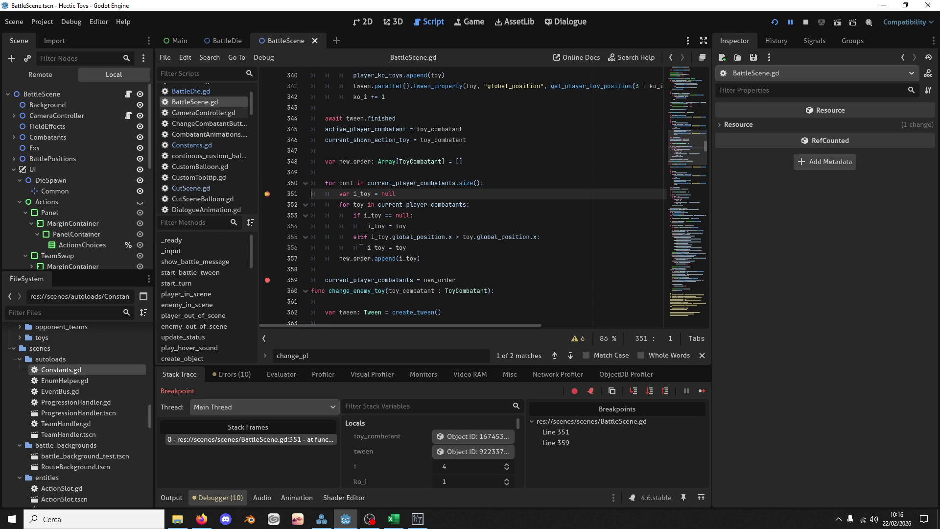
pyautogui.press('F9')
pyautogui.press('F12')
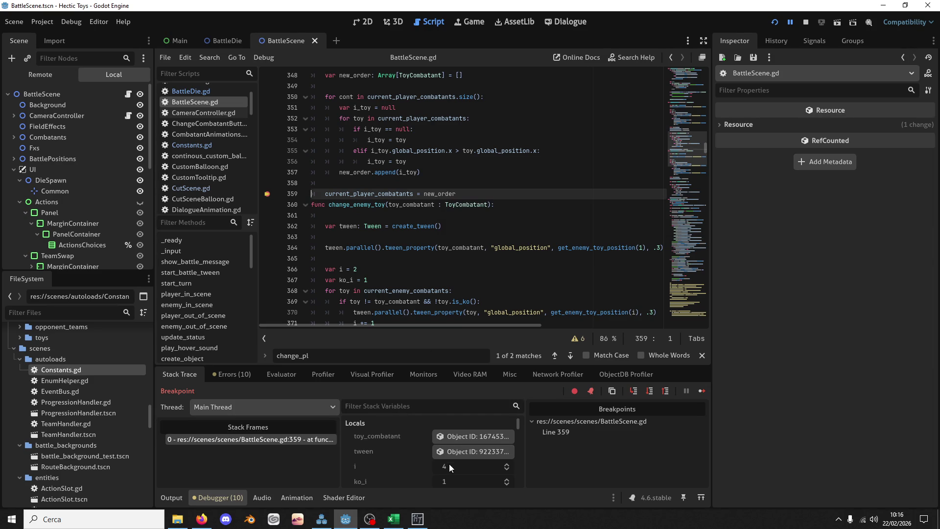
# Expand new_order and check each of its three toys' Toy Instance
pyautogui.scroll(-3, 439, 441)
pyautogui.click(445, 437)
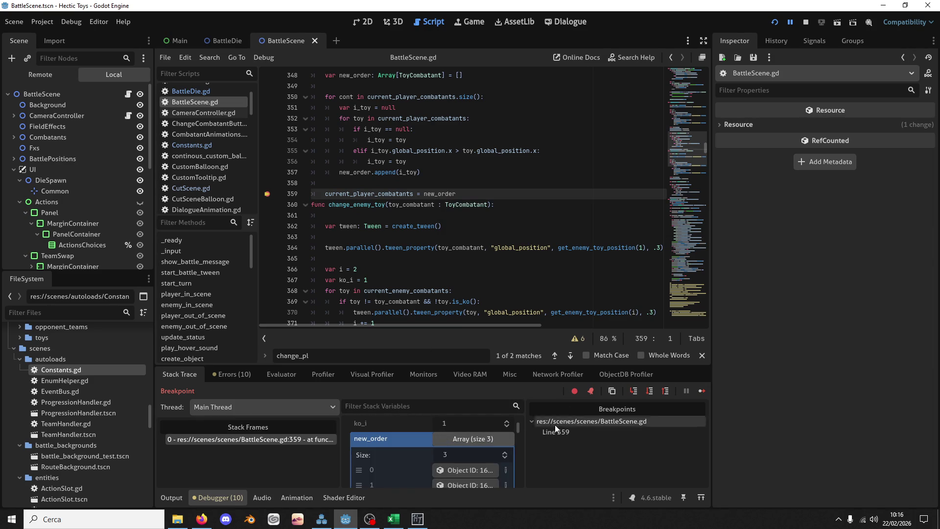
pyautogui.click(445, 469)
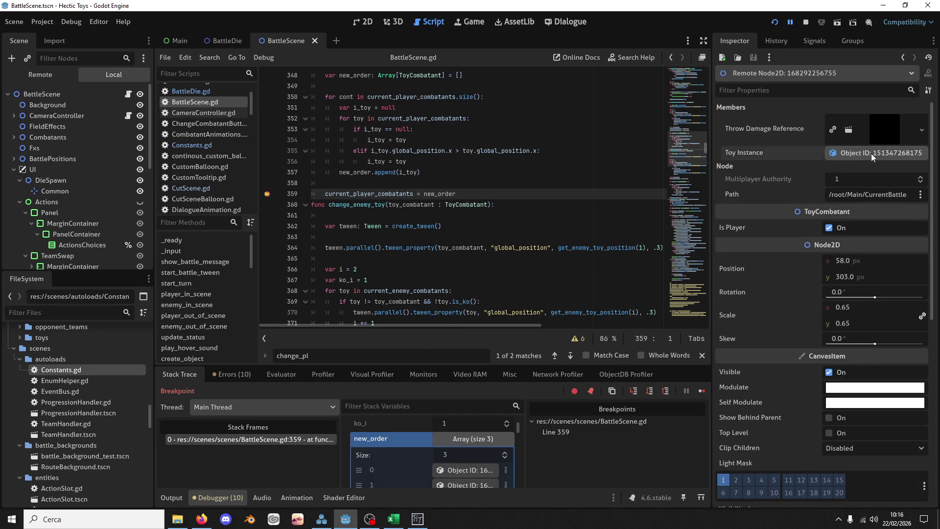
pyautogui.click(871, 153)
pyautogui.click(444, 487)
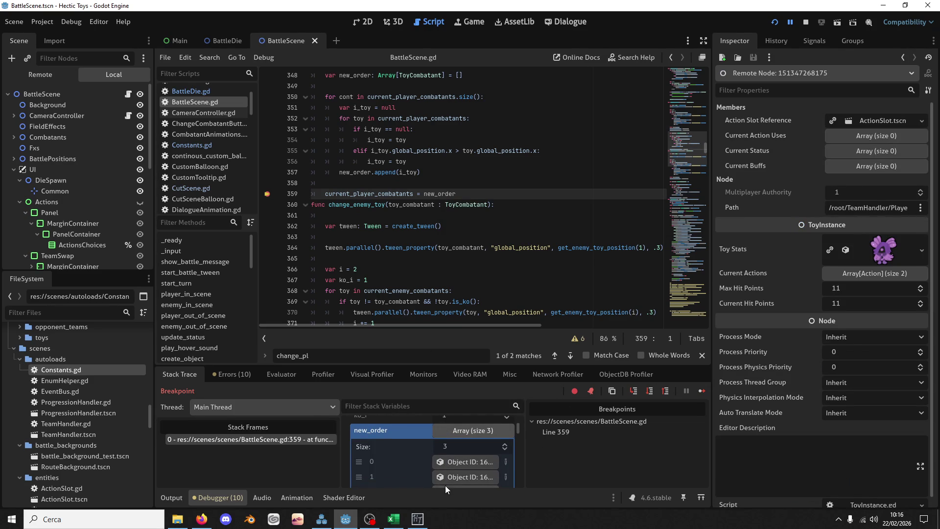
pyautogui.click(454, 477)
pyautogui.click(843, 150)
pyautogui.scroll(-2, 454, 473)
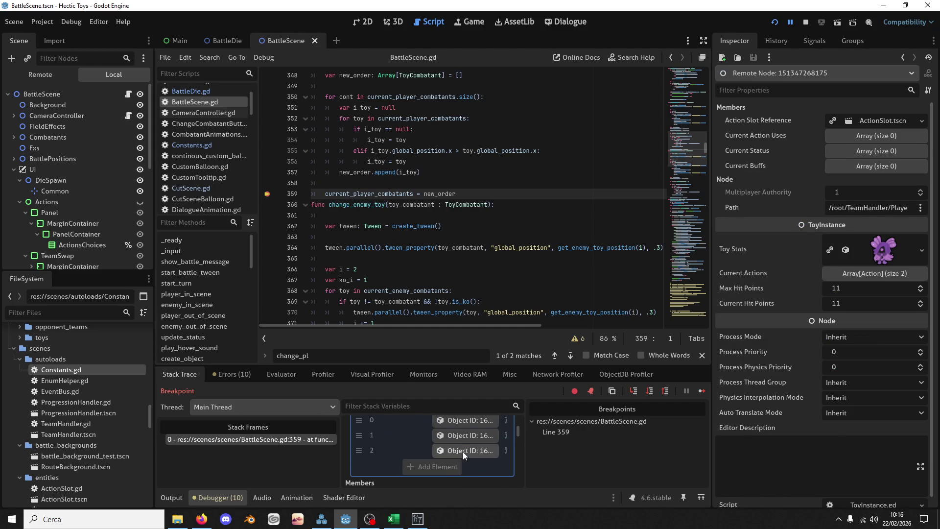
pyautogui.click(463, 451)
pyautogui.click(872, 151)
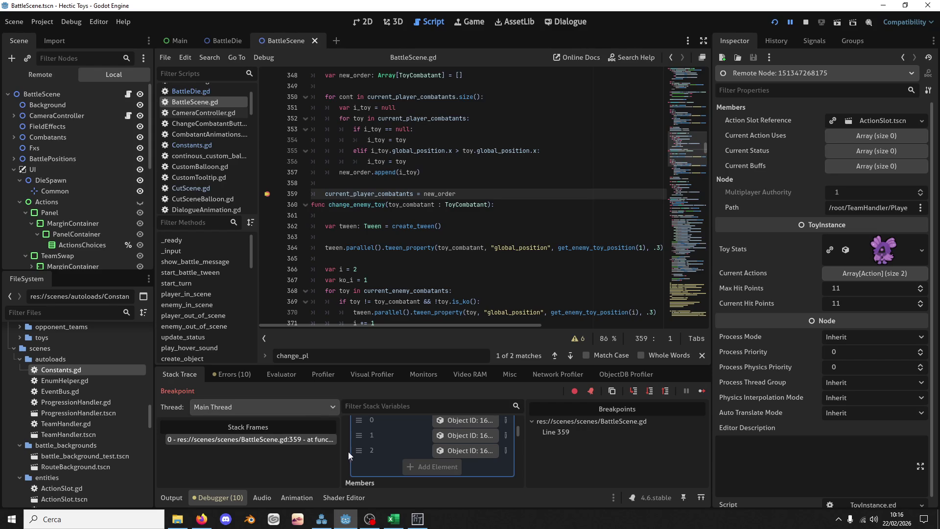
# Stop the debug session and select current_player_combatants on line 350
pyautogui.click(805, 22)
pyautogui.scroll(1, 417, 191)
pyautogui.doubleClick(406, 130)
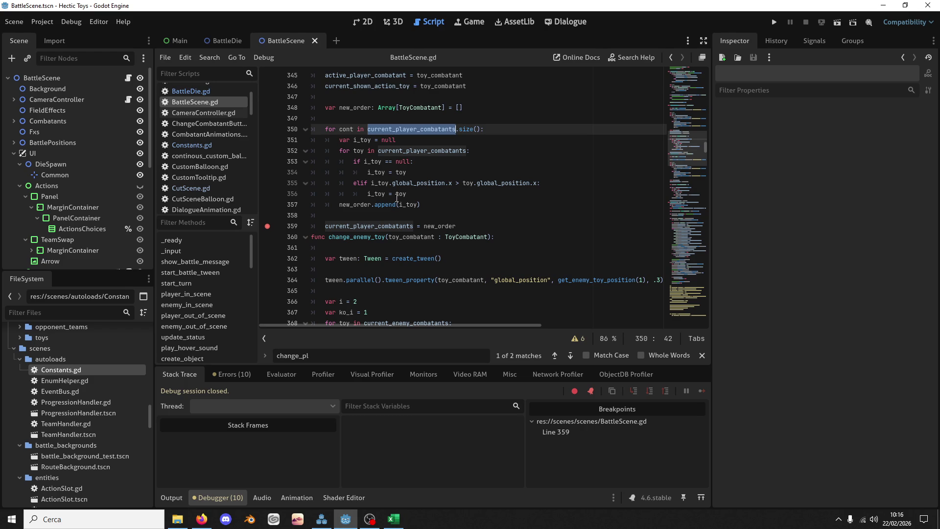
pyautogui.doubleClick(399, 194)
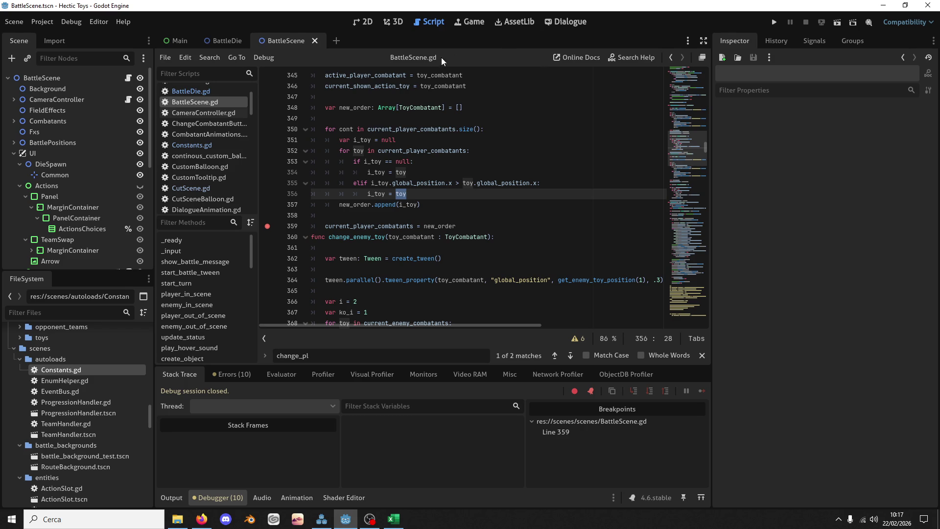
pyautogui.moveTo(400, 197)
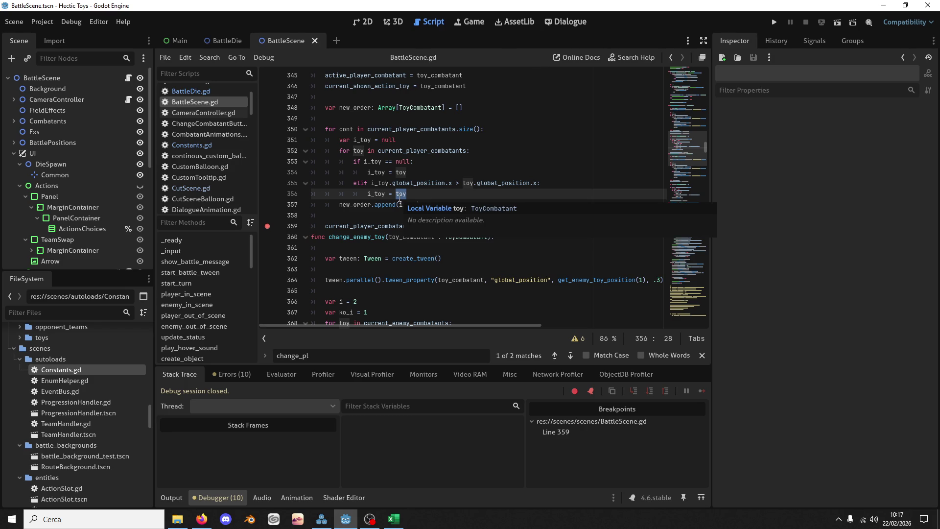
pyautogui.scroll(-3, 401, 196)
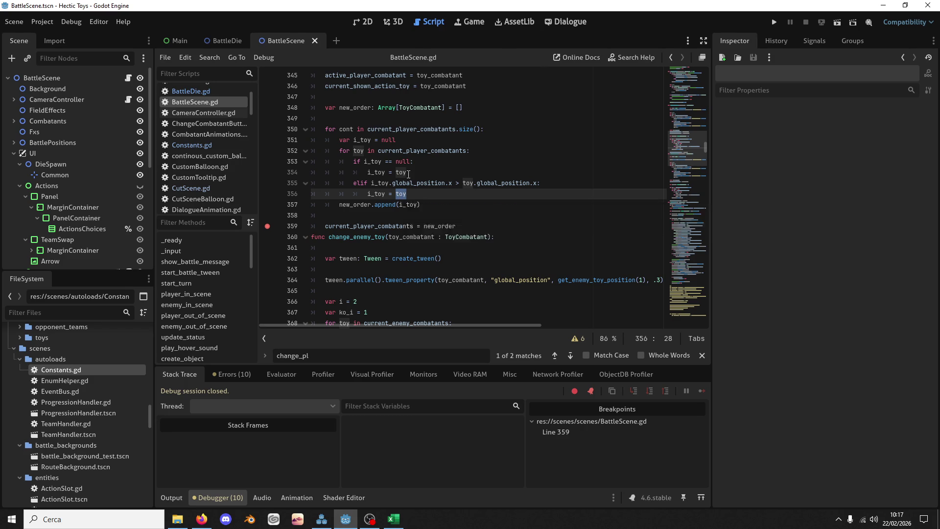
pyautogui.scroll(3, 409, 174)
# Add current_player_combatants.erase(i_toy) after the append line and save
pyautogui.doubleClick(440, 149)
pyautogui.hotkey('ctrl', 'c')
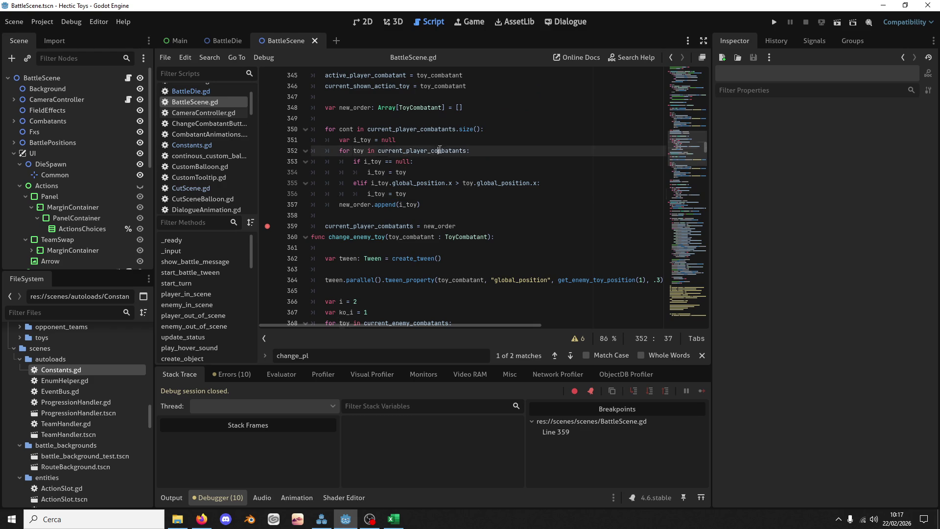
pyautogui.click(439, 209)
pyautogui.press('Return')
pyautogui.write('new_order.')
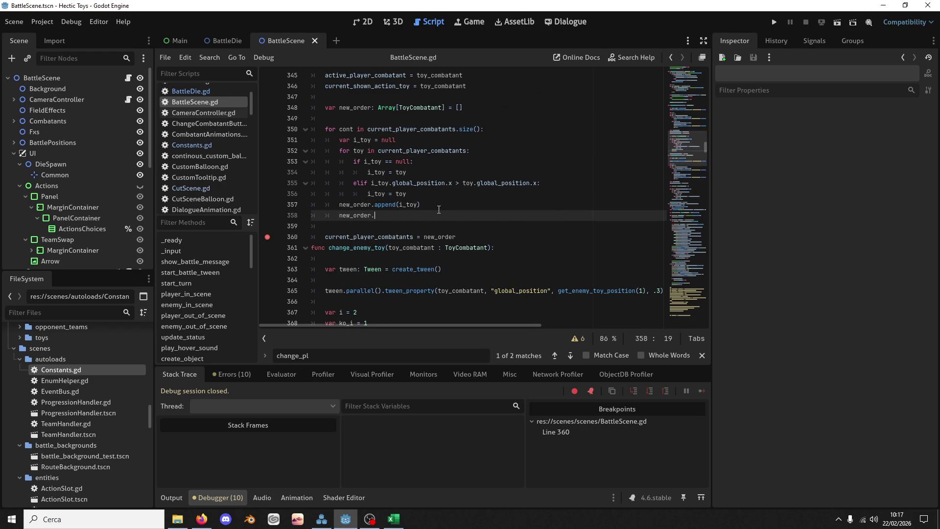
pyautogui.hotkey('ctrl', 'v')
pyautogui.press('Home')
pyautogui.press('Delete')
pyautogui.press('Delete')
pyautogui.press('Delete')
pyautogui.press('End')
pyautogui.write('.era')
pyautogui.press('Return')
pyautogui.write('i_')
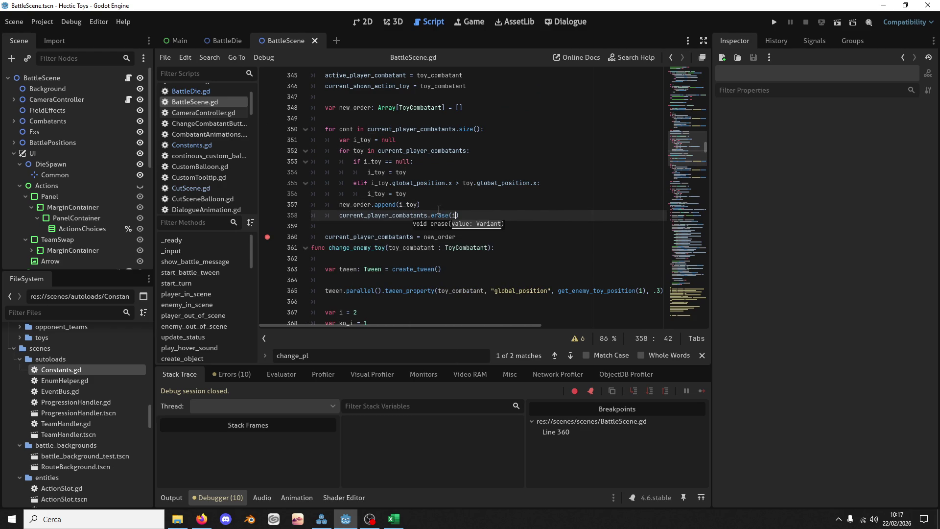
pyautogui.press('Return')
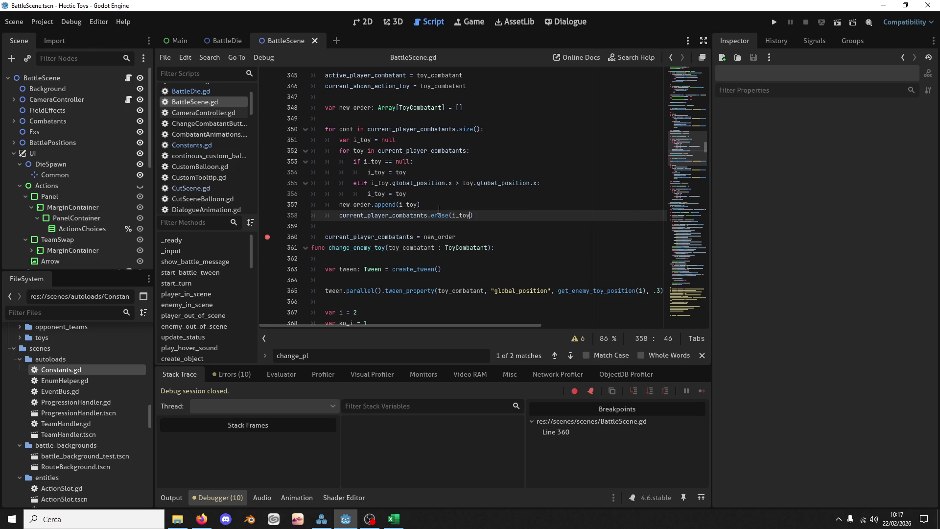
pyautogui.hotkey('ctrl', 's')
# Move the erase line above the append line, save, and review global_position on line 355
pyautogui.tripleClick(487, 220)
pyautogui.hotkey('alt', 'Up')
pyautogui.hotkey('ctrl', 's')
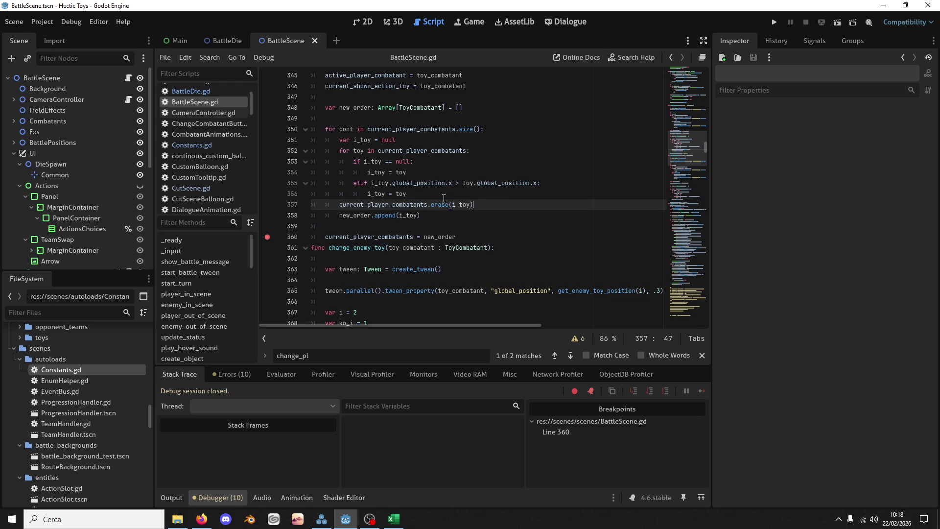
pyautogui.doubleClick(439, 183)
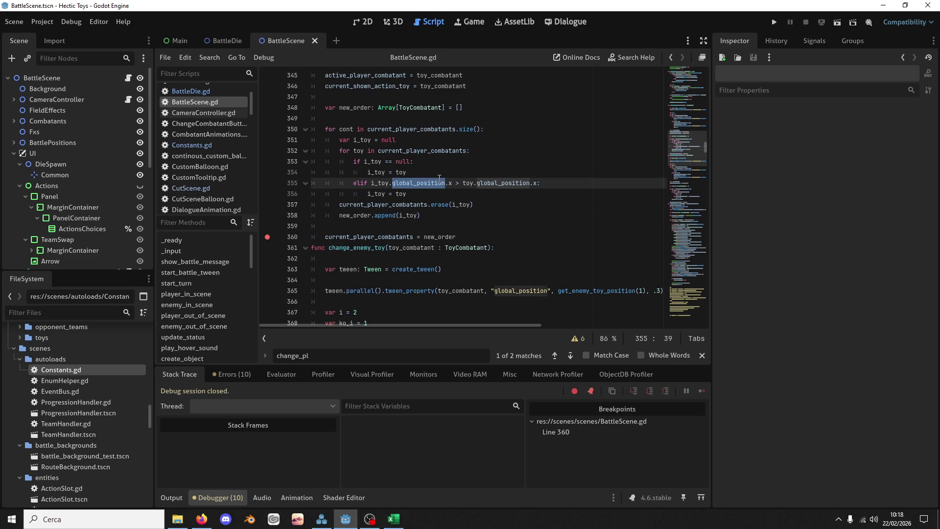
pyautogui.click(414, 194)
# Add a temporary print(i_toy.global_position) line under line 355, then delete it
pyautogui.click(554, 187)
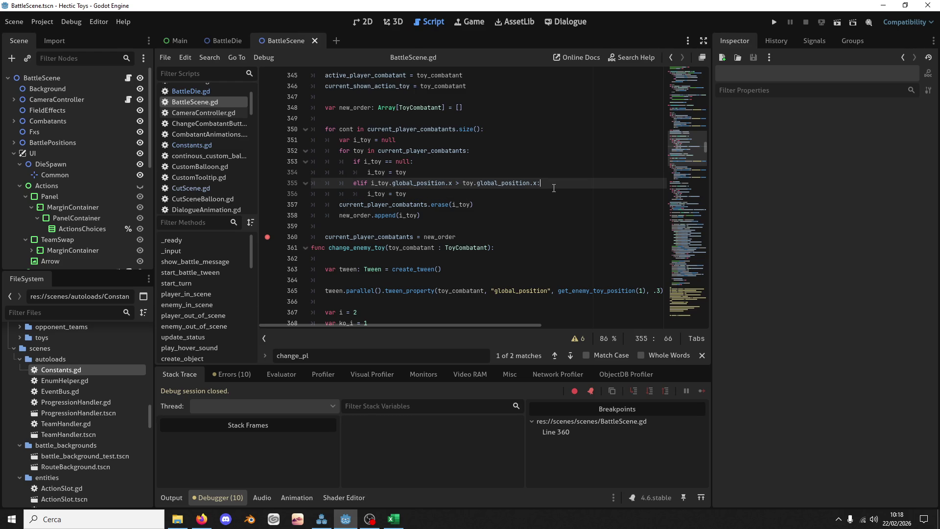
pyautogui.press('Return')
pyautogui.write('print(i_toy.global_position')
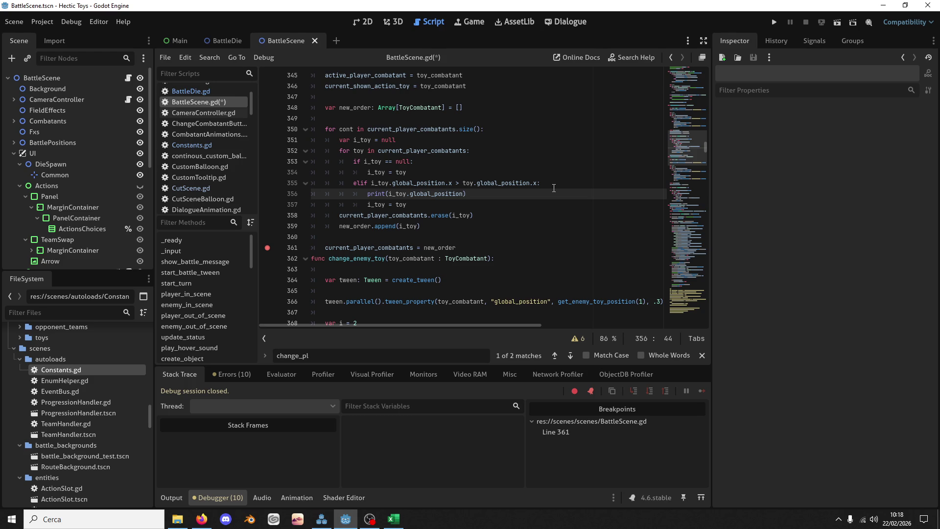
pyautogui.hotkey('ctrl', 'BackSpace')
pyautogui.hotkey('ctrl', 'BackSpace')
pyautogui.hotkey('ctrl', 'BackSpace')
pyautogui.hotkey('ctrl', 'BackSpace')
pyautogui.hotkey('ctrl', 'BackSpace')
pyautogui.press('Delete')
# Change the line 355 comparison operator from > to <
pyautogui.press('Up')
pyautogui.hotkey('ctrl', 'Right')
pyautogui.hotkey('ctrl', 'Right')
pyautogui.hotkey('ctrl', 'Right')
pyautogui.press('Delete')
pyautogui.write('<')
# Set the enemy loop comparison on line 390 to > and launch the game
pyautogui.scroll(-10, 553, 188)
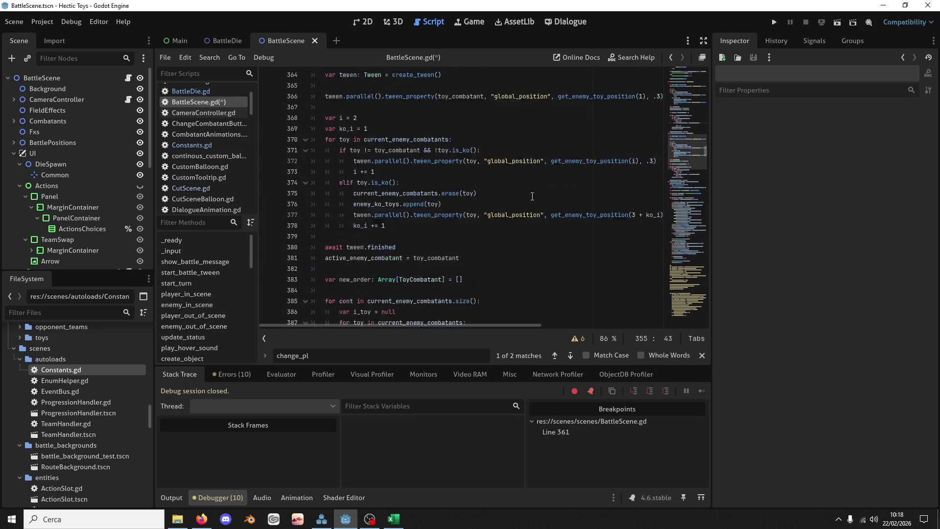
pyautogui.click(455, 209)
pyautogui.press('Delete')
pyautogui.write('>')
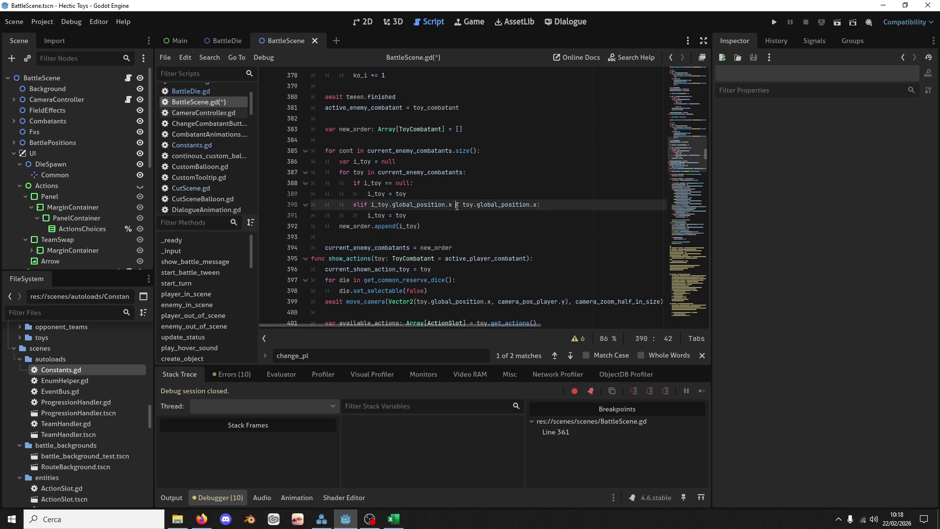
pyautogui.click(772, 22)
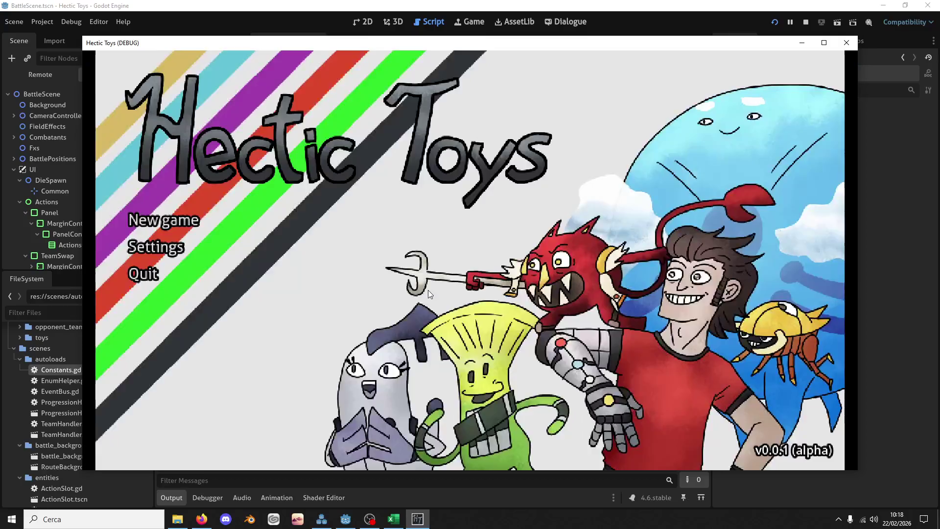
# Start a new game with the Defense Deck, confirm the team, and cycle Current Toy until the line 361 breakpoint hits
pyautogui.click(252, 217)
pyautogui.click(364, 339)
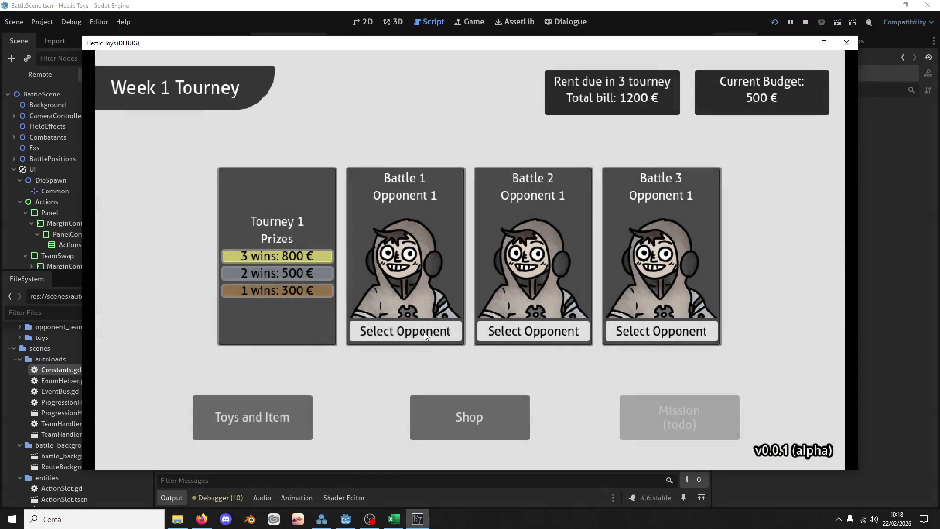
pyautogui.click(424, 332)
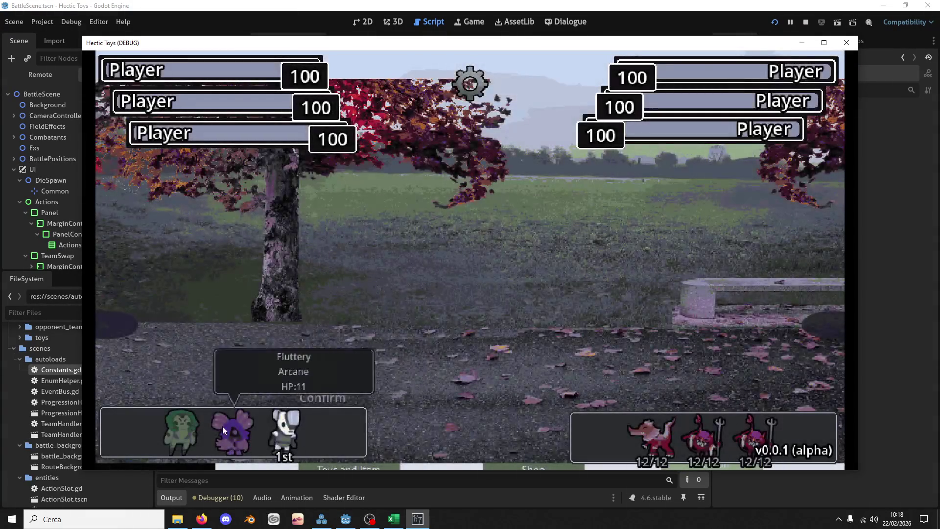
pyautogui.click(322, 397)
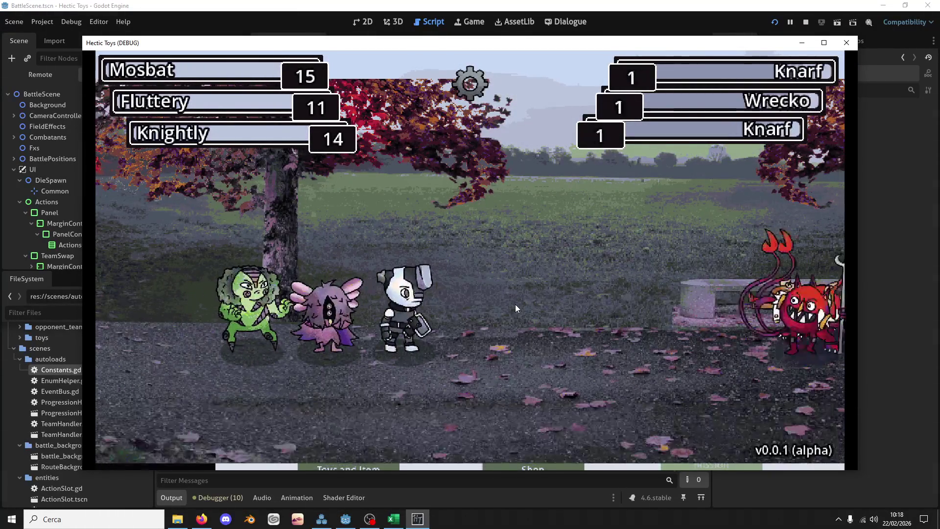
pyautogui.click(468, 333)
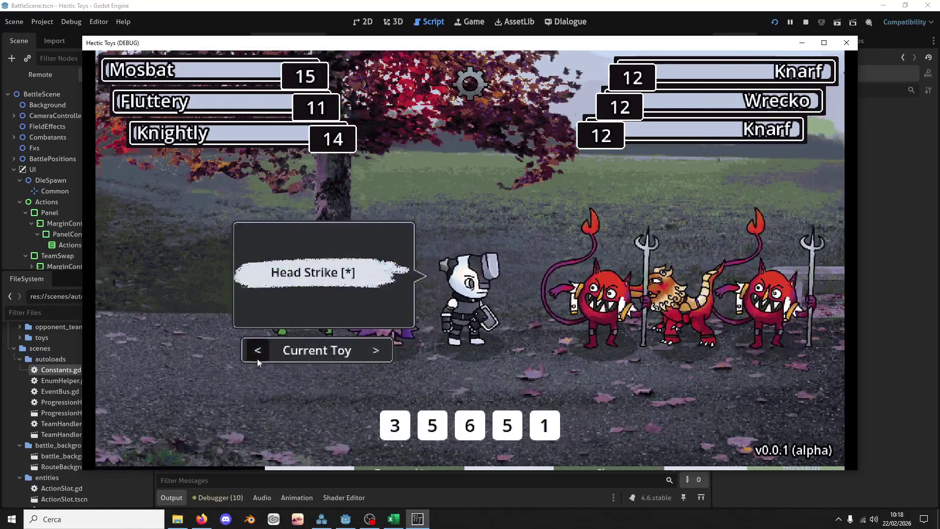
pyautogui.click(257, 349)
pyautogui.click(354, 312)
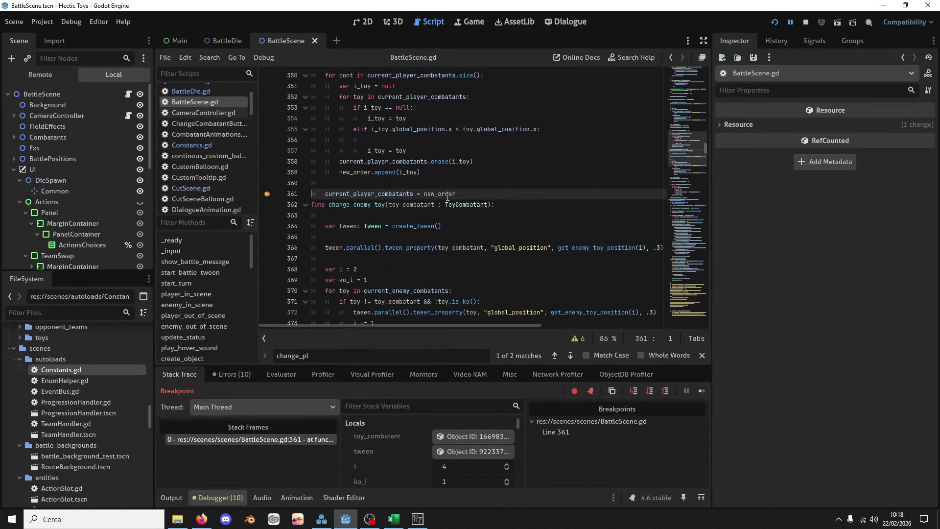
# Inspect the three toys in new_order and their Toy Instances, then resume with F12
pyautogui.scroll(-3, 460, 473)
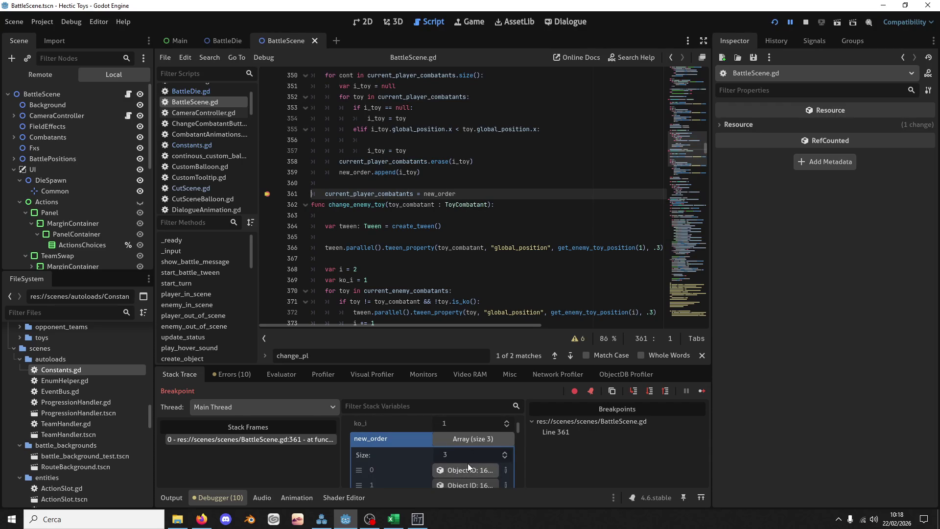
pyautogui.click(468, 464)
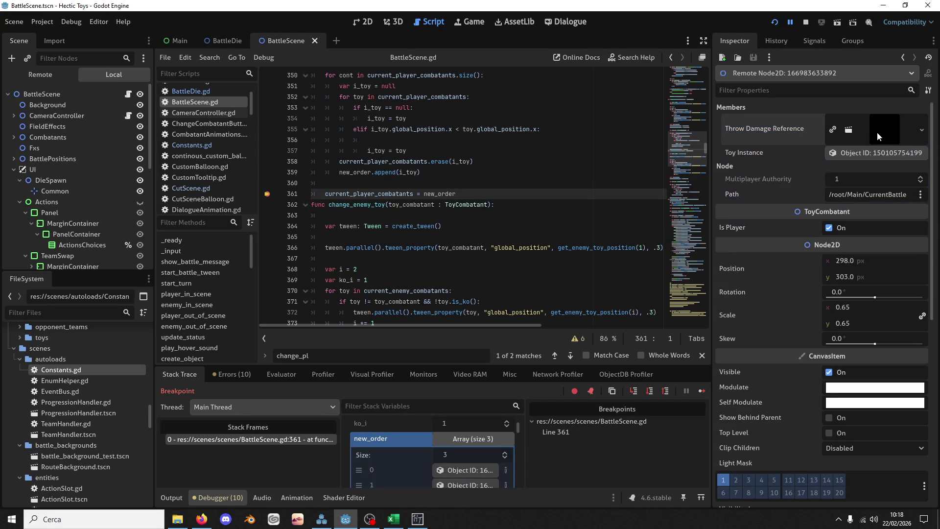
pyautogui.click(880, 152)
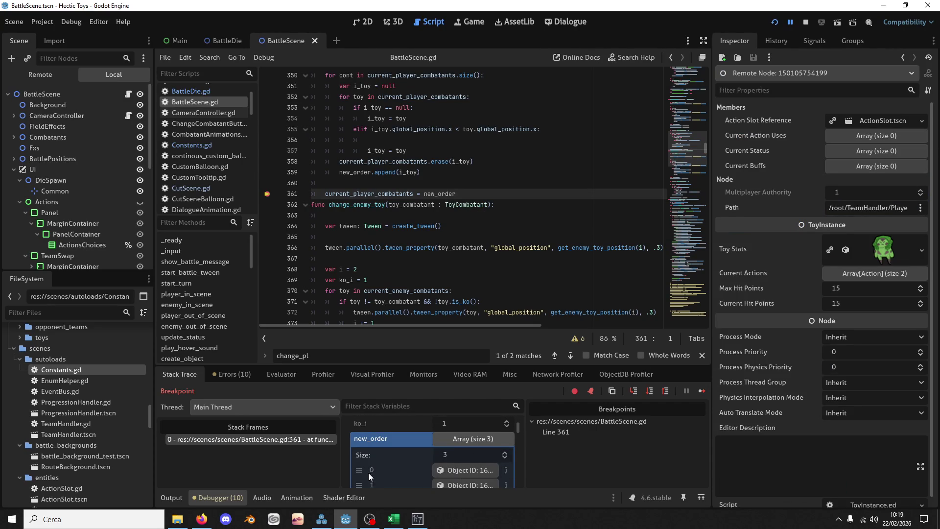
pyautogui.click(468, 484)
pyautogui.click(879, 152)
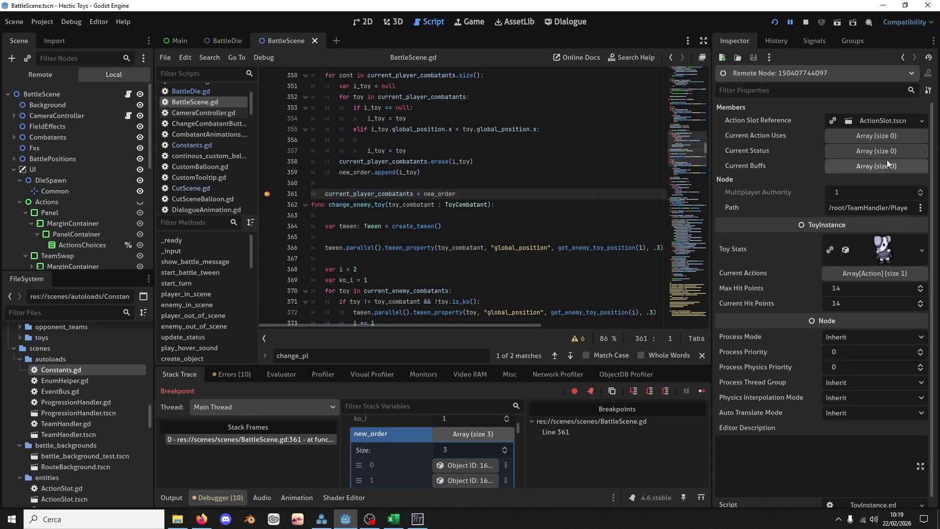
pyautogui.scroll(-1, 433, 468)
pyautogui.click(449, 479)
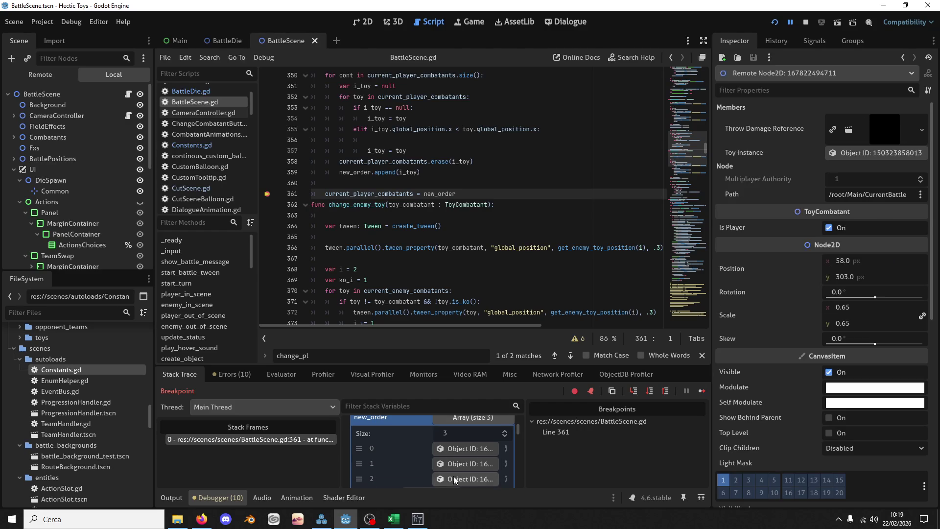
pyautogui.click(906, 155)
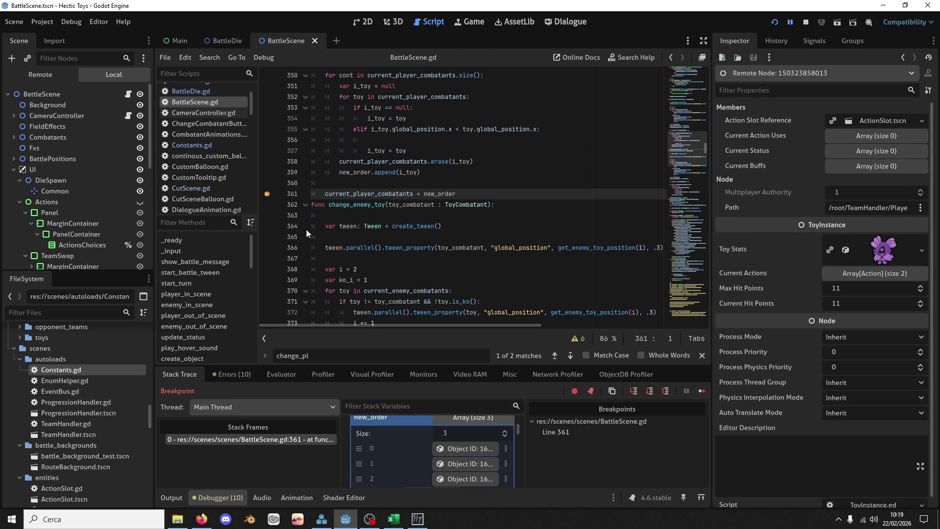
pyautogui.press('F12')
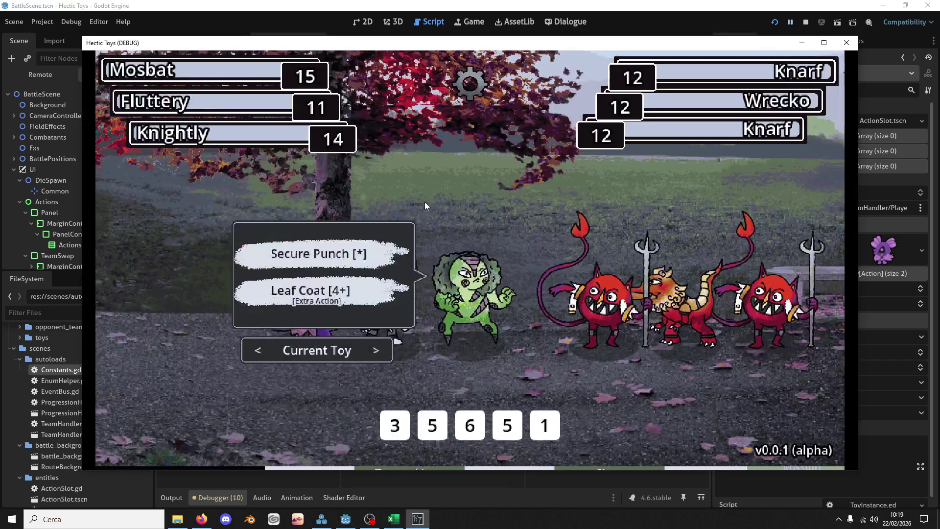
# Spend Mosbat's dice on Secure Punch attacks and a Leaf Coat heal until Wrecko is at 0
pyautogui.click(376, 270)
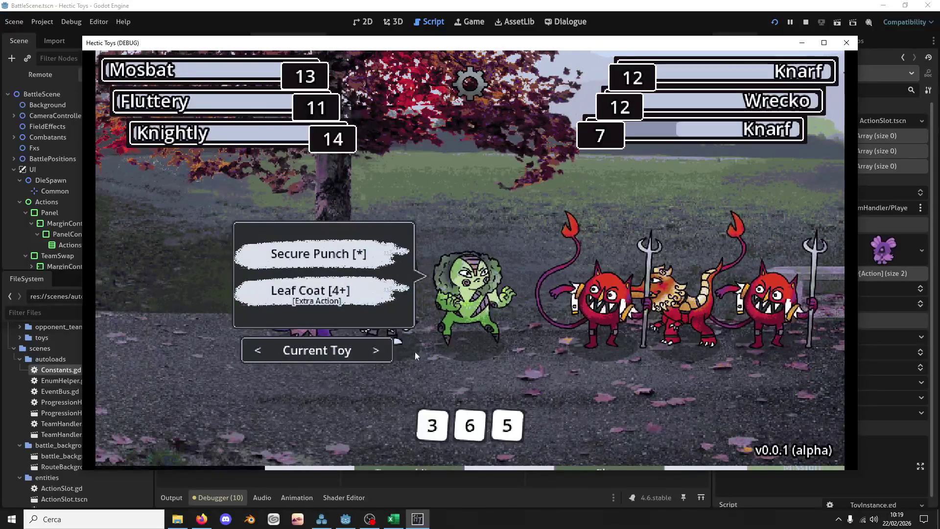
pyautogui.click(471, 428)
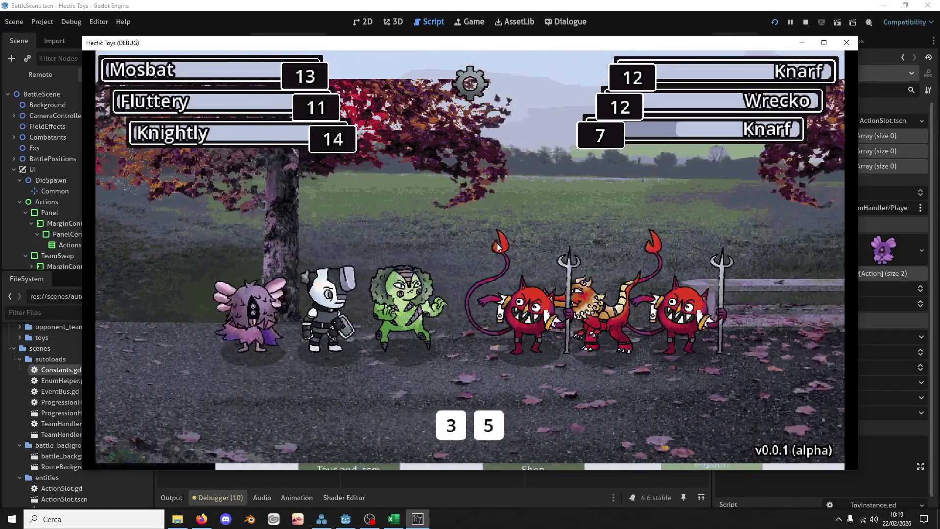
pyautogui.click(497, 245)
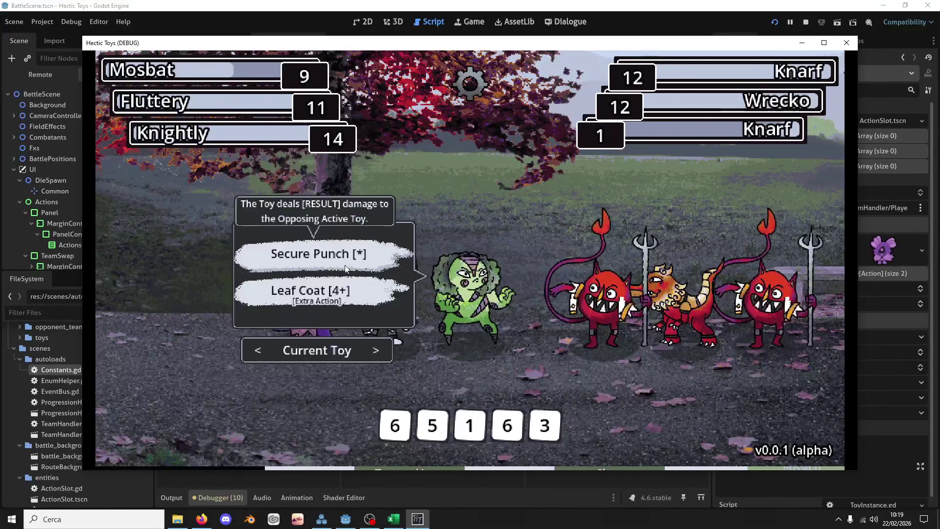
pyautogui.click(425, 440)
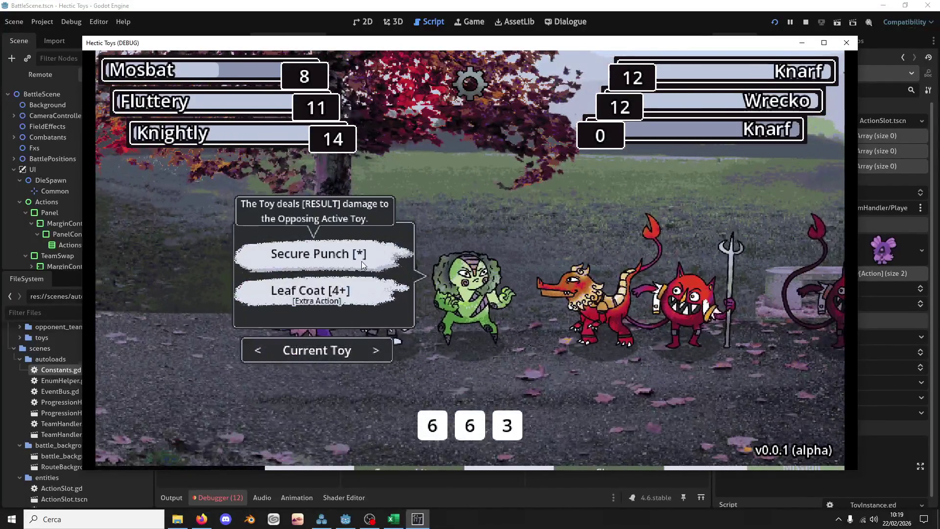
pyautogui.click(318, 254)
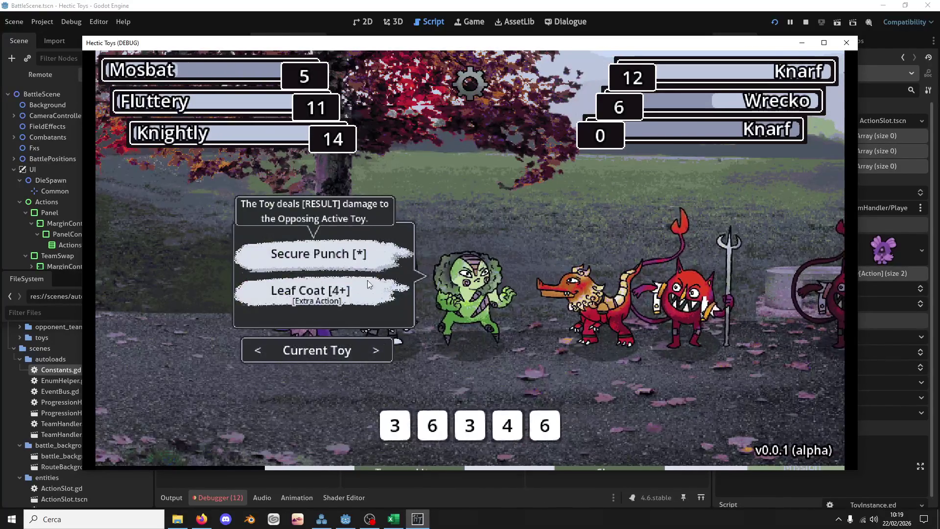
pyautogui.click(431, 424)
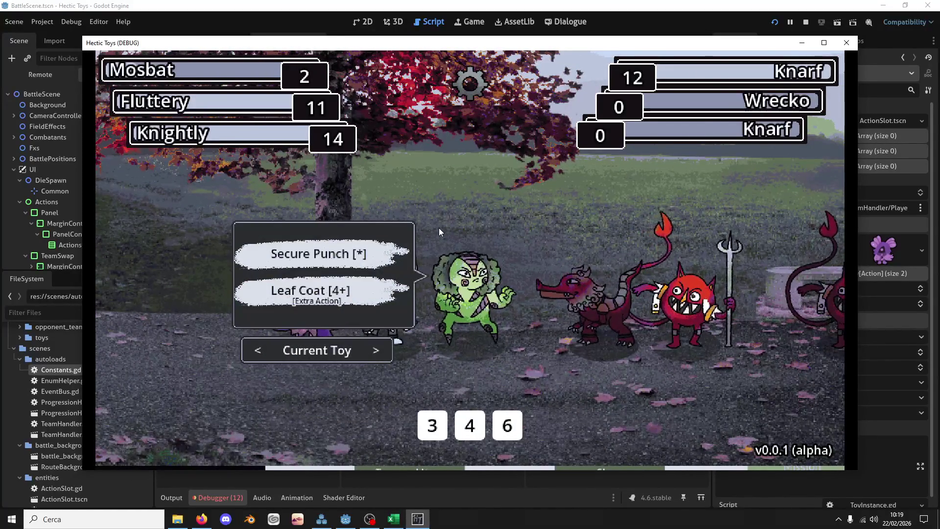
pyautogui.moveTo(355, 283)
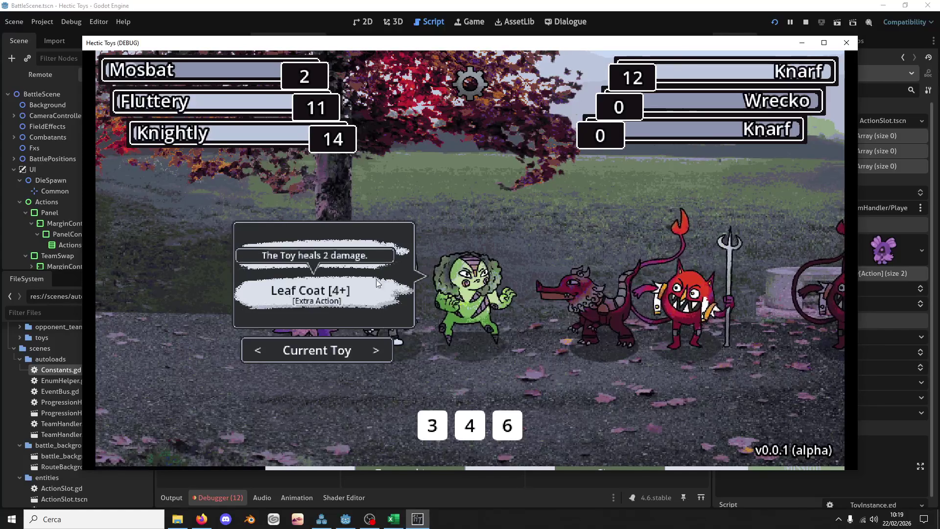
pyautogui.click(472, 428)
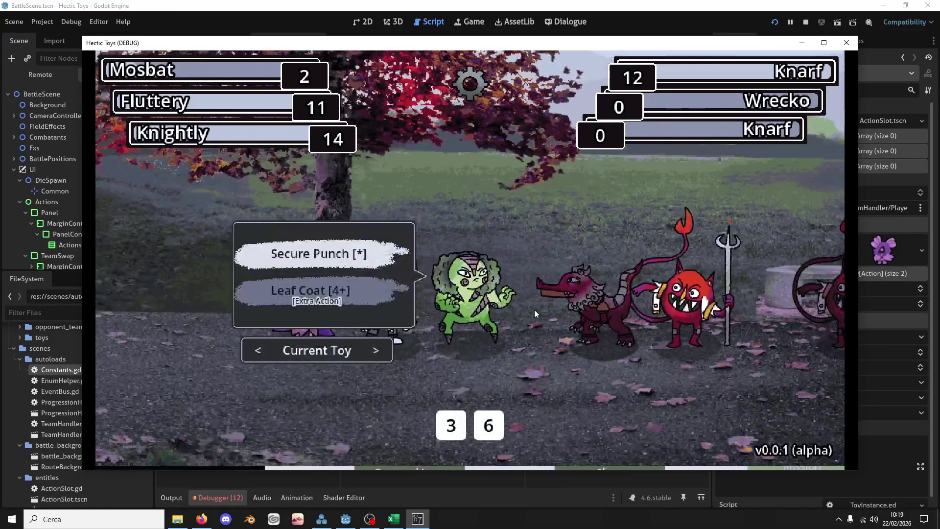
pyautogui.click(456, 435)
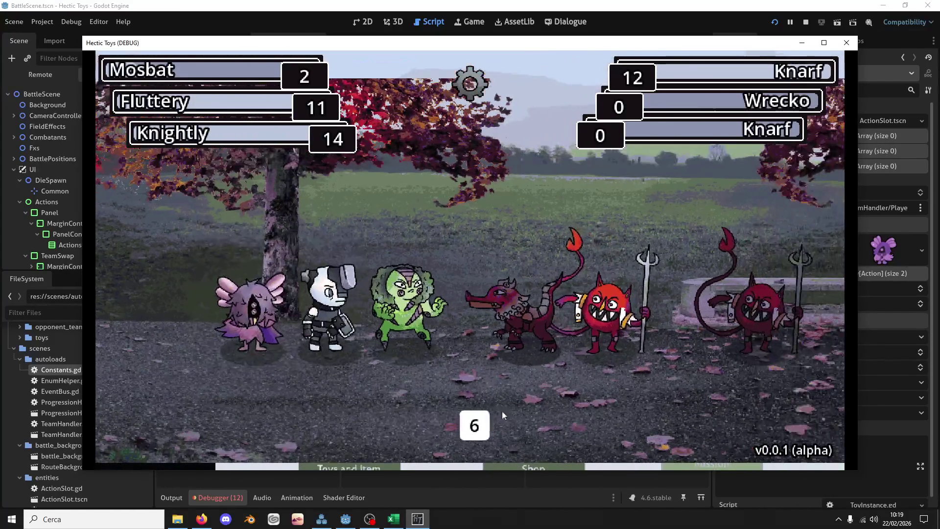
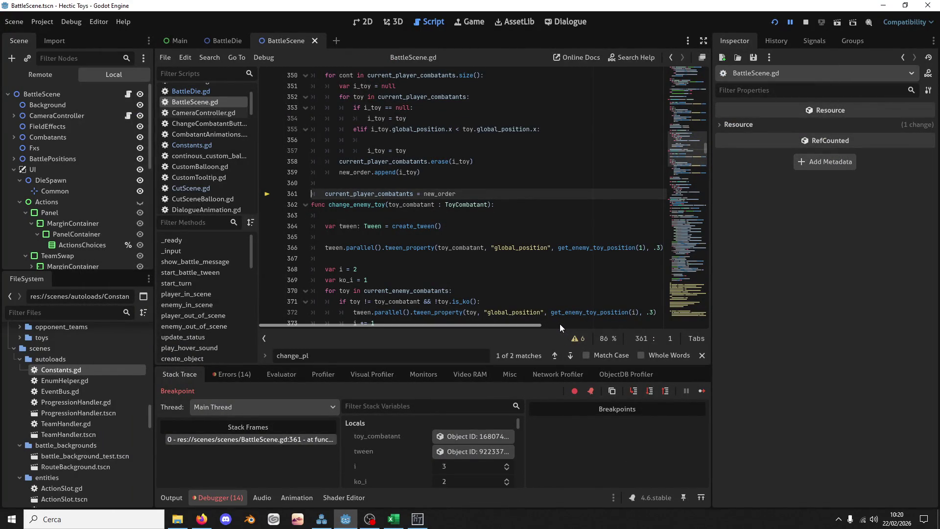
# Resume from the breakpoint, let Knightly use Head Strike, then show the game's Remote scene tree
pyautogui.press('F12')
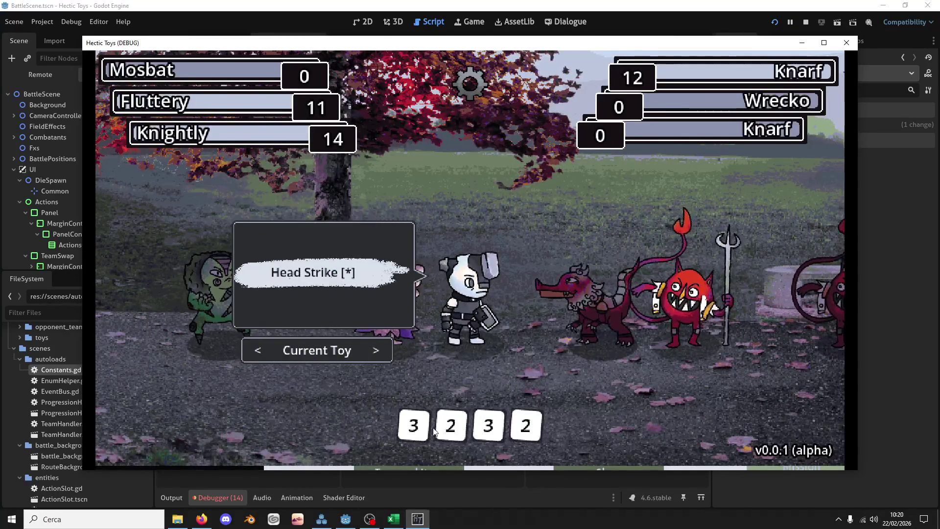
pyautogui.click(412, 425)
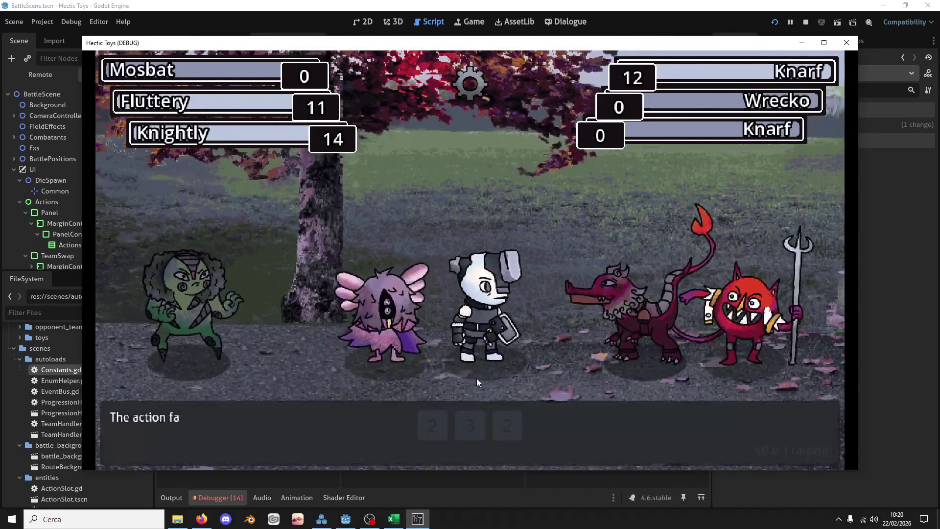
pyautogui.hotkey('alt', 'Tab')
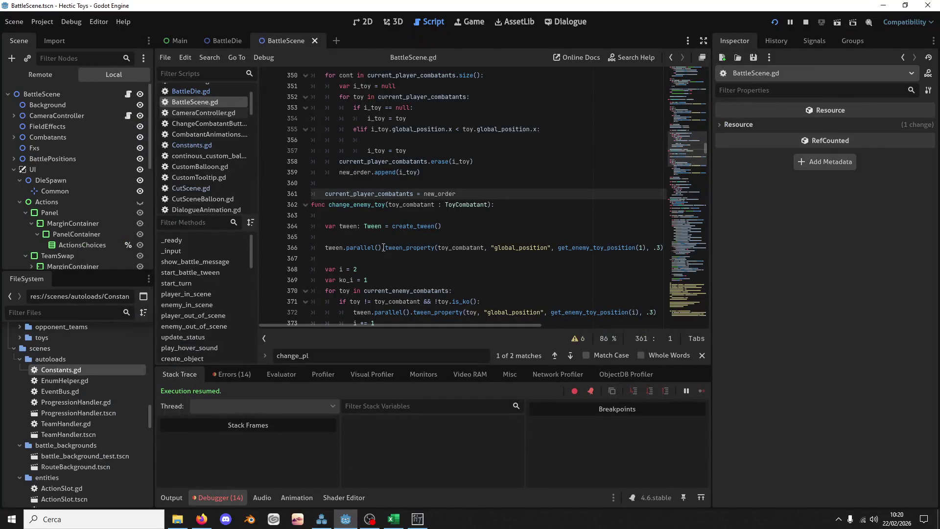
pyautogui.doubleClick(411, 193)
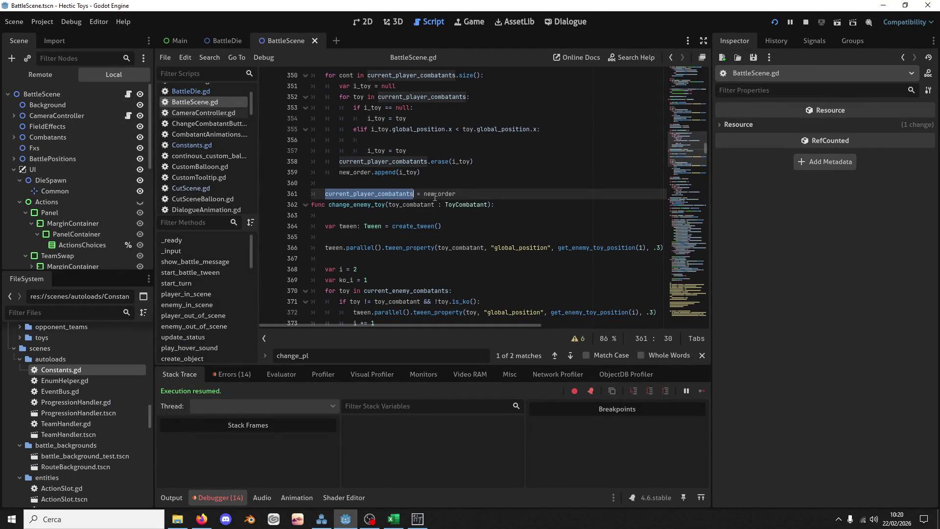
pyautogui.scroll(-4, 537, 186)
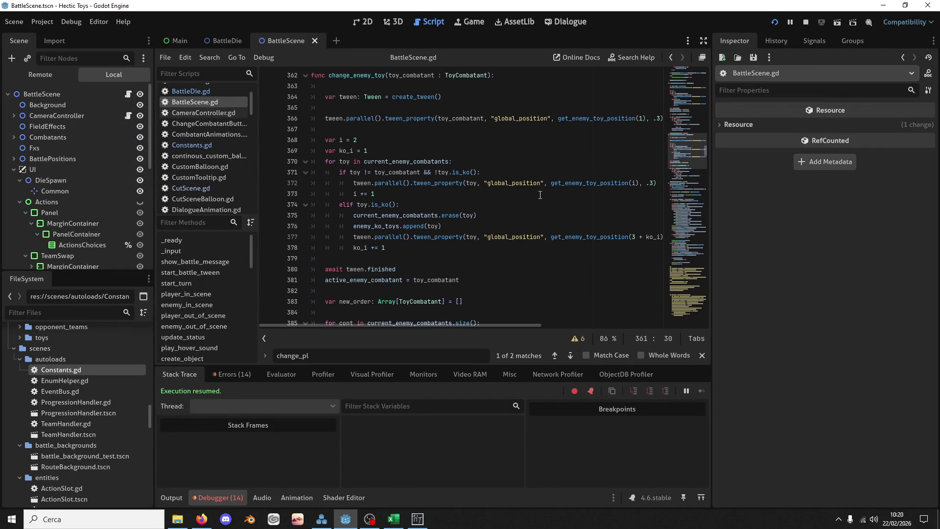
pyautogui.click(52, 74)
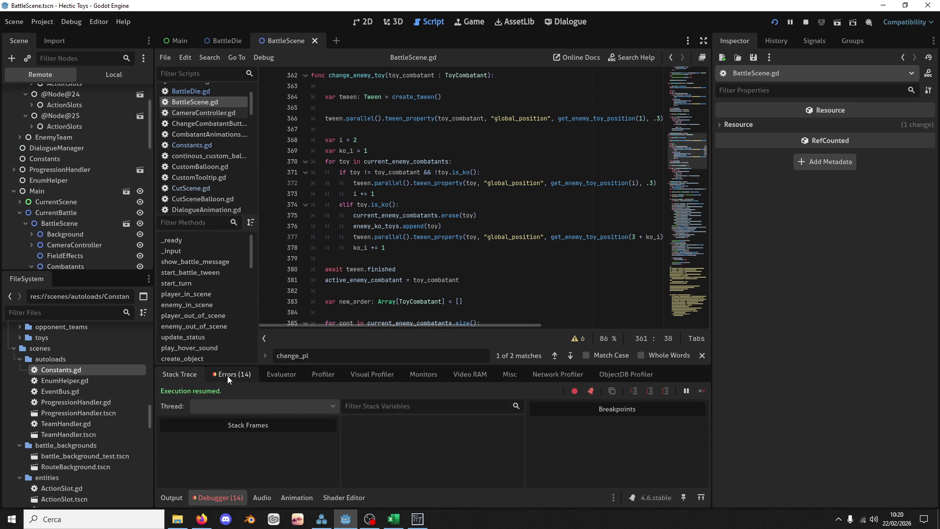
# List the debugger errors and jump to the change_enemy_toy error at line 376
pyautogui.click(228, 375)
pyautogui.scroll(-1, 322, 432)
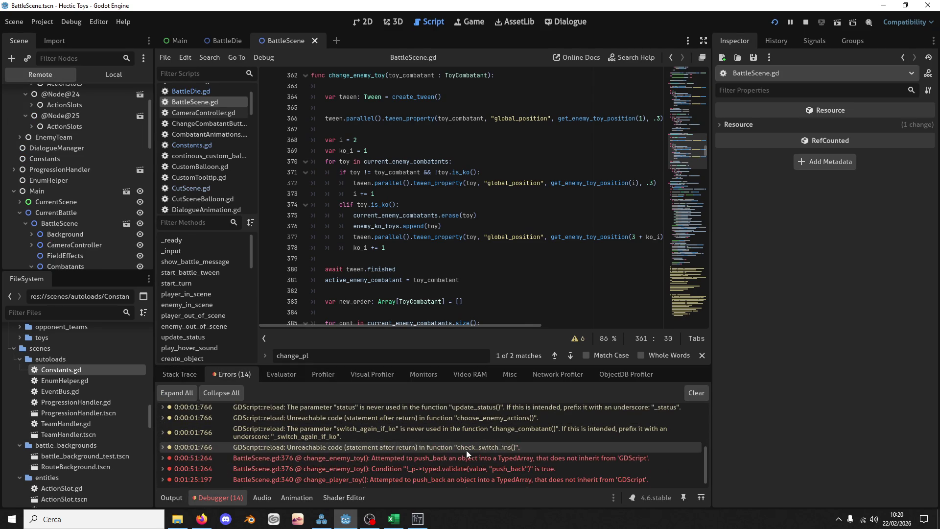
pyautogui.click(479, 460)
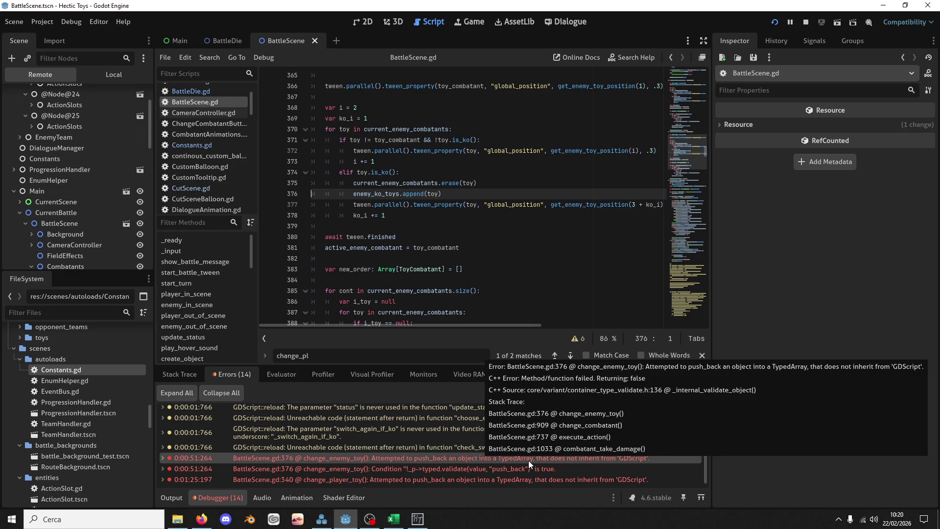
# Examine toy and current_enemy_combatants on lines 374–376, with the caret on line 375
pyautogui.doubleClick(433, 193)
pyautogui.moveTo(436, 206)
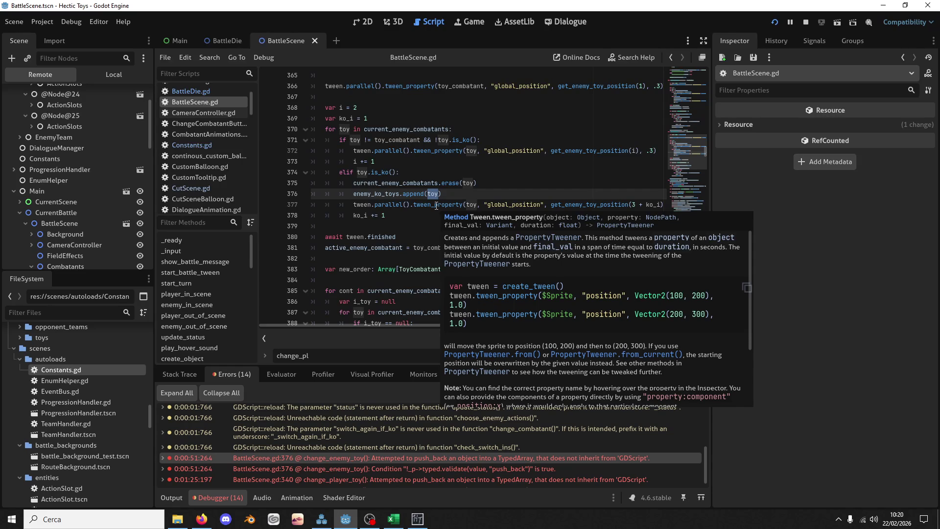
pyautogui.doubleClick(364, 172)
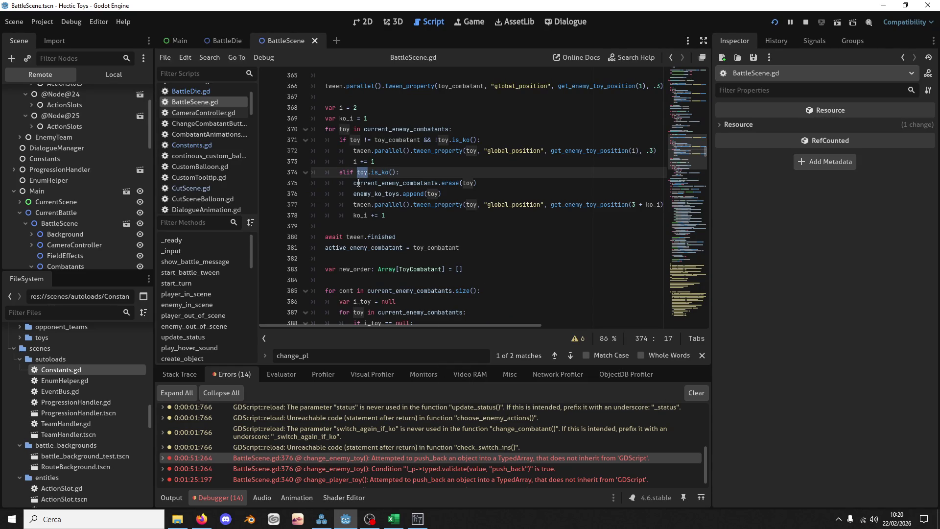
pyautogui.moveTo(399, 483)
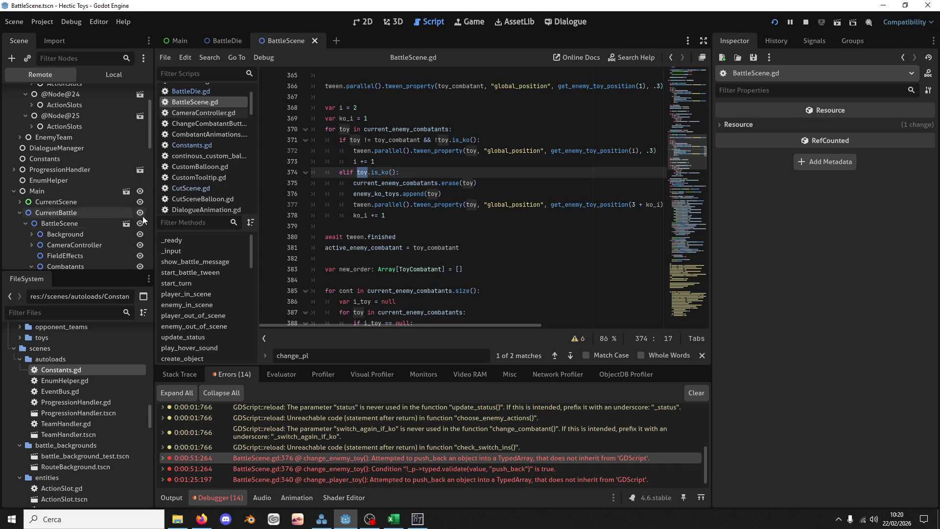
pyautogui.click(367, 184)
pyautogui.moveTo(385, 194); pyautogui.dragTo(590, 365)
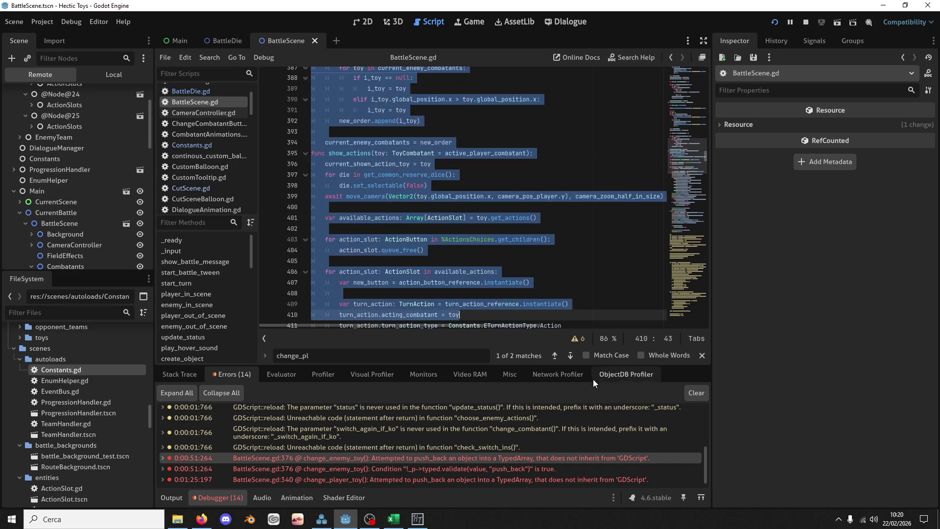
pyautogui.scroll(8, 499, 233)
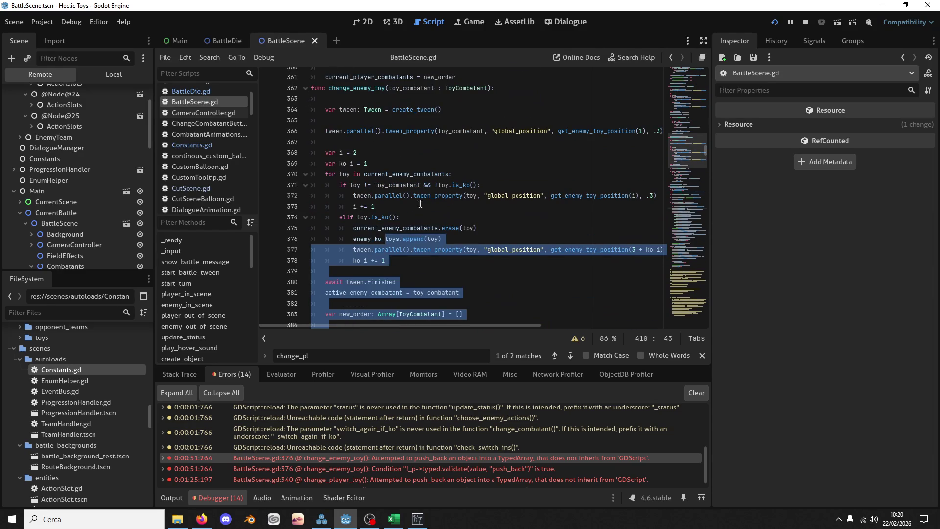
pyautogui.doubleClick(395, 227)
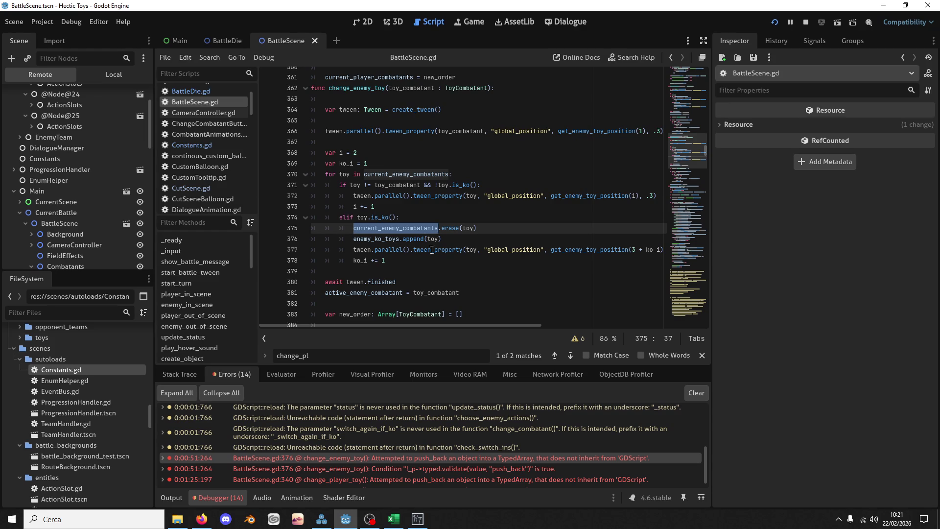
pyautogui.click(407, 458)
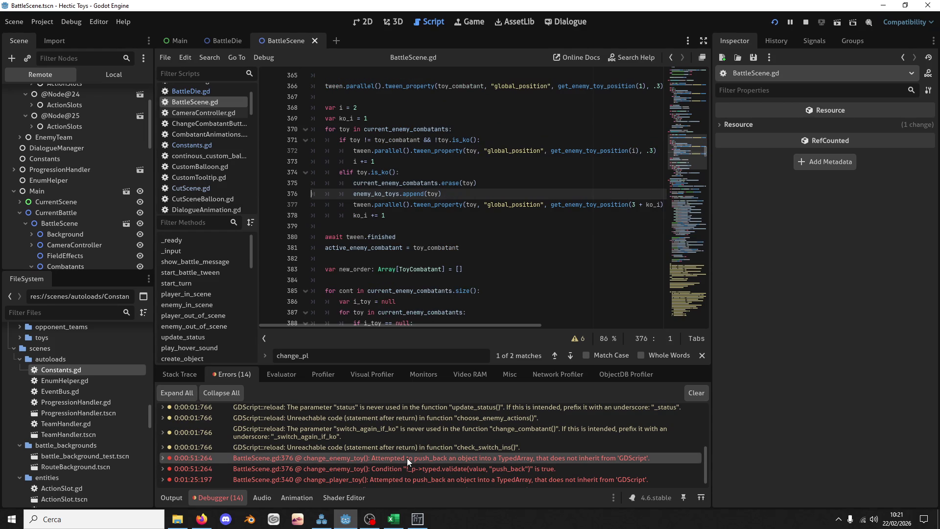
pyautogui.doubleClick(411, 184)
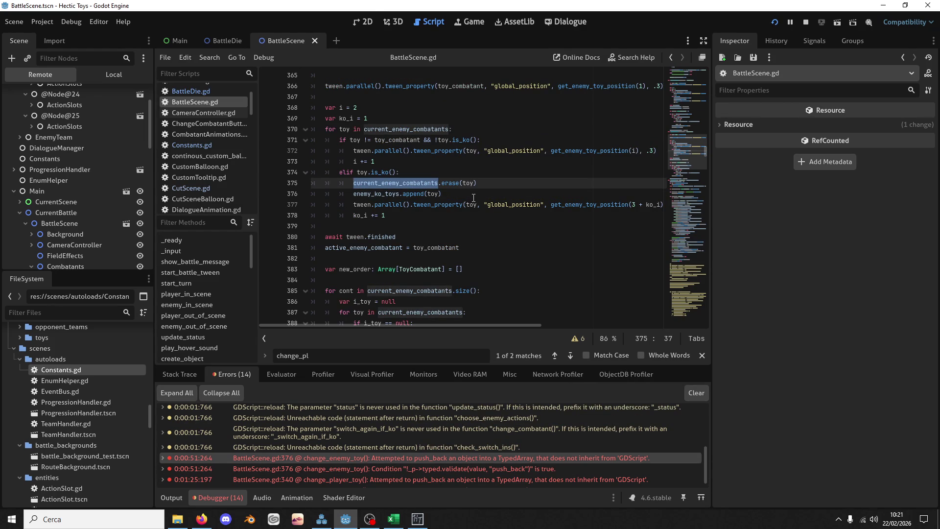
# Relaunch the game, start a Defense Deck battle, and attack with Head Strike until the breakpoint hits
pyautogui.click(777, 25)
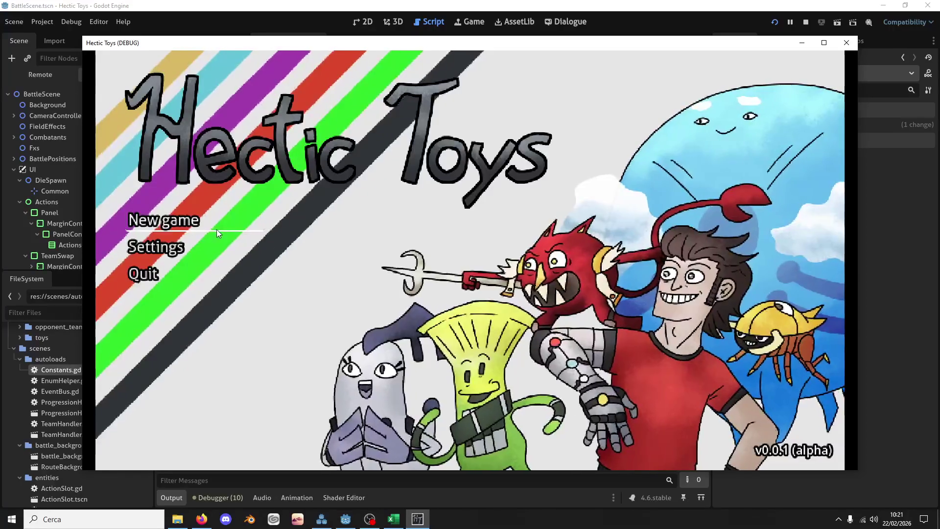
pyautogui.click(213, 228)
pyautogui.click(363, 335)
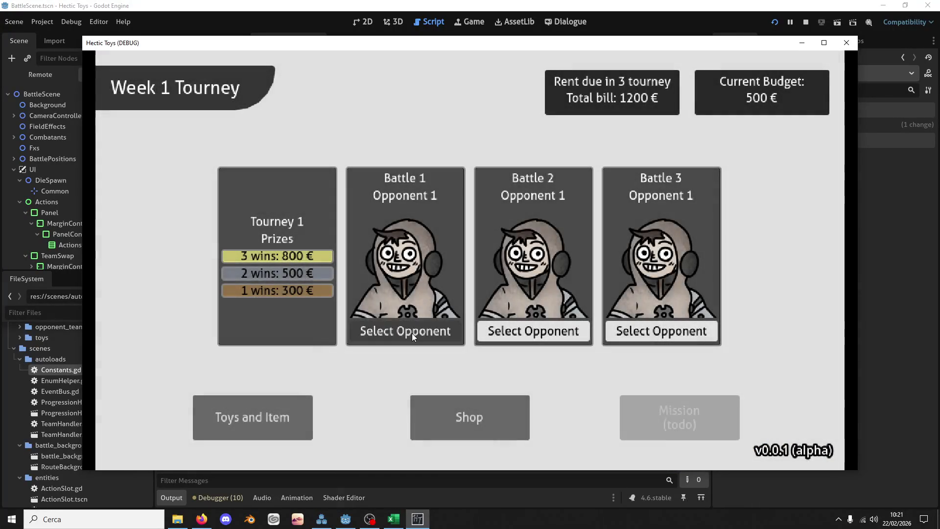
pyautogui.click(412, 332)
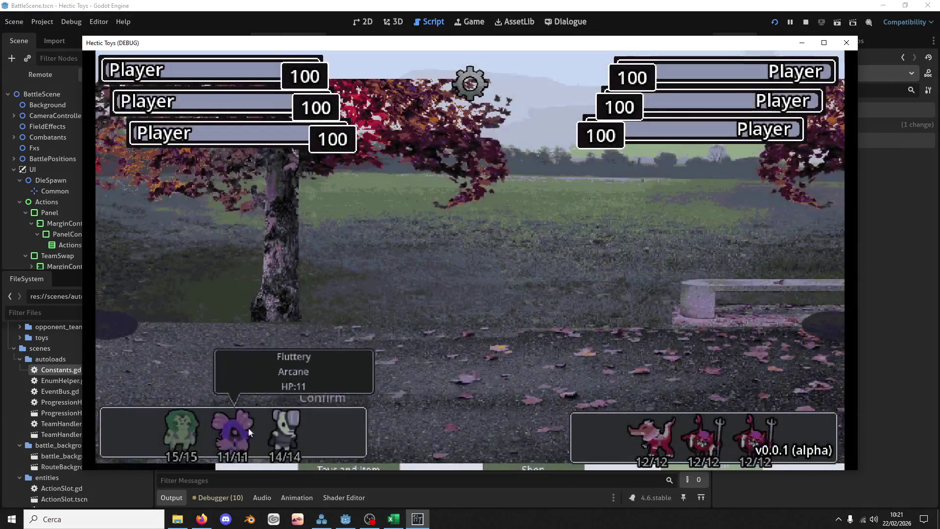
pyautogui.moveTo(174, 435)
pyautogui.click(346, 391)
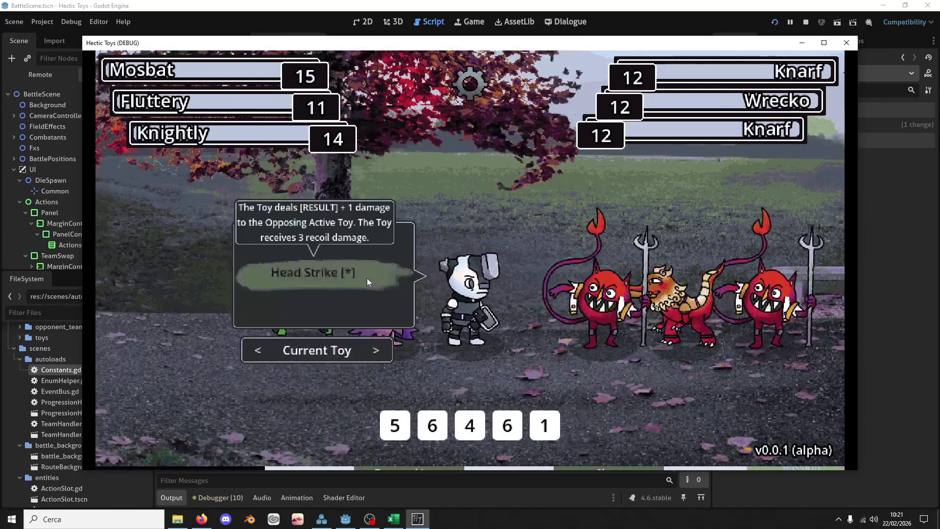
pyautogui.click(445, 424)
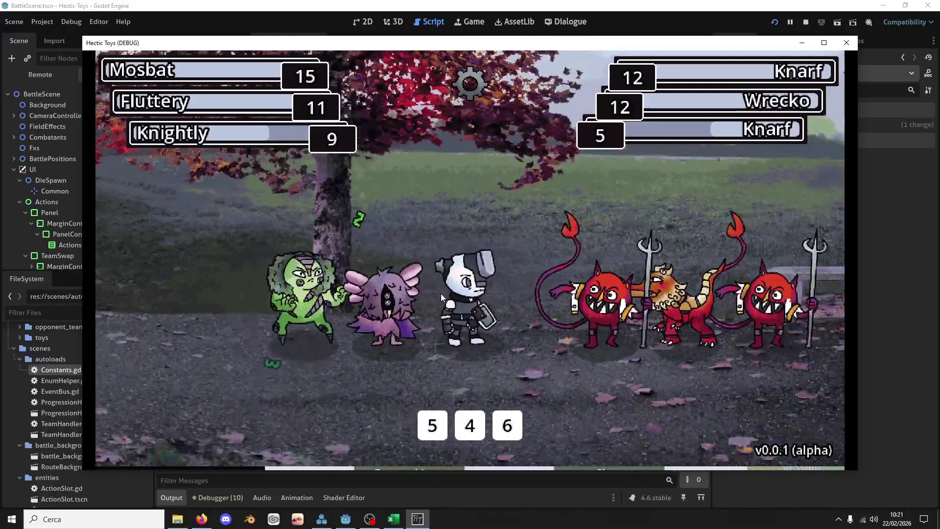
pyautogui.click(507, 424)
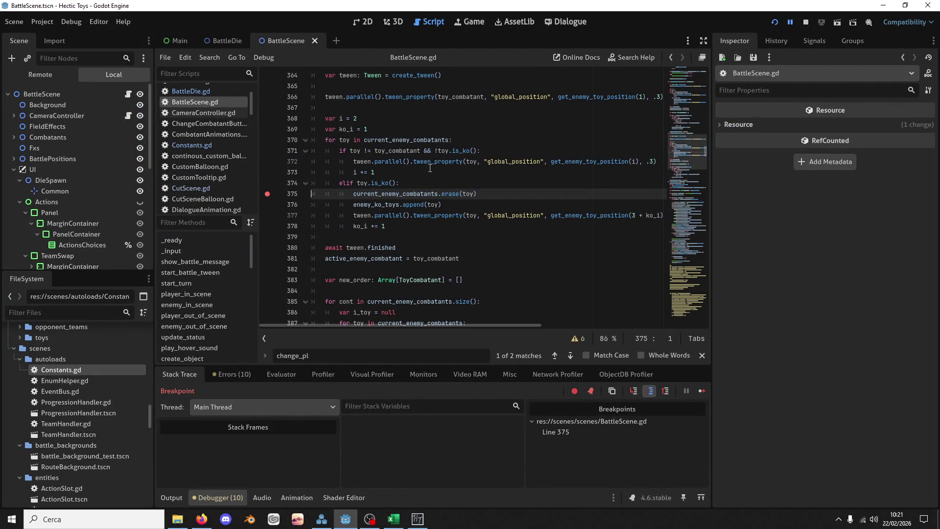
# Step over to the next line and scroll down through the stack variables
pyautogui.press('F10')
pyautogui.press('F10')
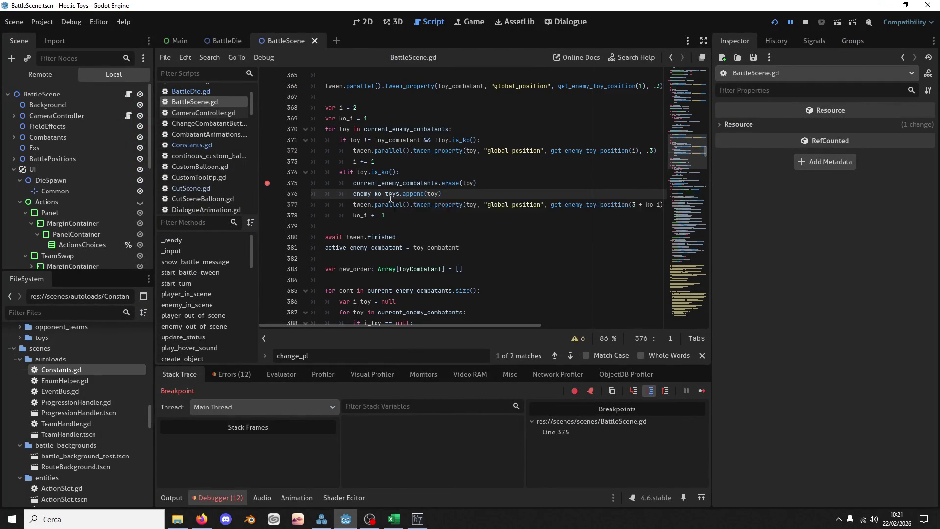
pyautogui.moveTo(390, 188)
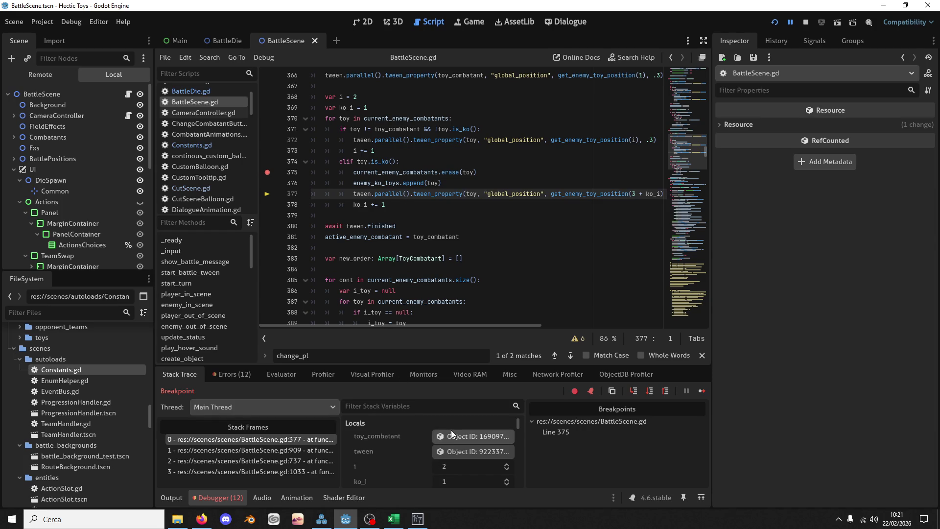
pyautogui.scroll(-2, 448, 435)
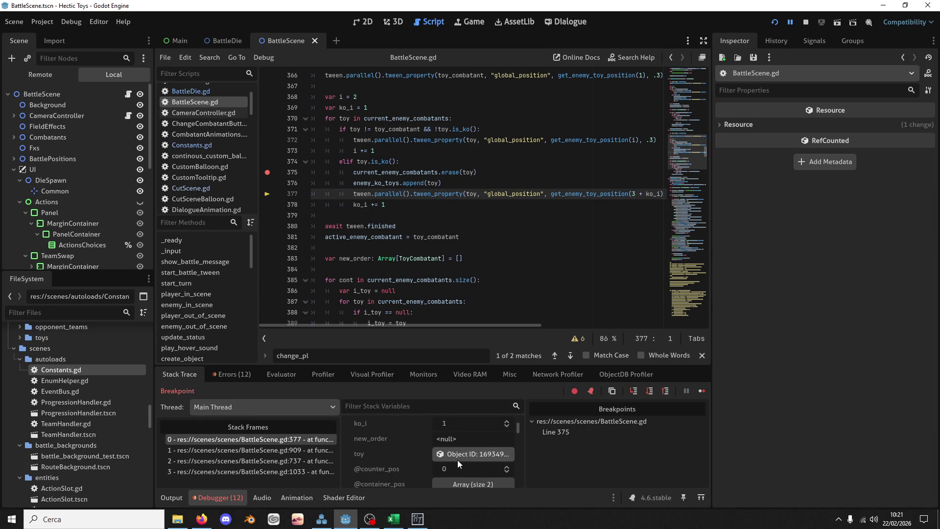
pyautogui.scroll(-2, 463, 454)
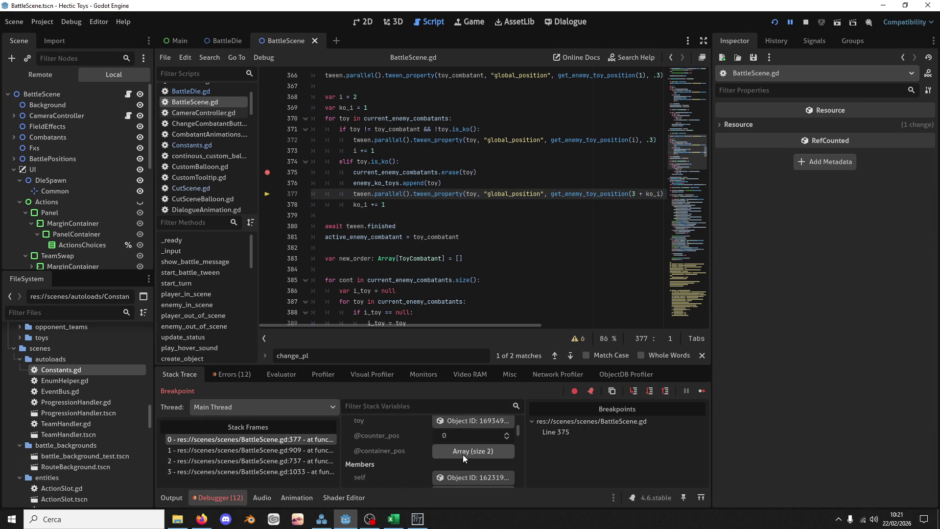
pyautogui.scroll(-5, 463, 456)
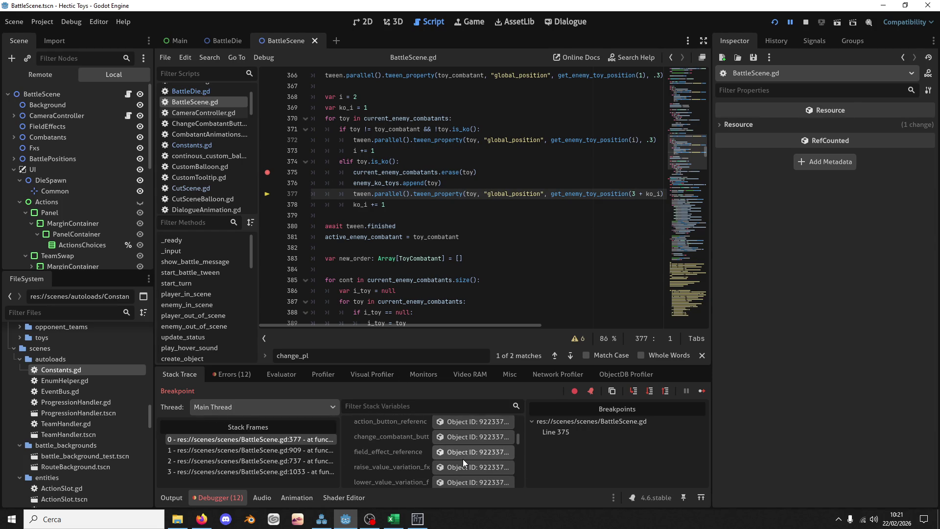
pyautogui.scroll(-3, 463, 459)
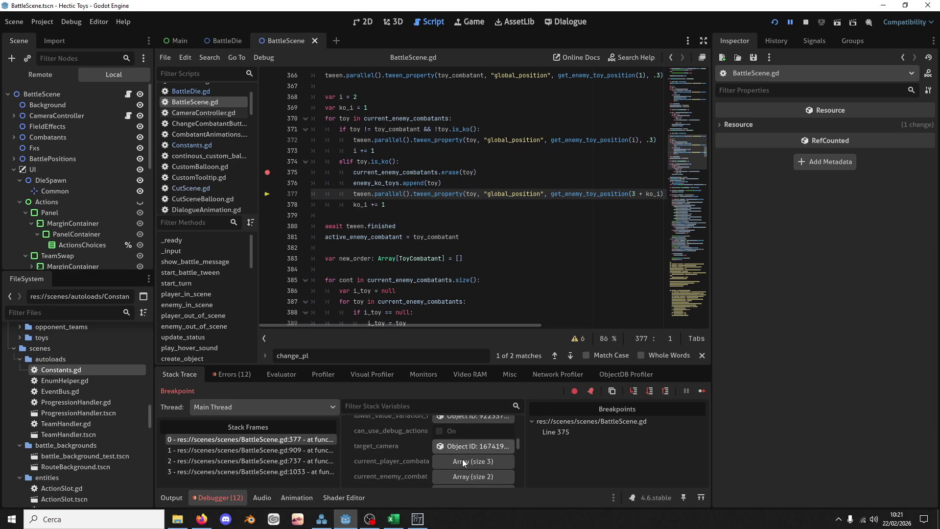
pyautogui.scroll(-3, 463, 459)
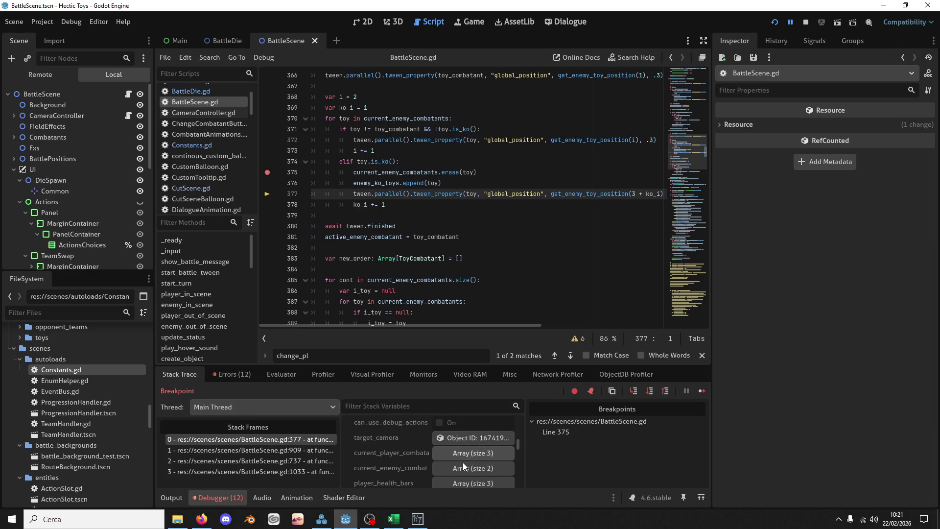
pyautogui.scroll(-3, 463, 465)
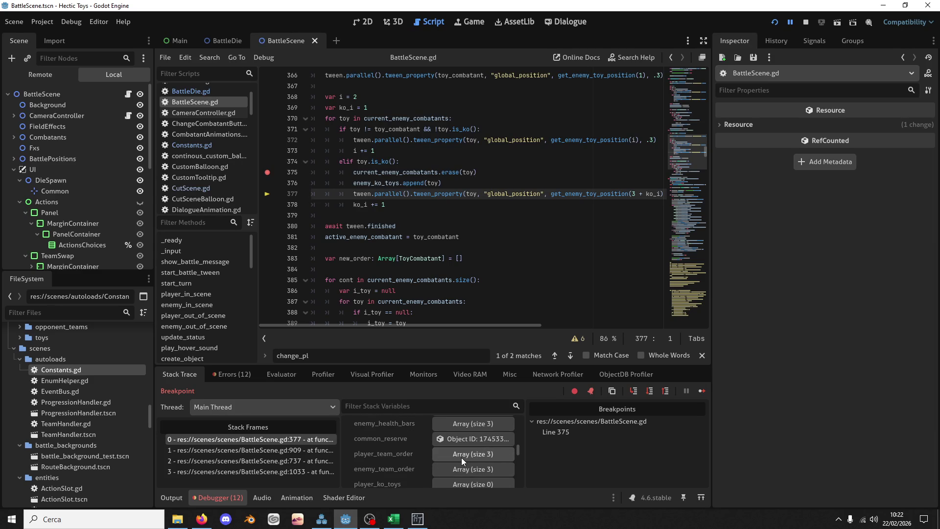
# Expand enemy_team_order and enemy_ko_toys, then list the latest debugger errors
pyautogui.click(469, 468)
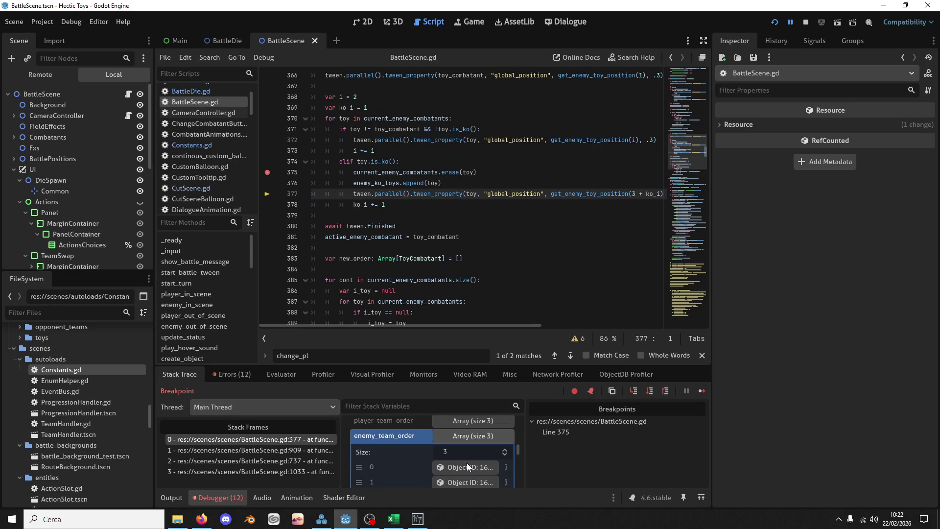
pyautogui.click(462, 437)
pyautogui.click(466, 465)
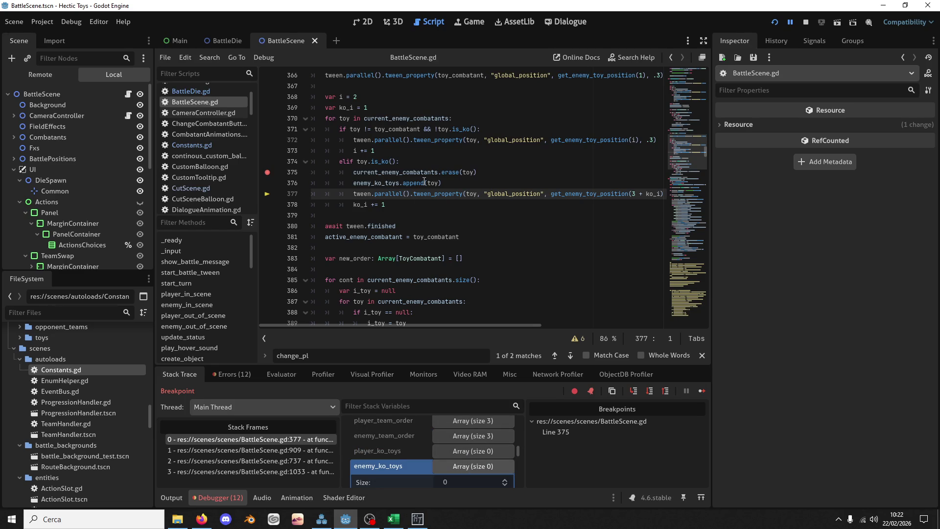
pyautogui.click(179, 496)
pyautogui.click(216, 497)
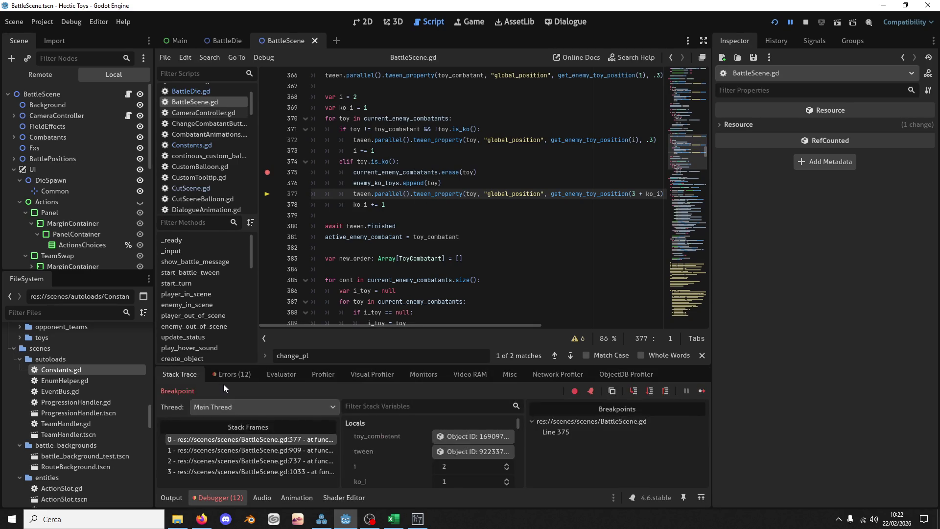
pyautogui.click(223, 377)
pyautogui.scroll(-5, 283, 458)
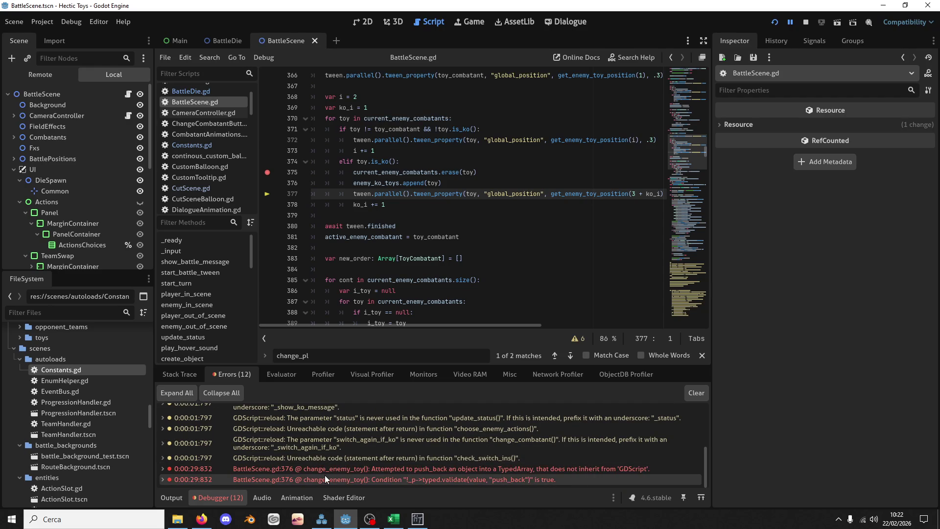
# Search for enemy_ko_toys and go to its declaration to check its element type
pyautogui.moveTo(360, 466)
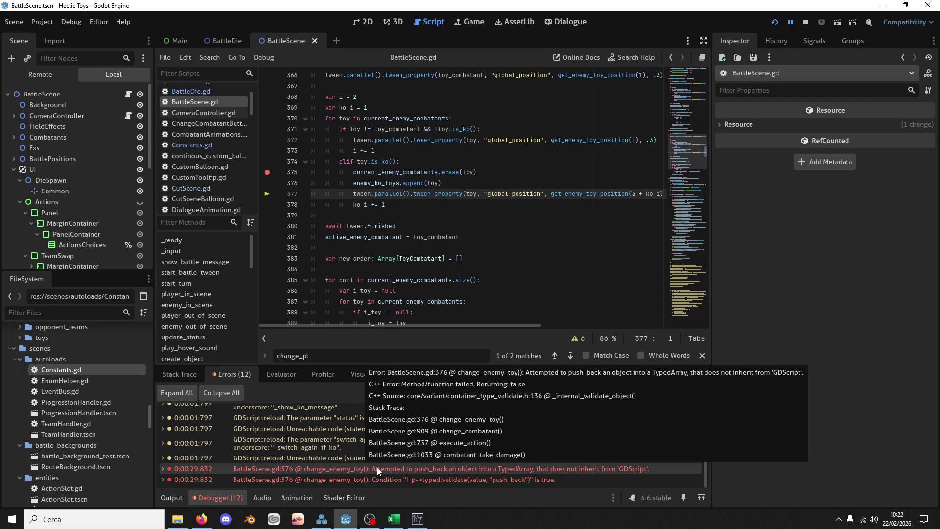
pyautogui.doubleClick(433, 182)
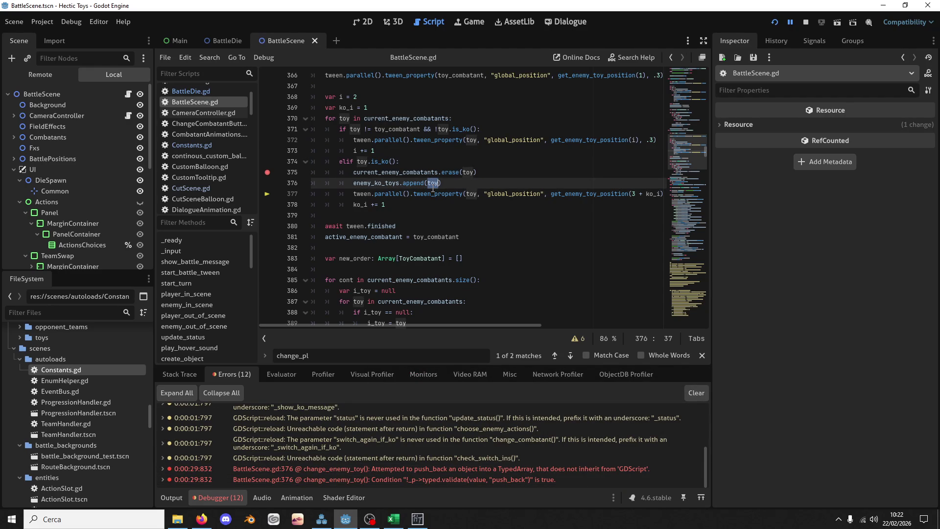
pyautogui.doubleClick(376, 183)
pyautogui.hotkey('ctrl', 'f')
pyautogui.click(555, 355)
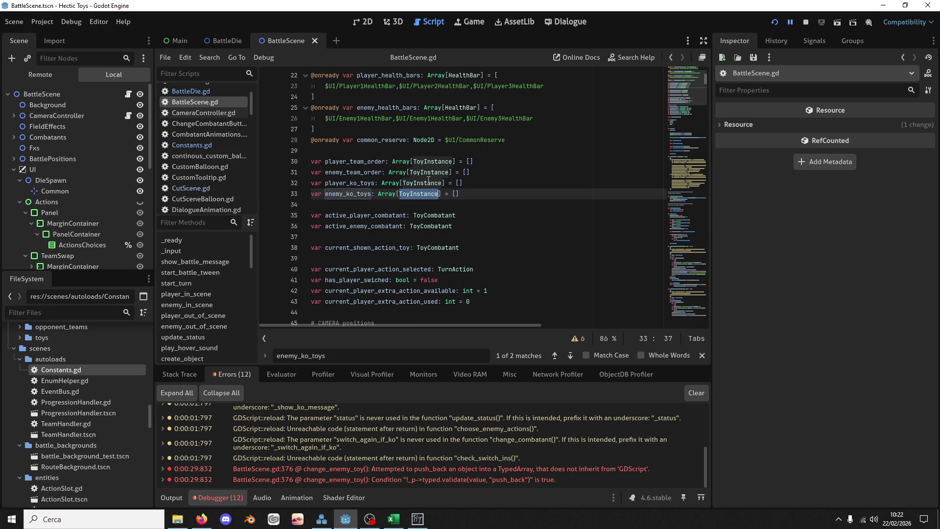
pyautogui.doubleClick(354, 162)
# Replace ToyInstance with ToyCombatant in the player_ko_toys and enemy_ko_toys declarations
pyautogui.doubleClick(432, 226)
pyautogui.hotkey('ctrl', 'c')
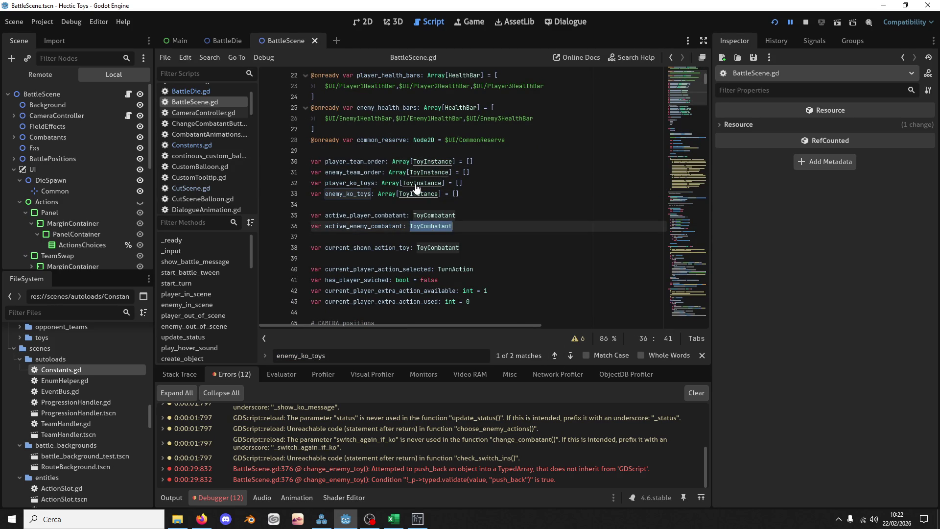
pyautogui.doubleClick(416, 184)
pyautogui.hotkey('ctrl', 'v')
pyautogui.click(417, 193)
pyautogui.doubleClick(417, 193)
pyautogui.hotkey('ctrl', 'v')
# Select player_team_order on line 30 and search the script for it
pyautogui.moveTo(472, 172); pyautogui.dragTo(494, 155)
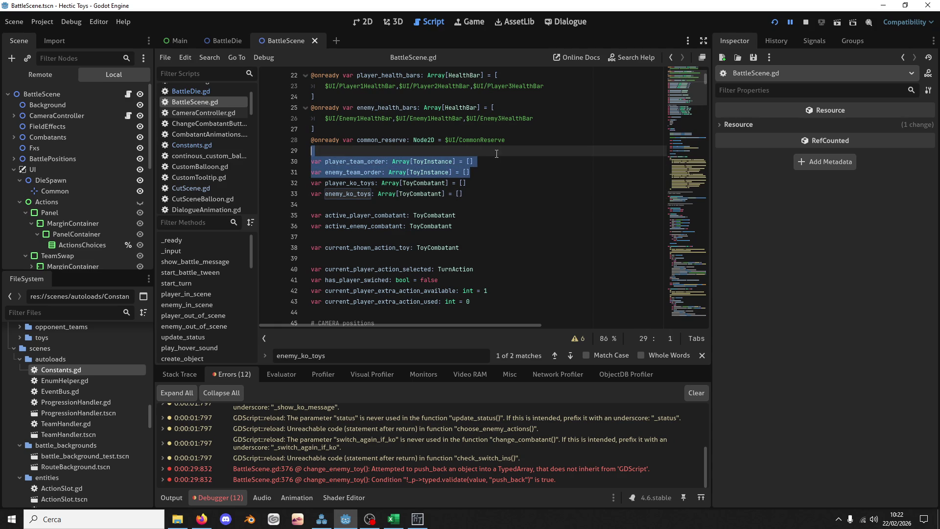
pyautogui.doubleClick(364, 161)
pyautogui.hotkey('ctrl', 'f')
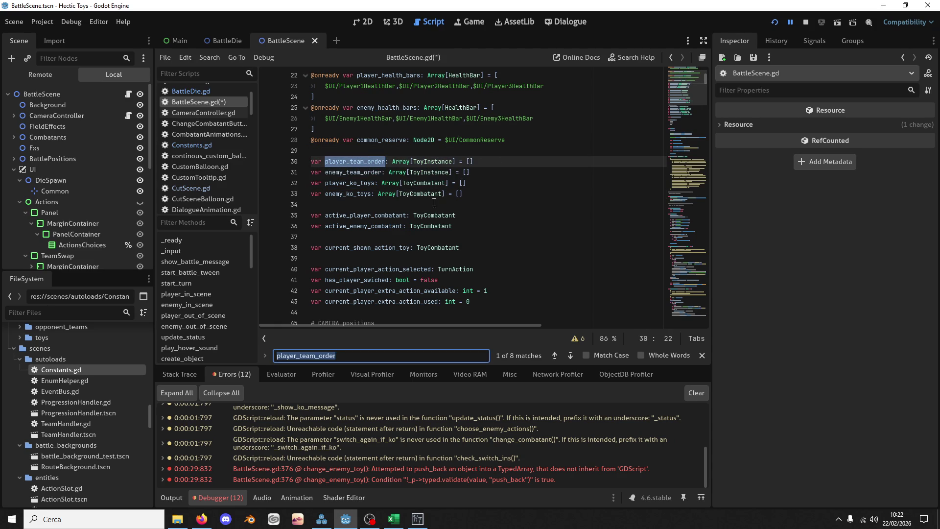
# Step backward through the uses of player_team_order in the script
pyautogui.click(555, 355)
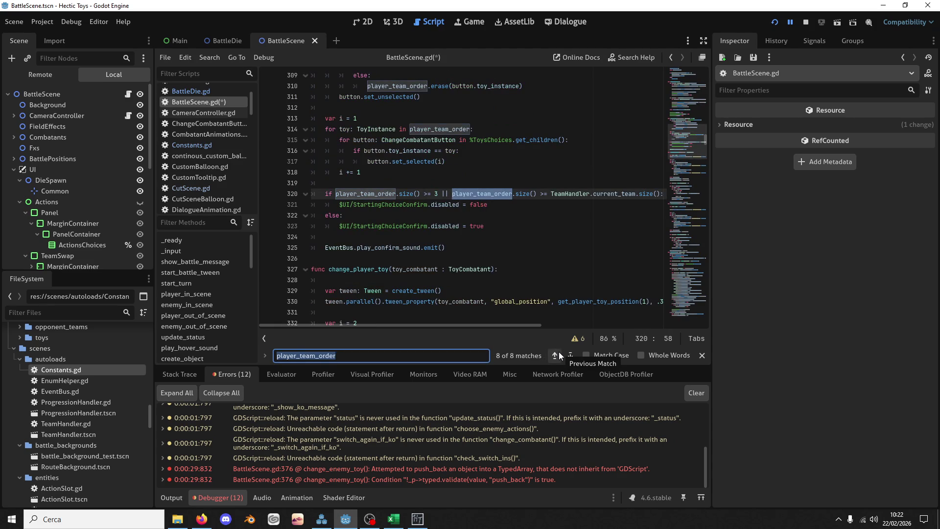
pyautogui.scroll(4, 500, 239)
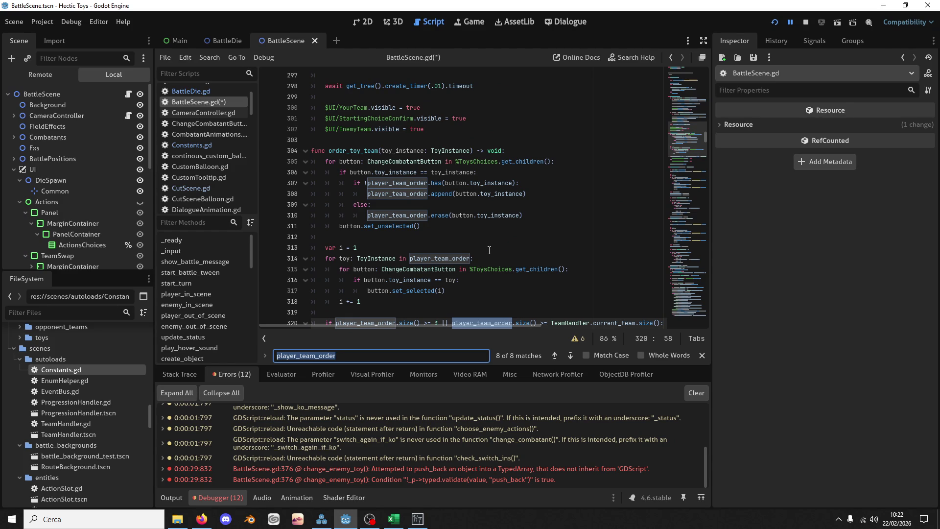
pyautogui.scroll(-2, 487, 250)
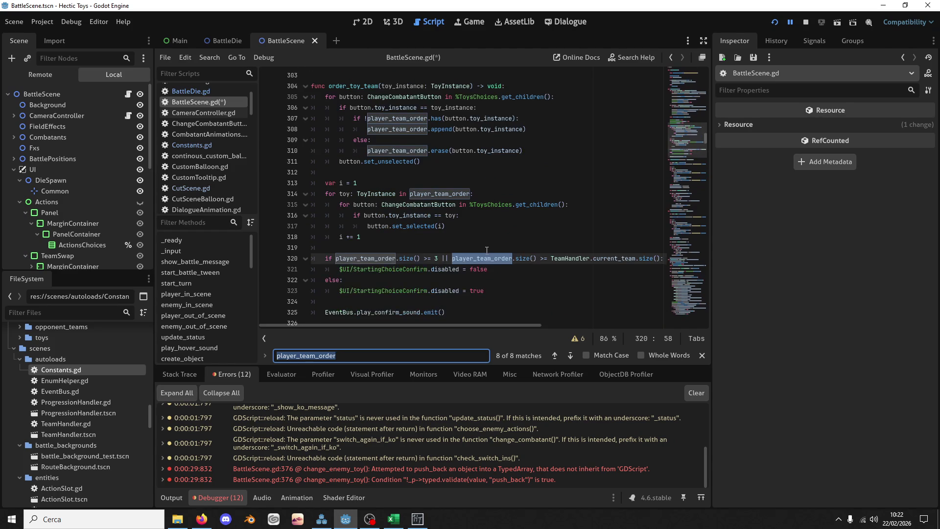
pyautogui.click(555, 355)
pyautogui.click(554, 354)
pyautogui.click(554, 354)
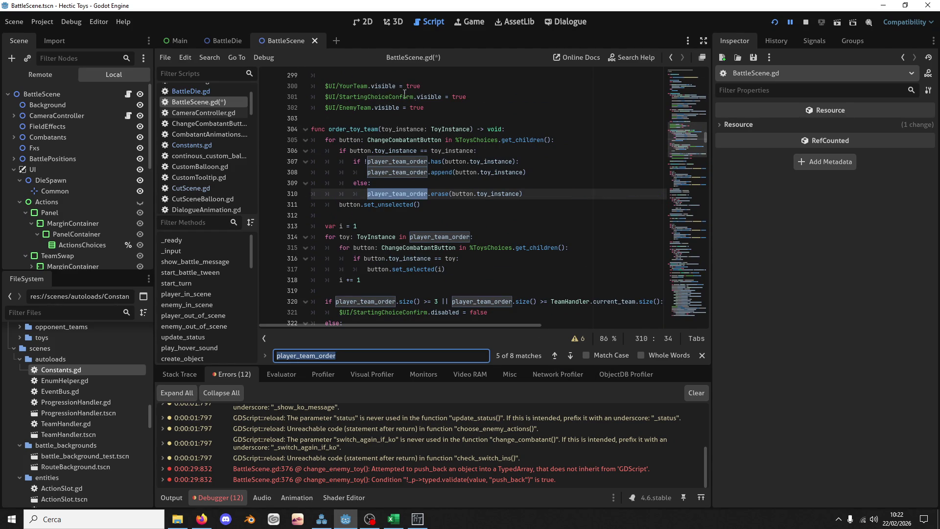
# Follow order_toy_team to its connection, then find show_team_preview's call and definition
pyautogui.doubleClick(352, 129)
pyautogui.hotkey('ctrl', 'f')
pyautogui.click(555, 355)
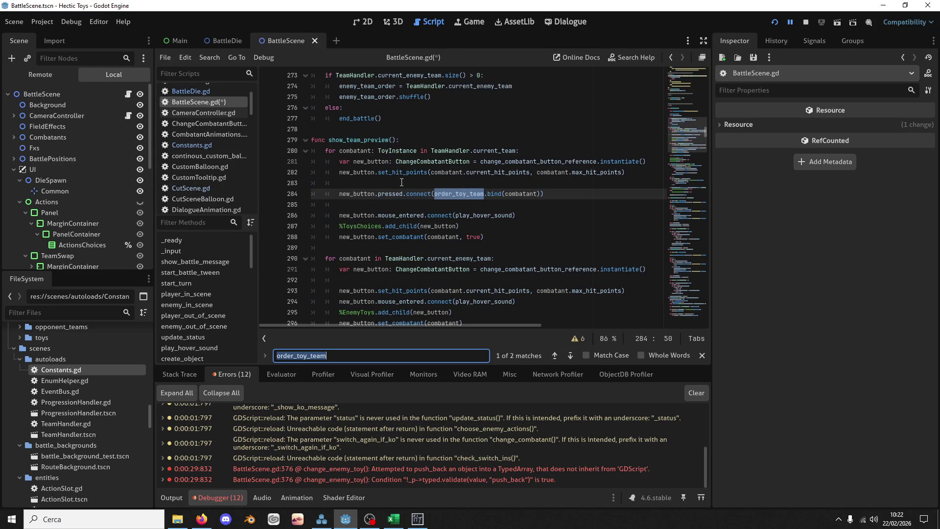
pyautogui.doubleClick(357, 140)
pyautogui.hotkey('ctrl', 'f')
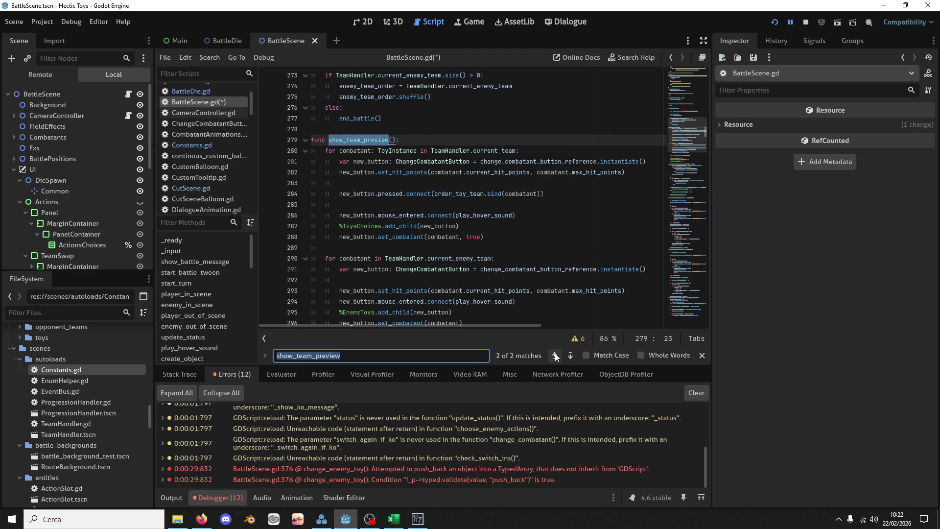
pyautogui.click(554, 353)
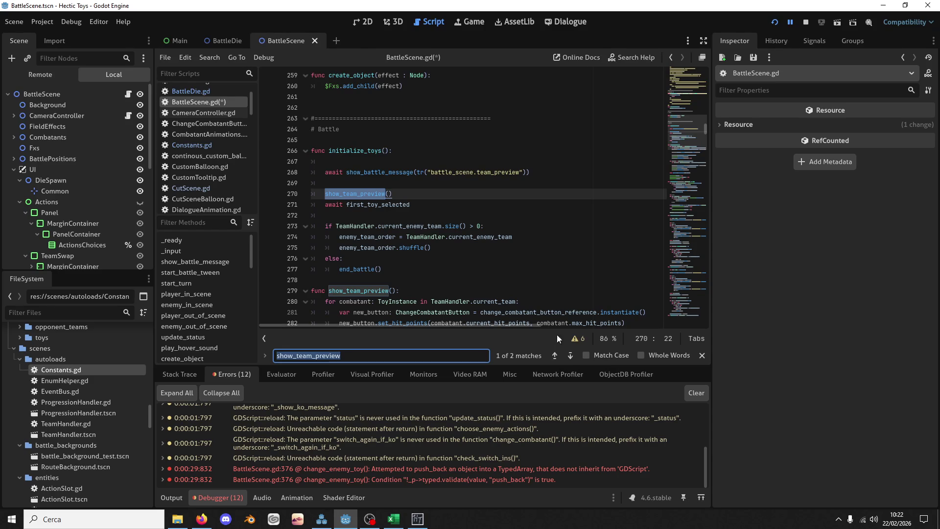
pyautogui.click(570, 356)
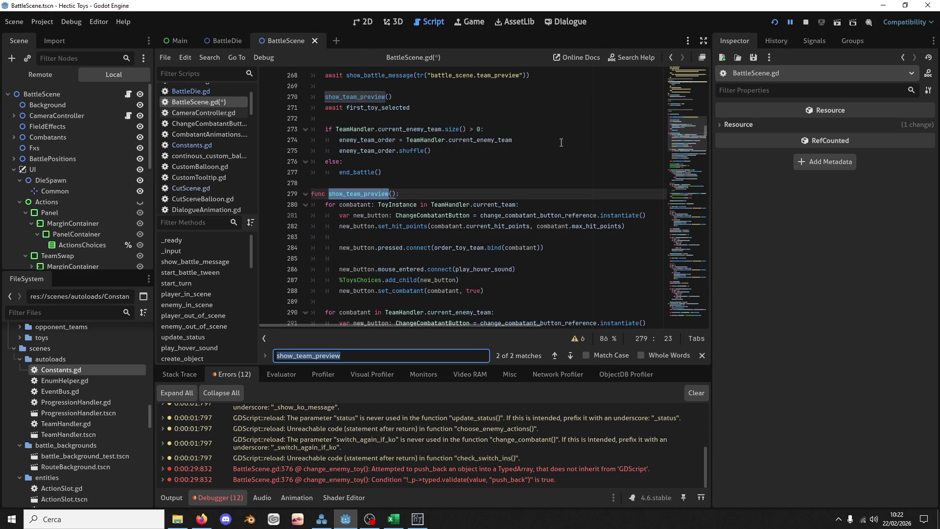
# Relaunch the first battle with team order robot, Fluttery, green toy, then Head Strike using dice 6 and 5
pyautogui.click(774, 23)
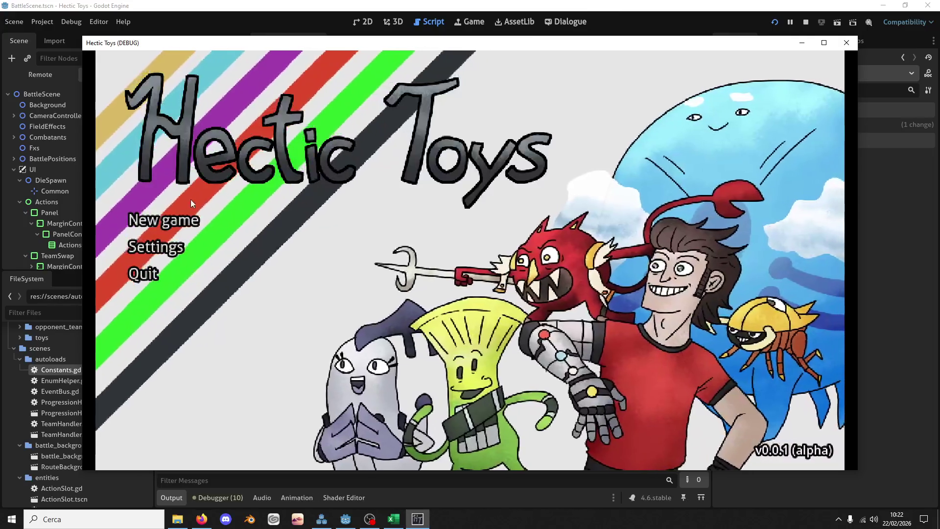
pyautogui.click(194, 215)
pyautogui.click(344, 337)
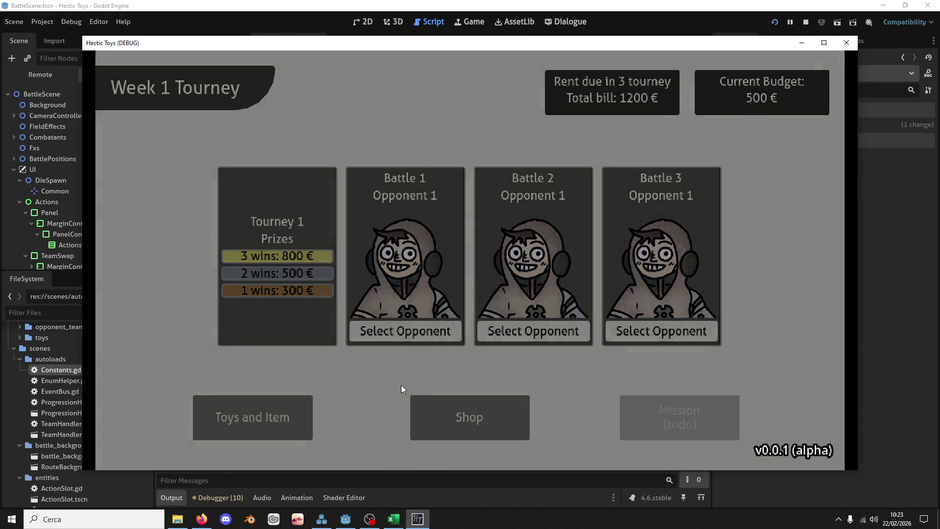
pyautogui.click(399, 331)
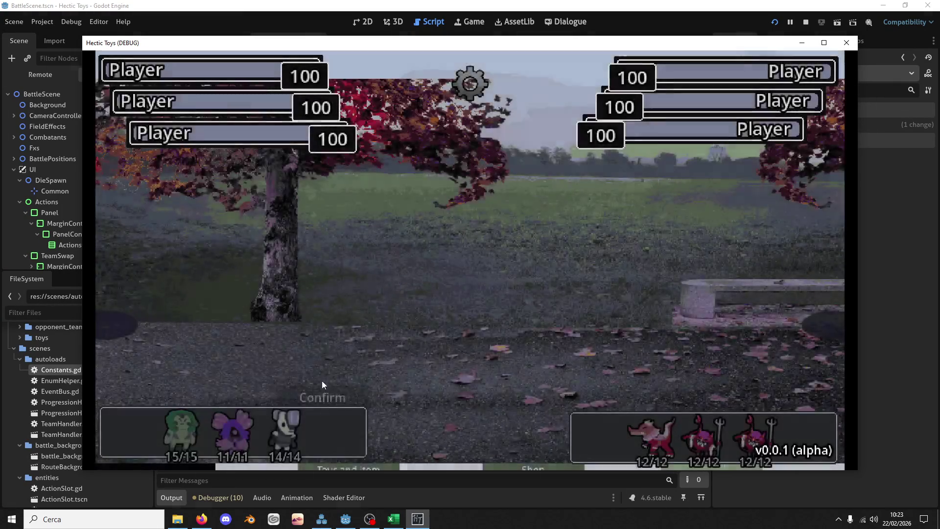
pyautogui.click(284, 431)
pyautogui.click(226, 427)
pyautogui.click(181, 431)
pyautogui.click(321, 398)
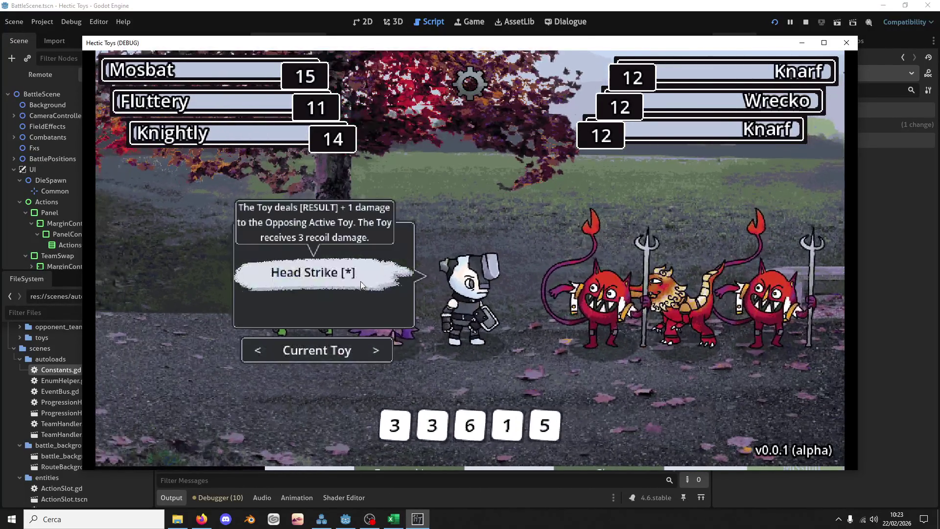
pyautogui.click(470, 428)
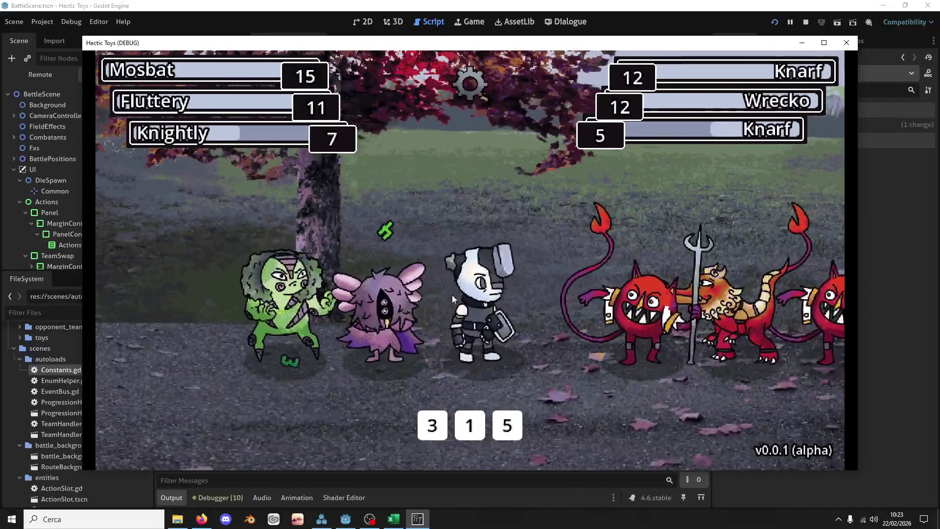
pyautogui.click(497, 421)
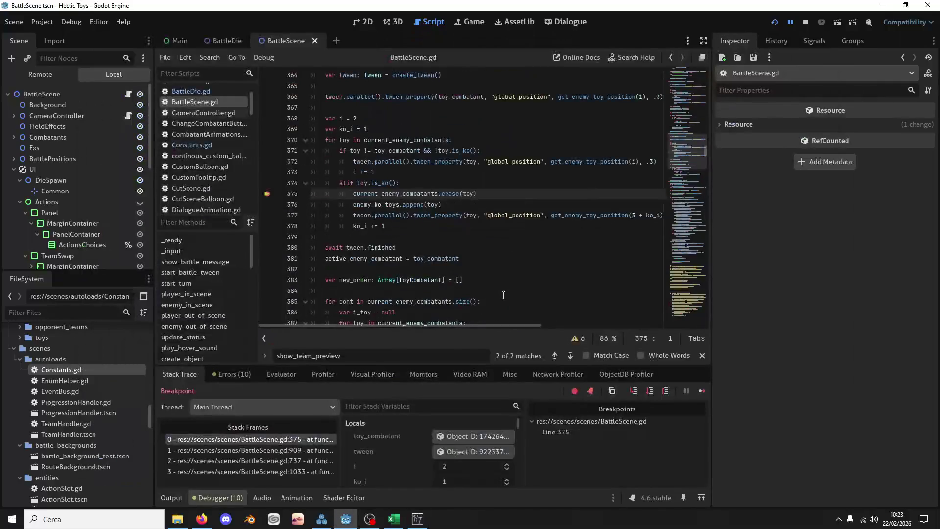
# Step past the KO handling, resume the game, and spend a 4 die on Head Strike
pyautogui.press('F10')
pyautogui.press('F10')
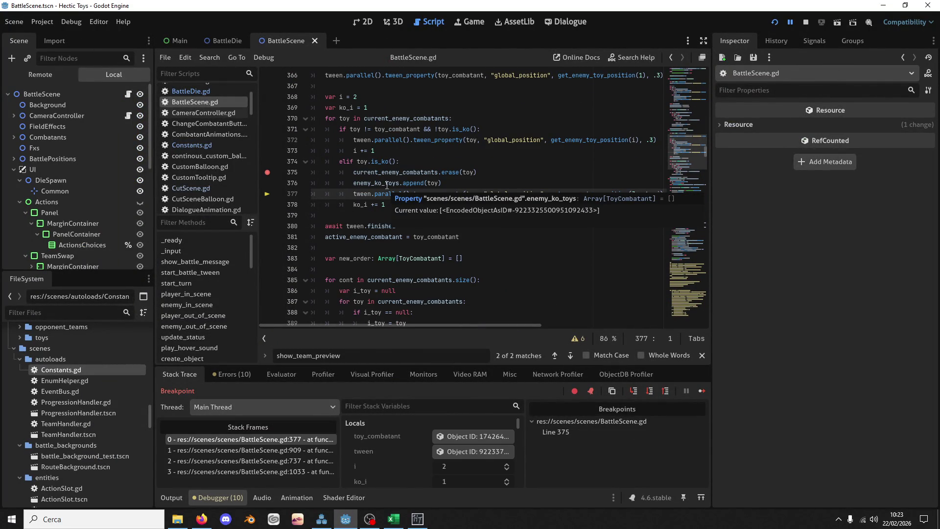
pyautogui.press('F12')
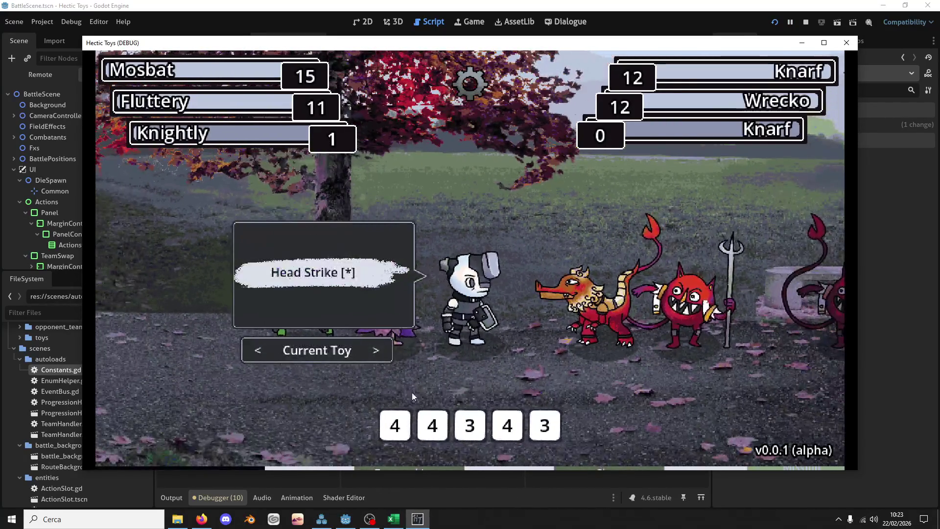
pyautogui.click(437, 427)
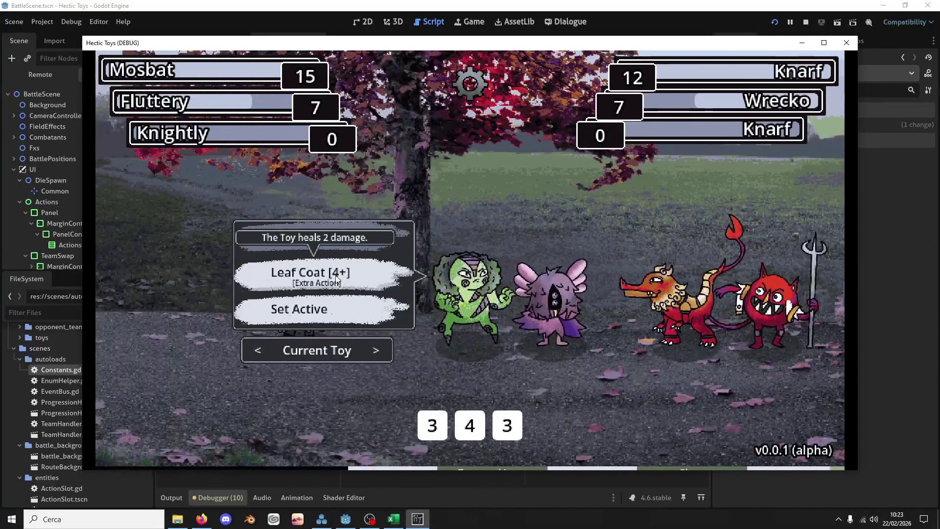
# Bring in the green toy, Secure Punch Wrecko twice until knocked out, then return to the editor
pyautogui.click(339, 302)
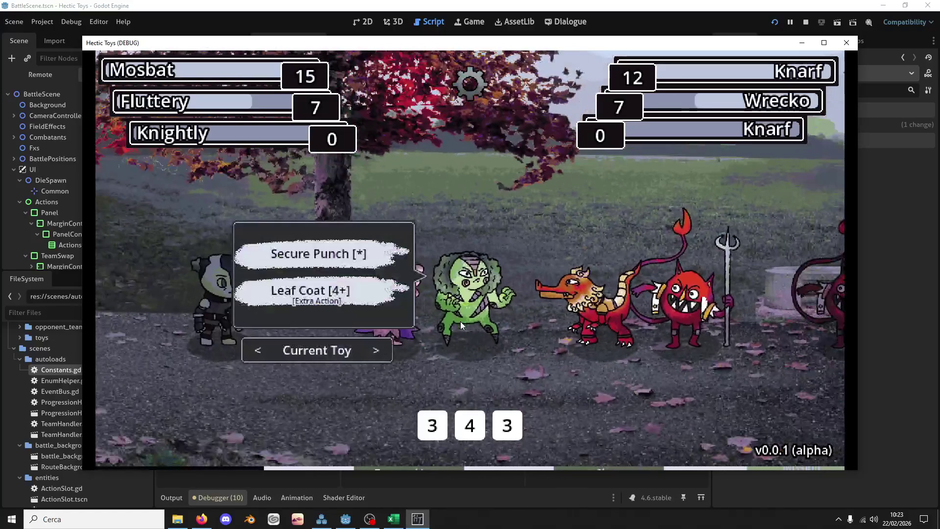
pyautogui.click(318, 254)
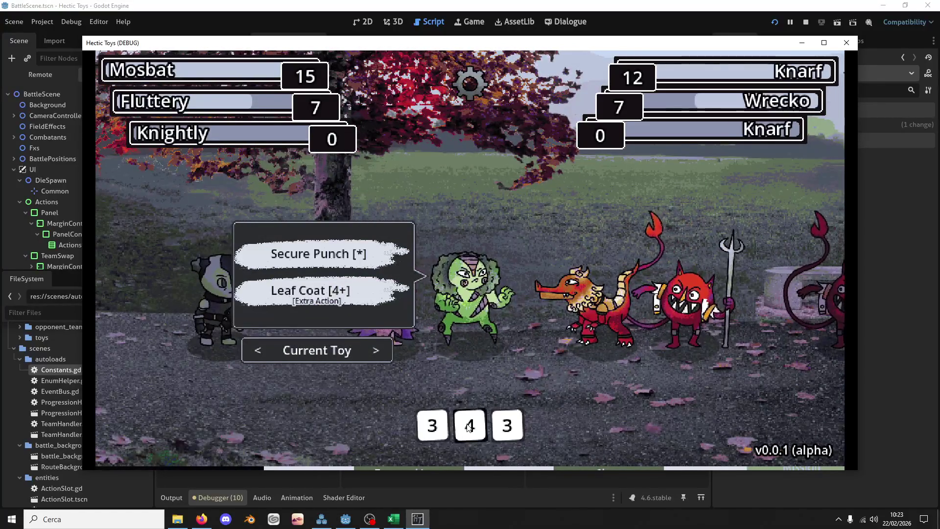
pyautogui.click(469, 425)
pyautogui.click(489, 328)
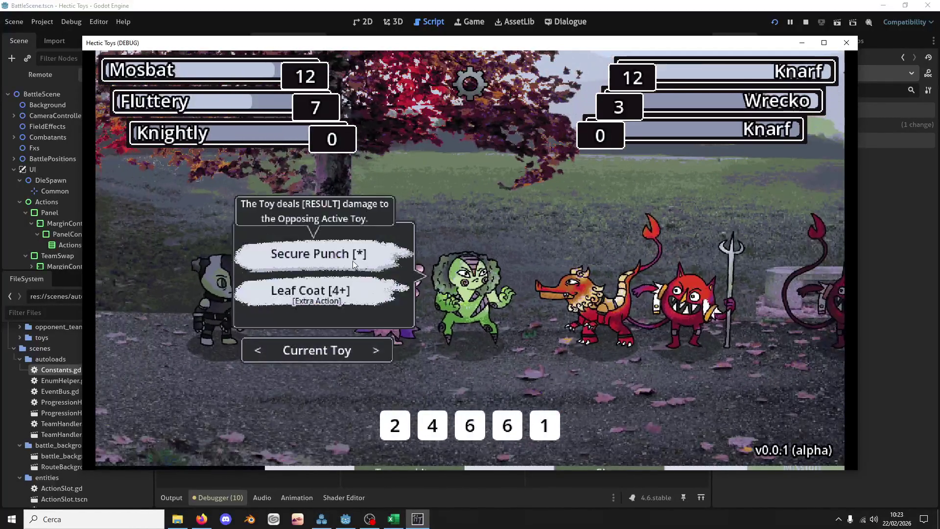
pyautogui.click(432, 424)
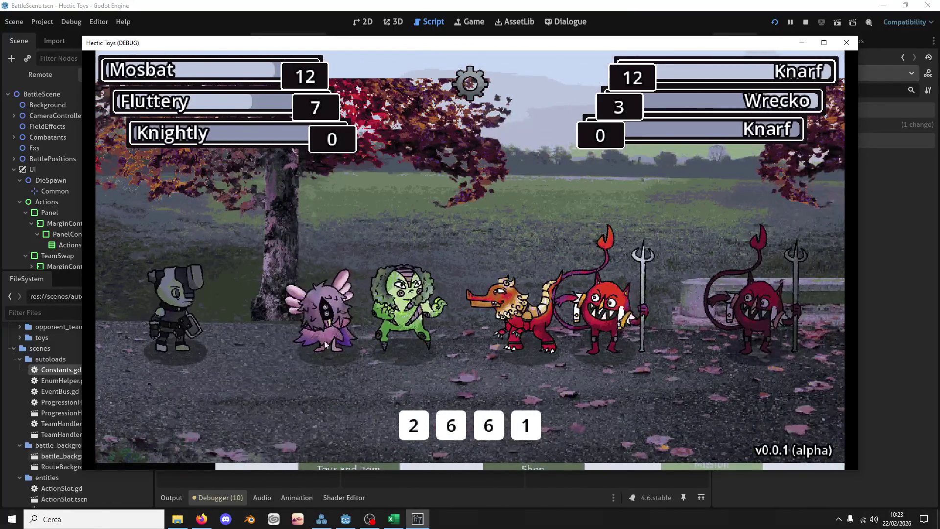
pyautogui.click(504, 291)
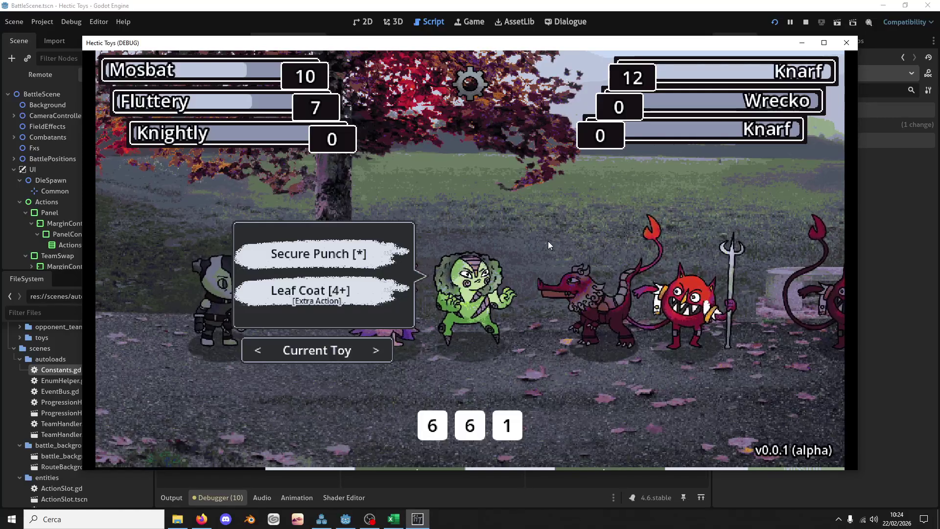
pyautogui.click(521, 4)
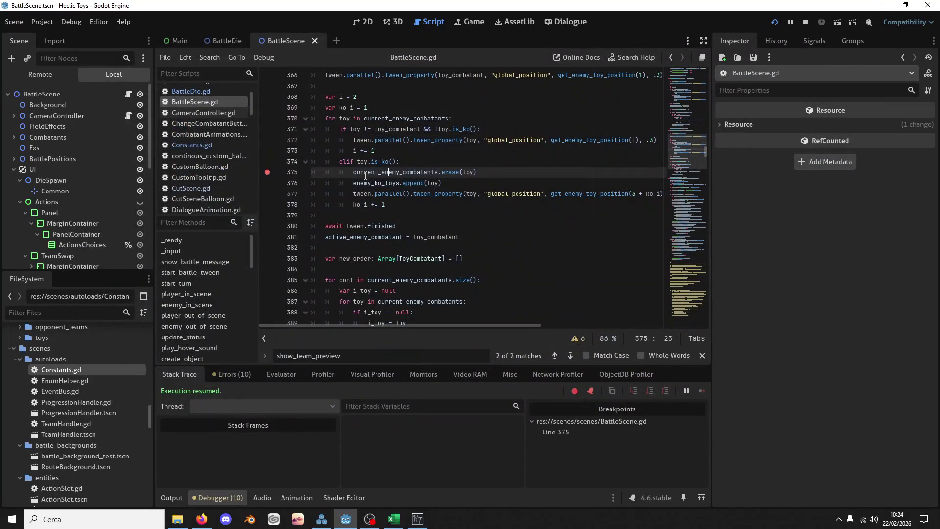
# Remove the line 375 breakpoint and start a print( call on empty line 363
pyautogui.scroll(2, 367, 178)
pyautogui.press('F9')
pyautogui.moveTo(371, 185)
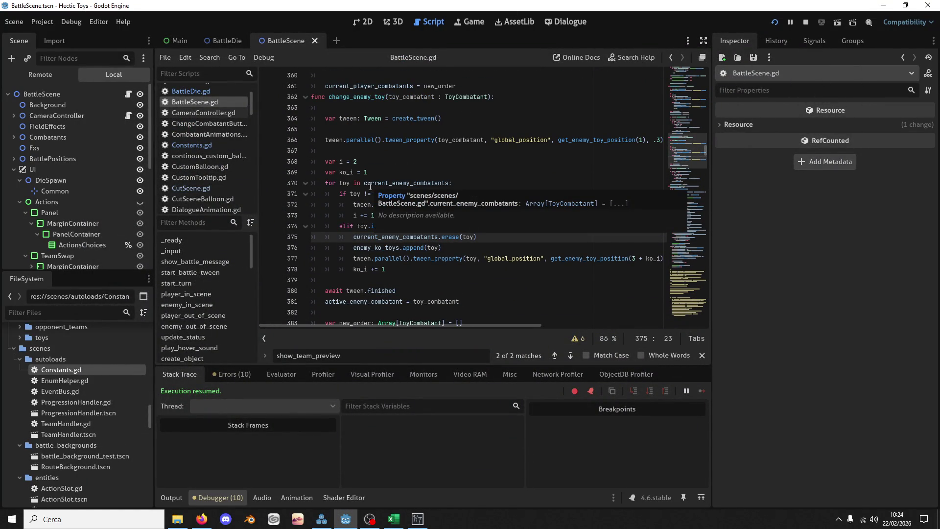
pyautogui.click(367, 107)
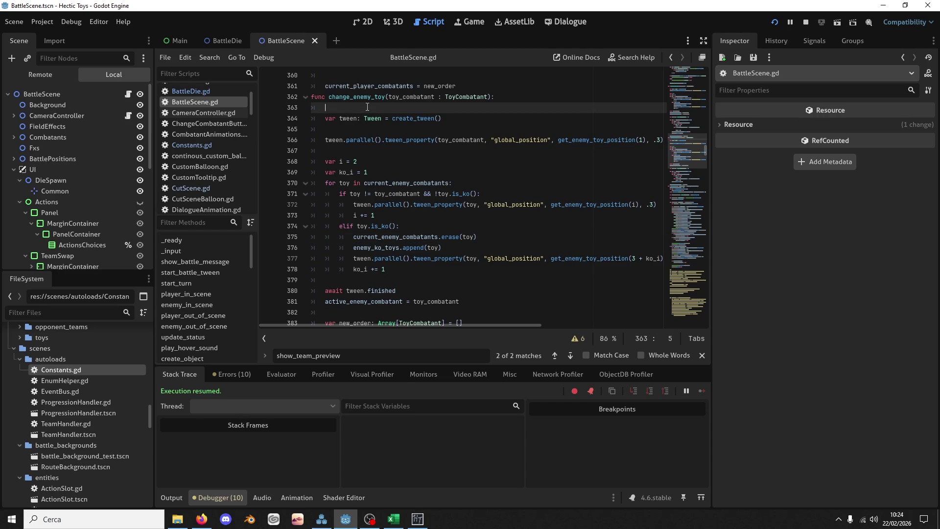
pyautogui.click(176, 499)
pyautogui.click(200, 500)
pyautogui.write('print(')
# Set a breakpoint on line 329 in change_player_toy
pyautogui.scroll(7, 368, 140)
pyautogui.scroll(7, 369, 139)
pyautogui.click(361, 196)
pyautogui.press('F9')
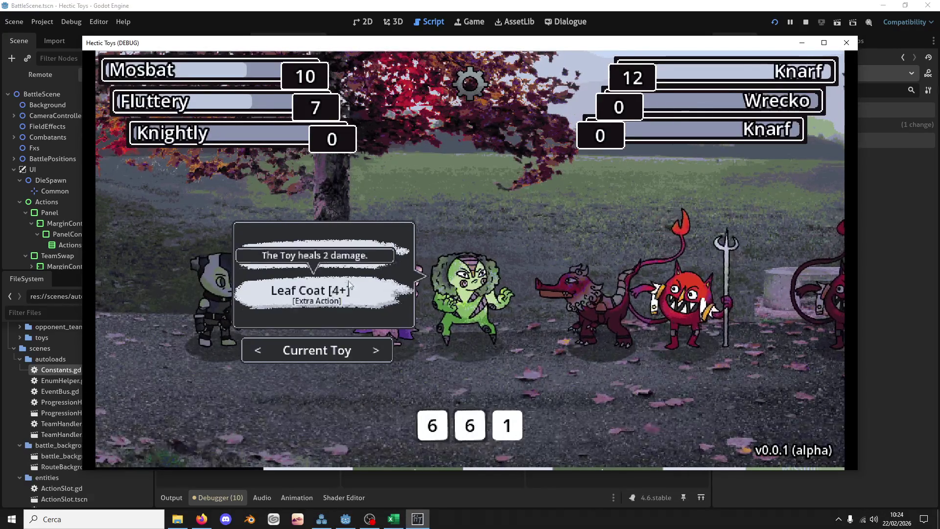
# Spend the 1, 5, 4 and 5 dice on Mosbat's Secure Punch until the line 329 breakpoint hits
pyautogui.click(507, 430)
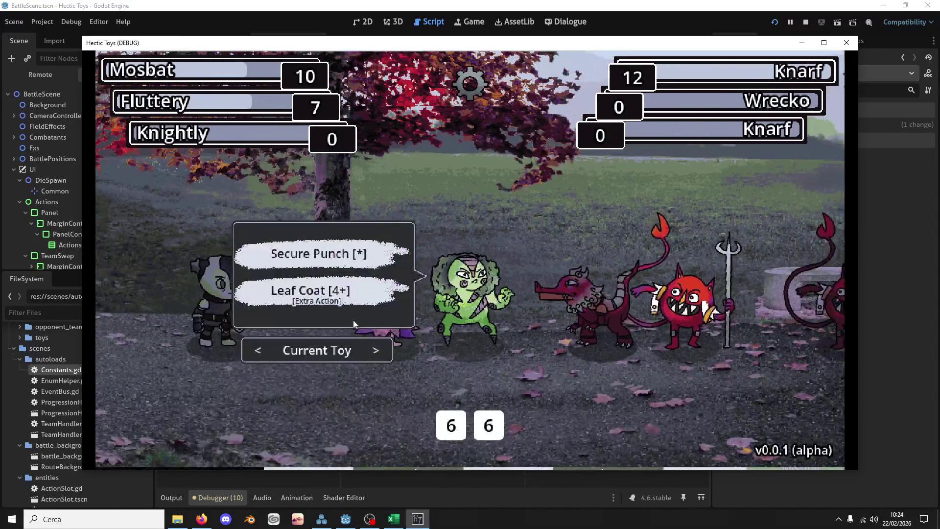
pyautogui.click(344, 249)
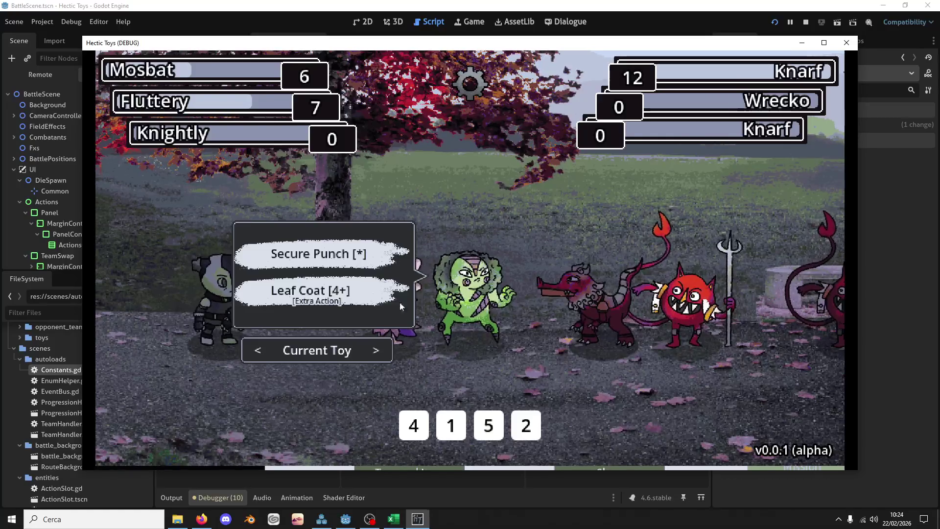
pyautogui.click(486, 422)
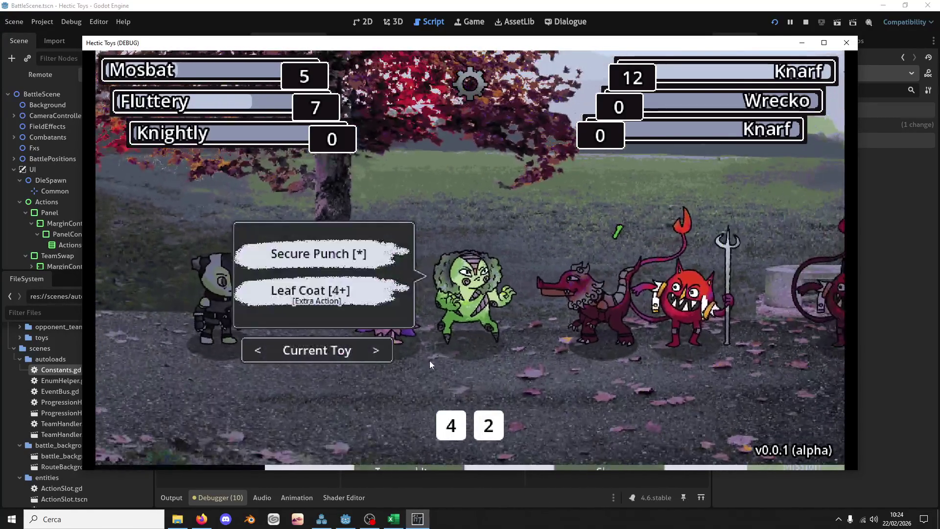
pyautogui.click(447, 423)
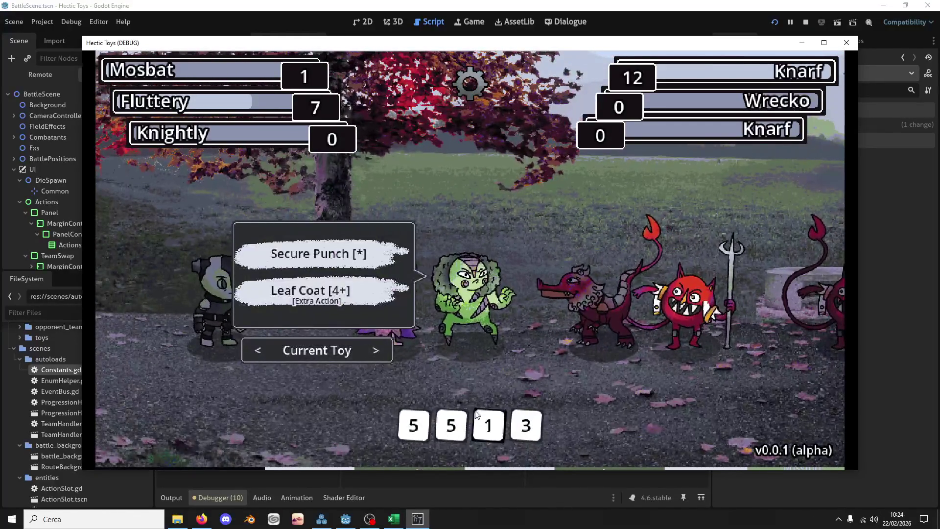
pyautogui.click(452, 425)
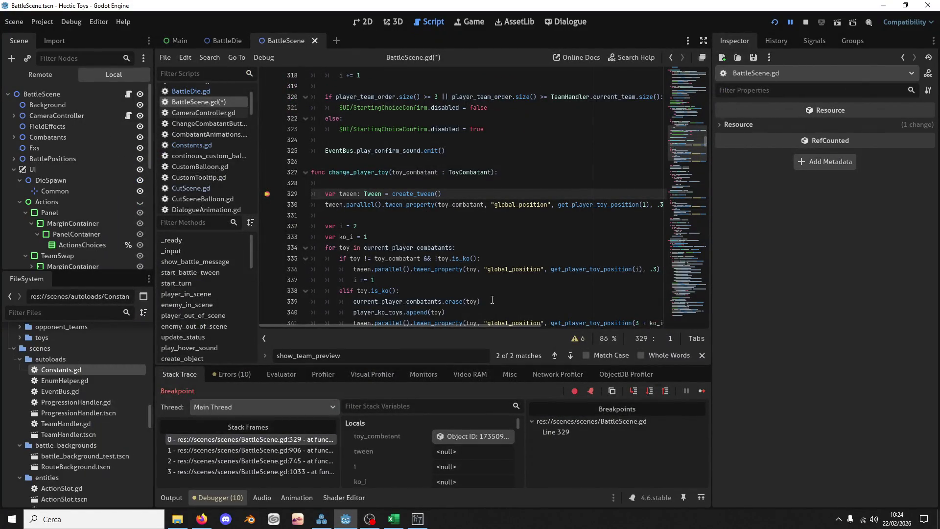
# Step over lines 331–344 through change_player_toy's KO loop, watching i and ko_i
pyautogui.click(416, 211)
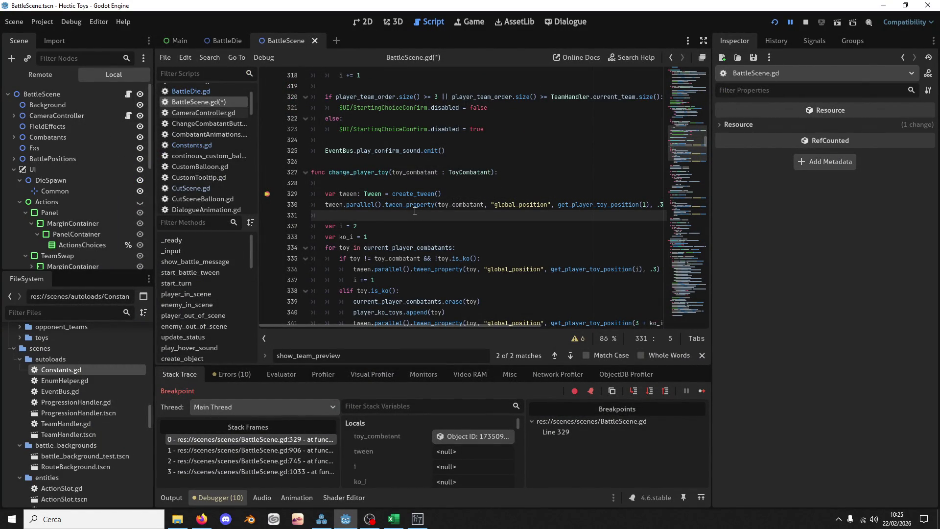
pyautogui.press('F10')
pyautogui.press('F10')
pyautogui.press('F10')
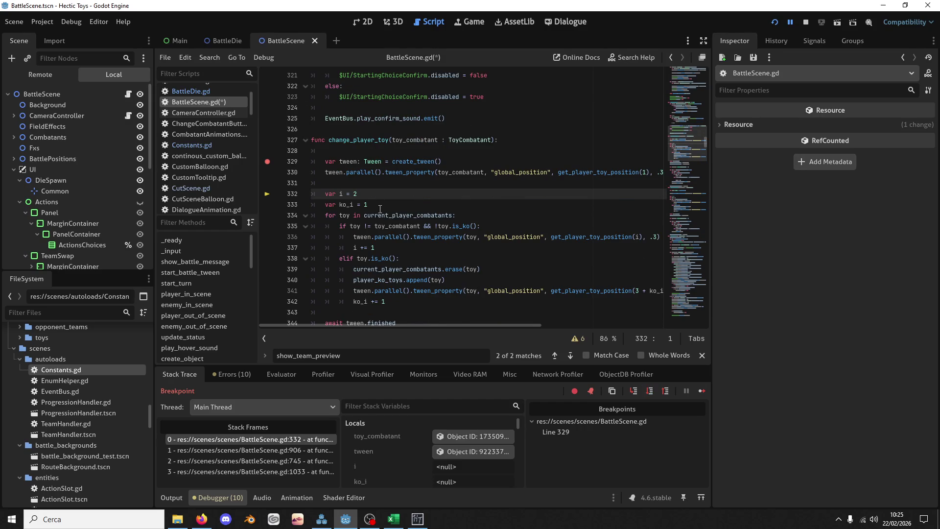
pyautogui.press('F10')
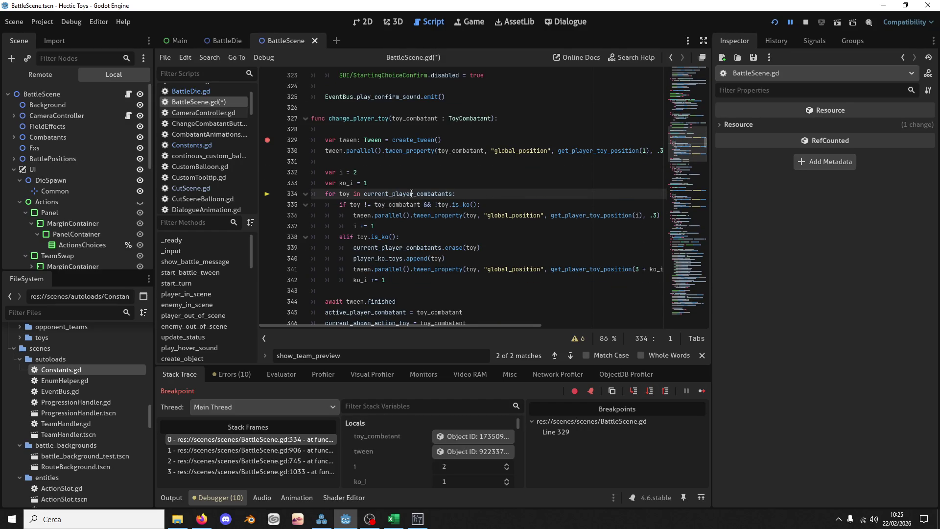
pyautogui.moveTo(411, 193)
pyautogui.press('F10')
pyautogui.press('F10')
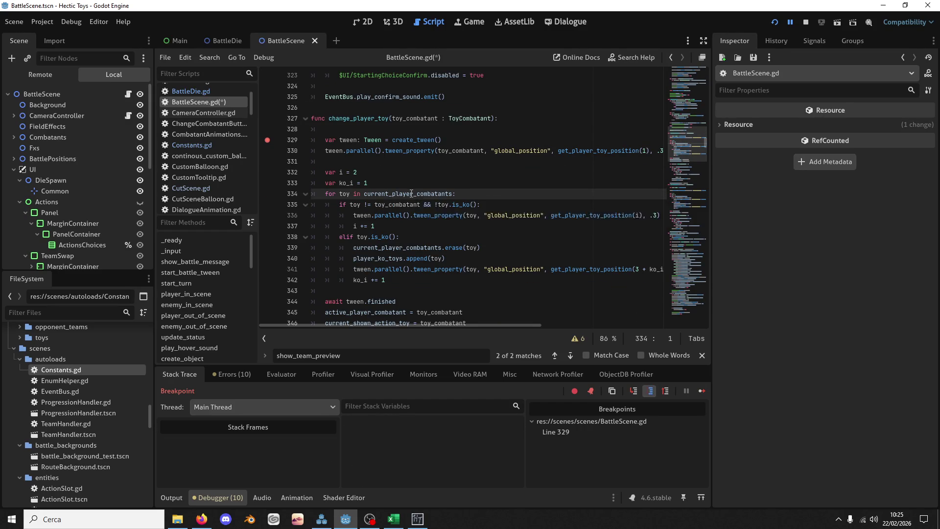
pyautogui.press('F10')
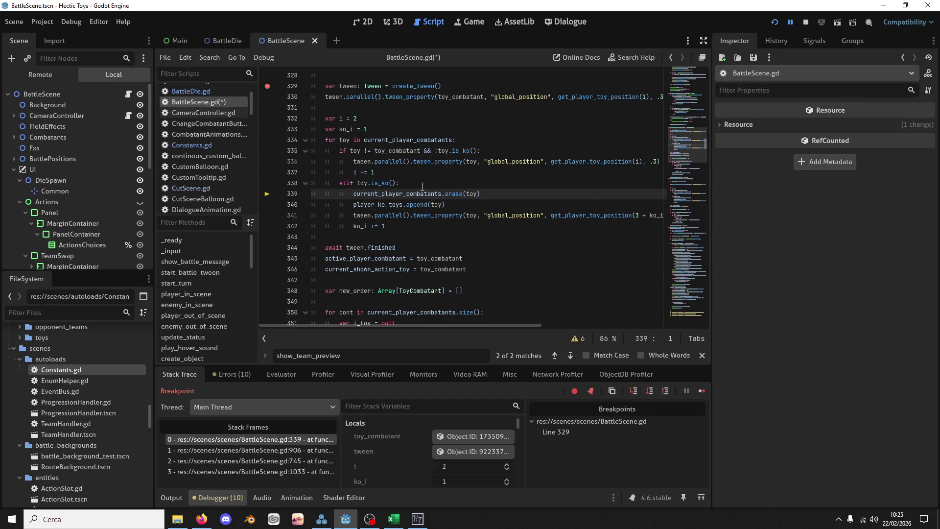
pyautogui.press('F10')
pyautogui.press('F10')
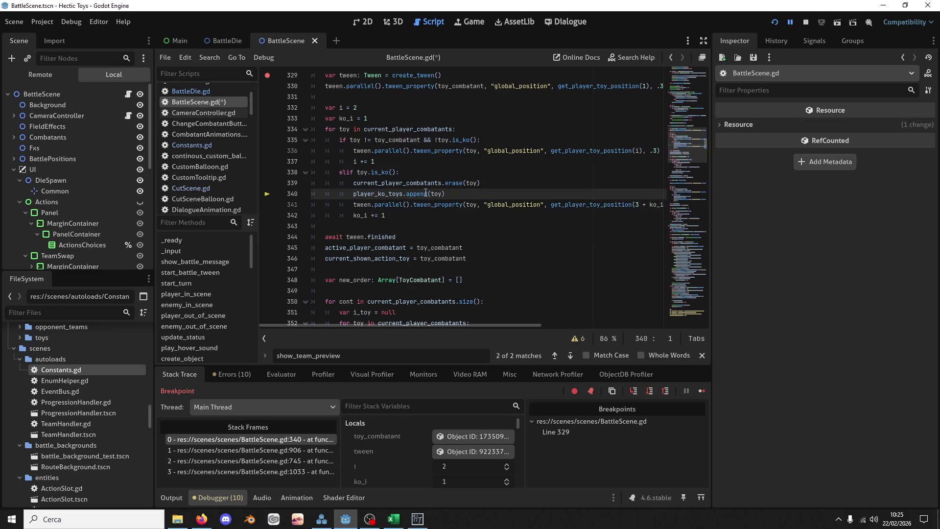
pyautogui.press('F10')
pyautogui.press('F10')
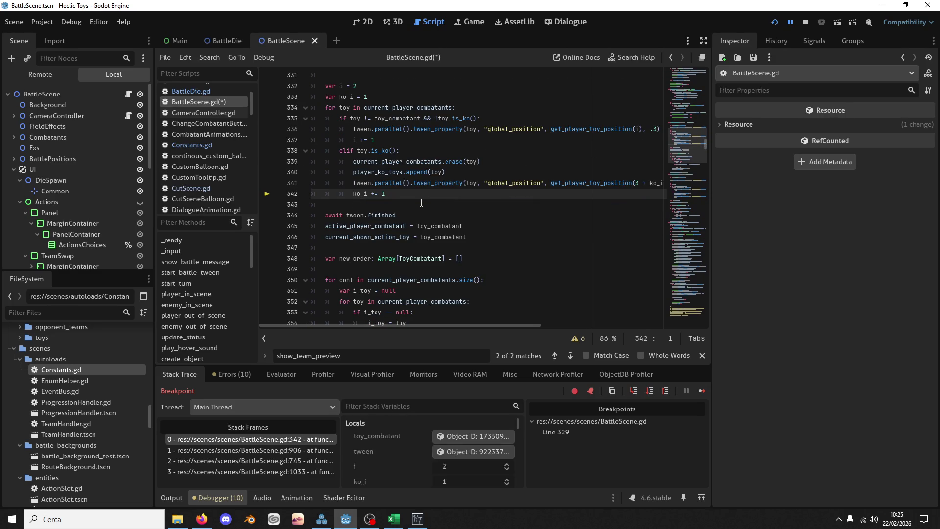
# Step into ThrowDamage.gd's _physics_process, then return to BattleScene.gd at line 345
pyautogui.press('F10')
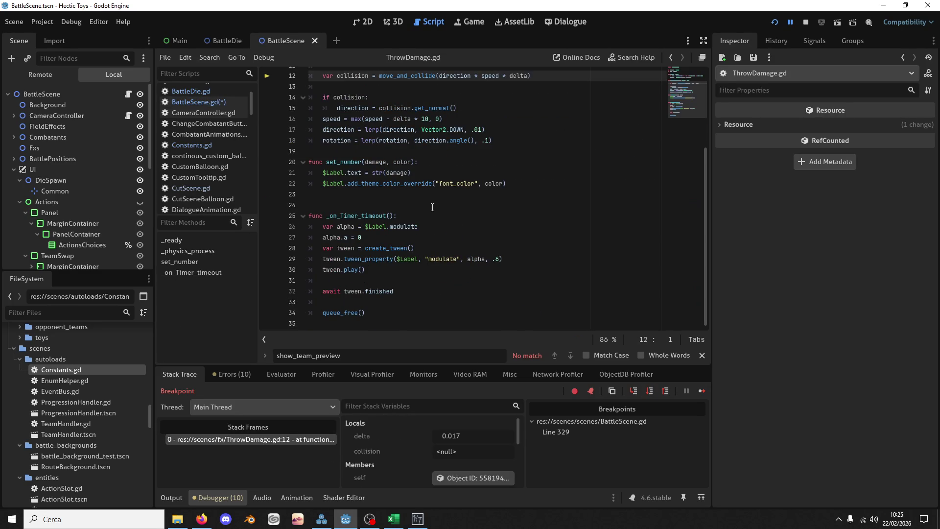
pyautogui.press('F10')
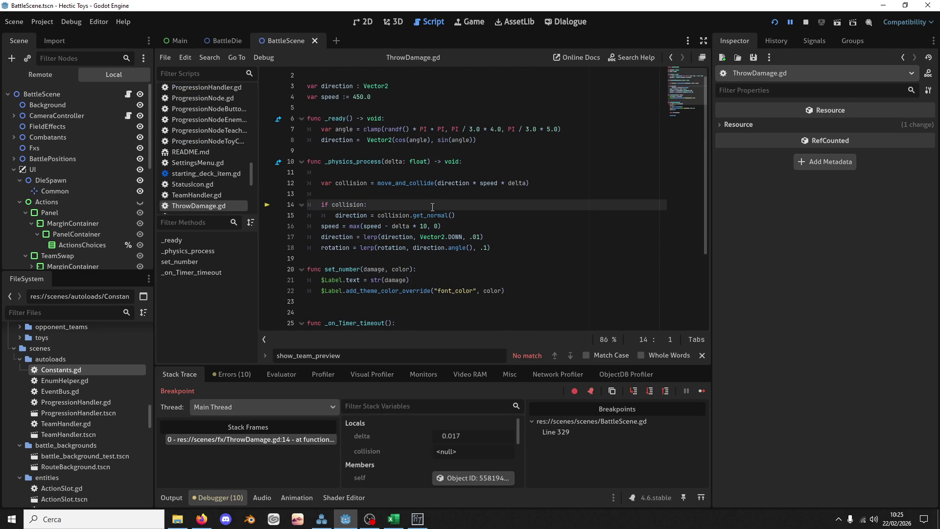
pyautogui.scroll(-3, 432, 206)
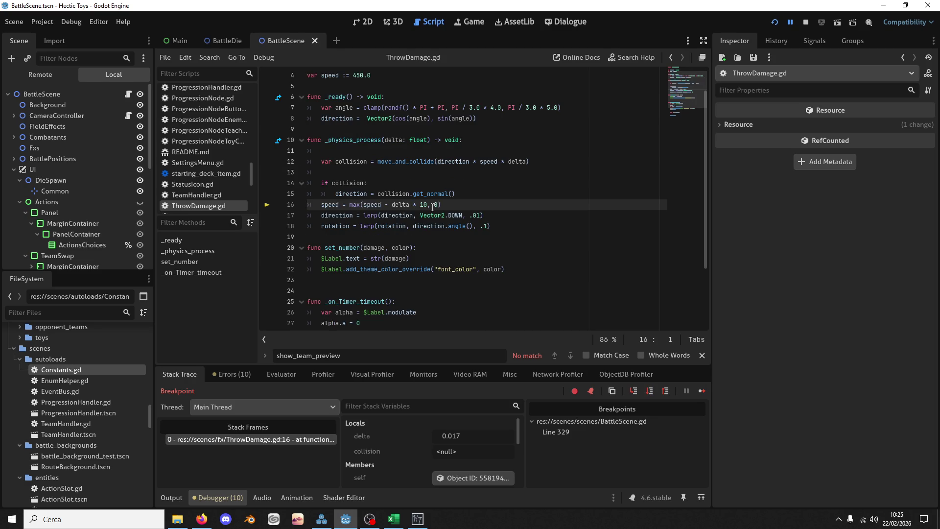
pyautogui.press('F10')
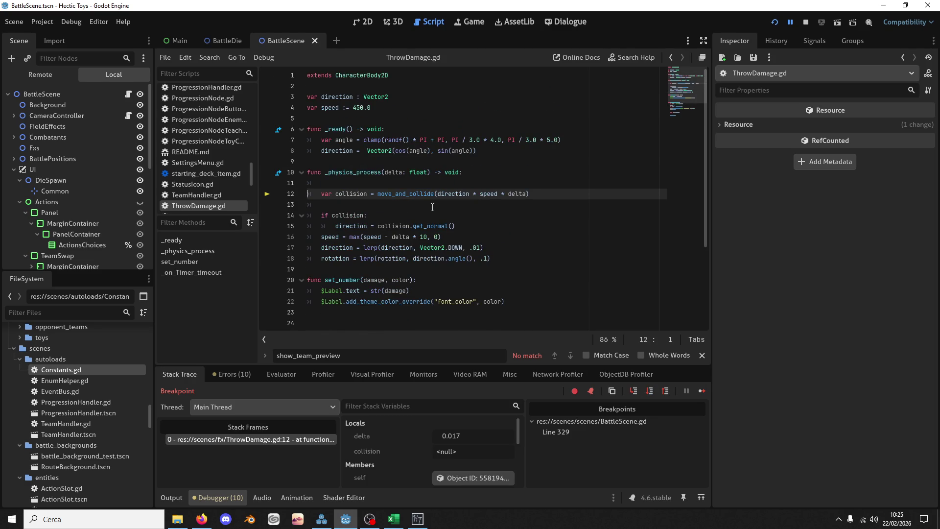
pyautogui.press('F10')
pyautogui.press('F10')
pyautogui.press('F10')
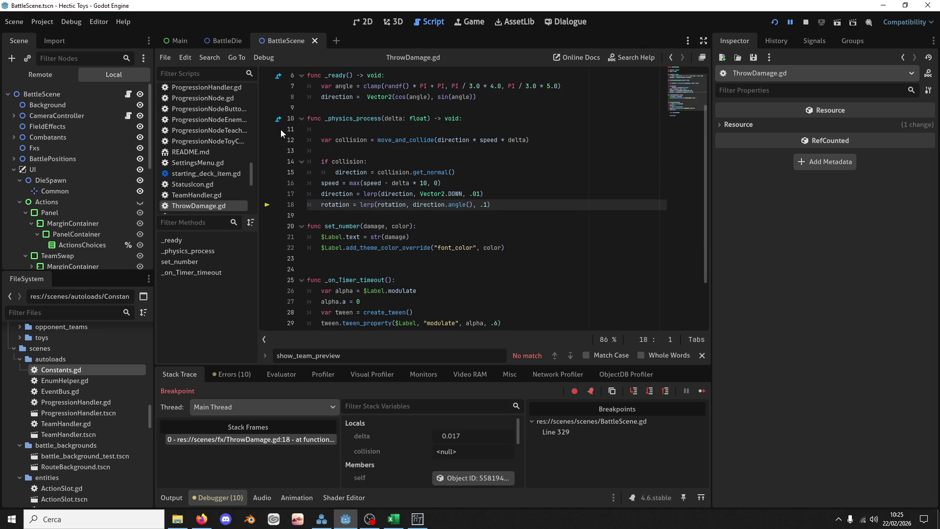
pyautogui.click(235, 42)
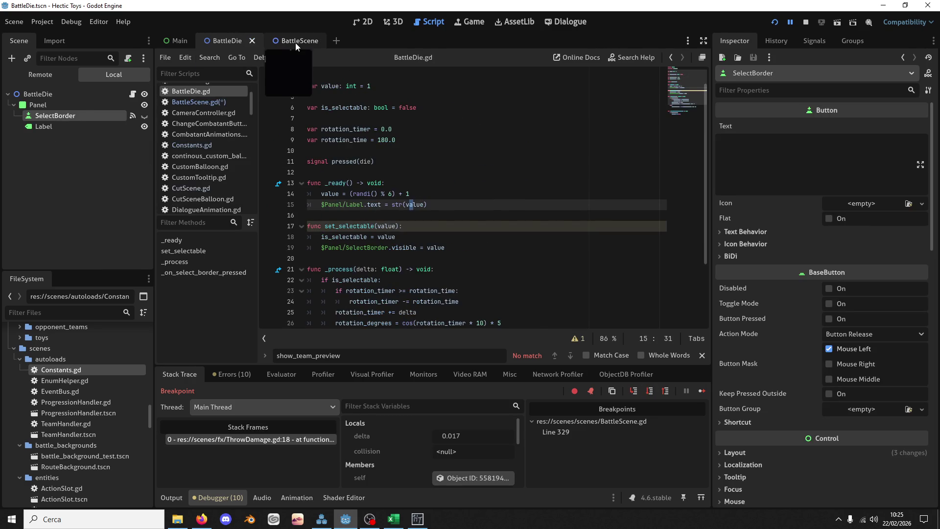
pyautogui.click(295, 42)
pyautogui.click(380, 207)
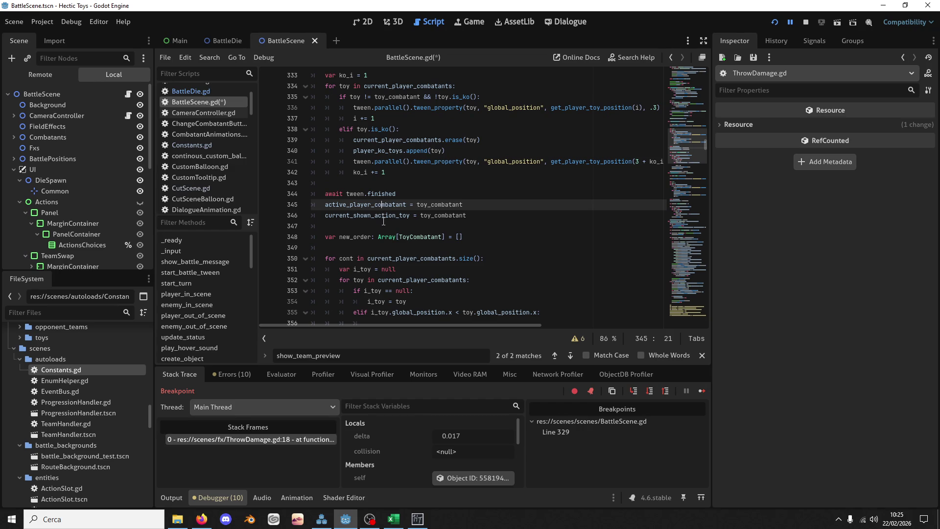
# Add a breakpoint at line 345, resume to it, and inspect toy_combatant in the Inspector
pyautogui.press('F9')
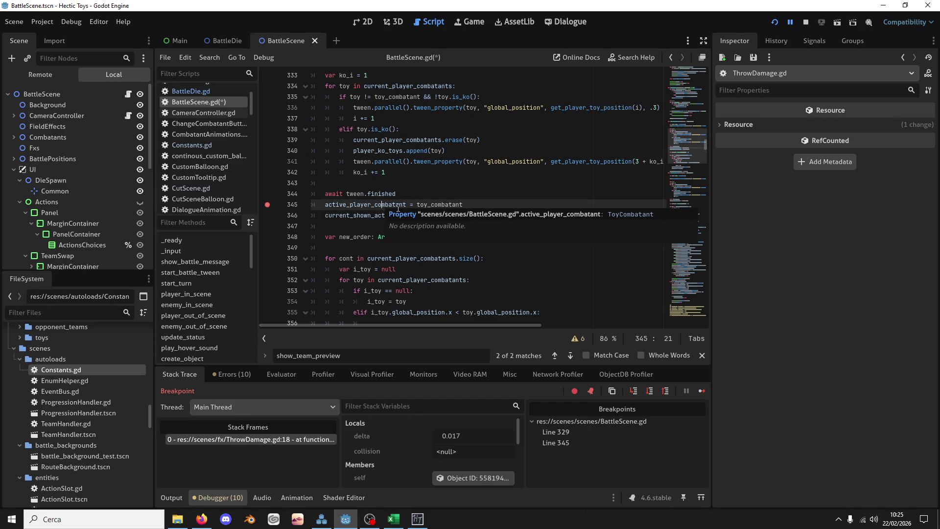
pyautogui.press('F12')
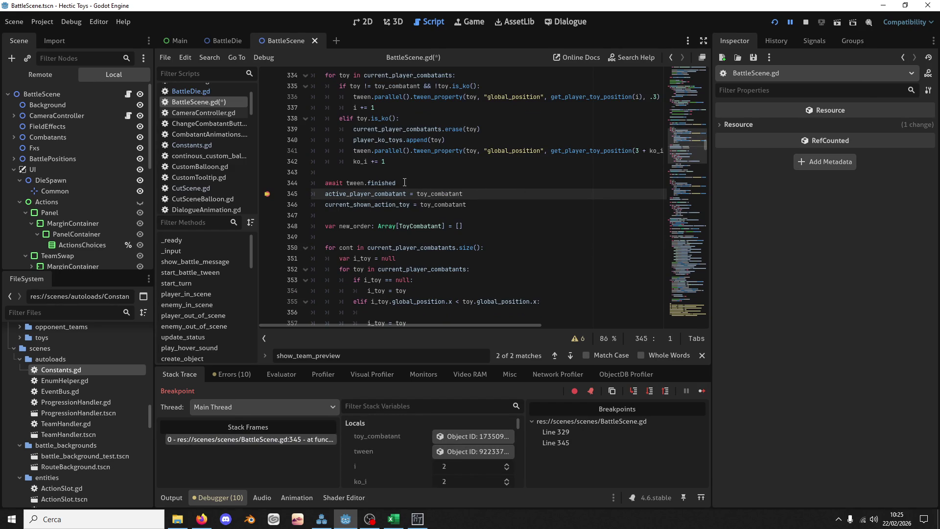
pyautogui.click(443, 431)
pyautogui.click(877, 139)
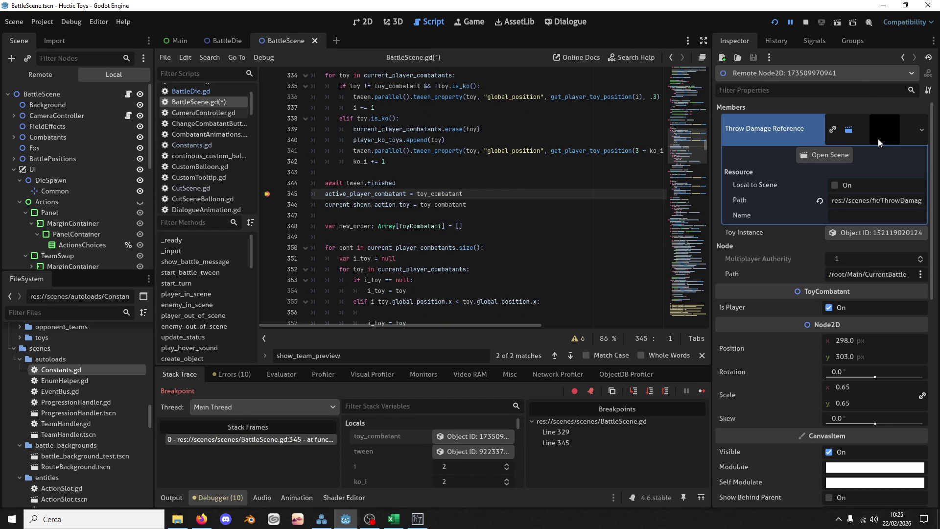
pyautogui.click(877, 139)
pyautogui.click(876, 152)
# Step from line 345 through the combatant reordering to line 361 and into ThrowDamage.gd, then resume
pyautogui.click(412, 193)
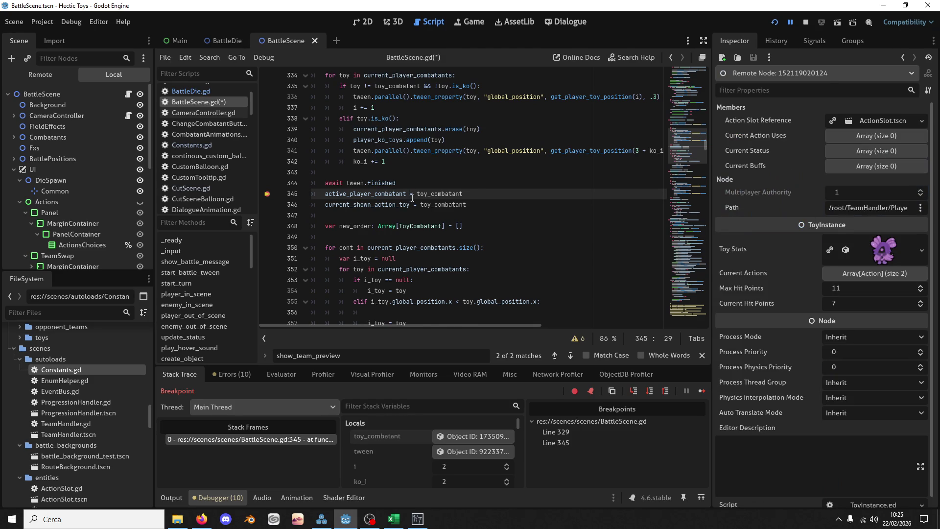
pyautogui.press('F10')
pyautogui.press('F10')
pyautogui.press('F10')
pyautogui.press('F10')
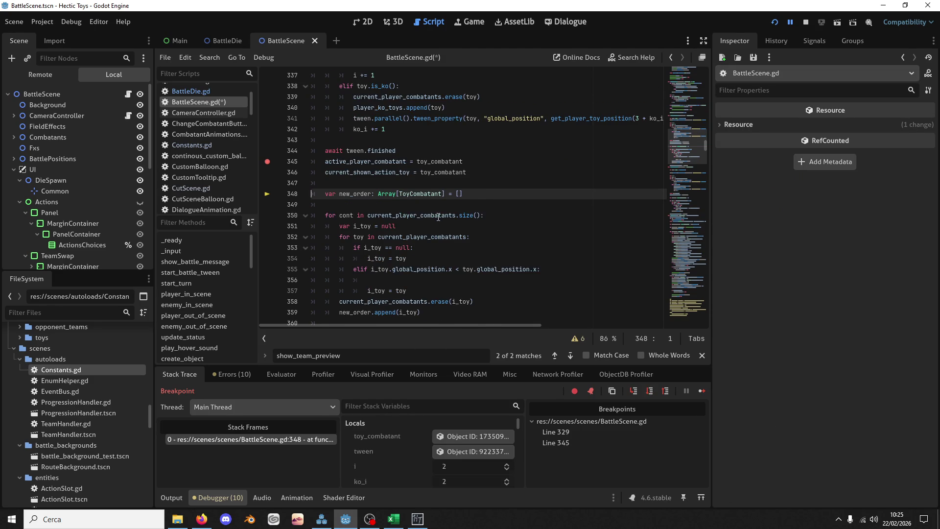
pyautogui.press('F10')
pyautogui.press('F10')
pyautogui.press('F10')
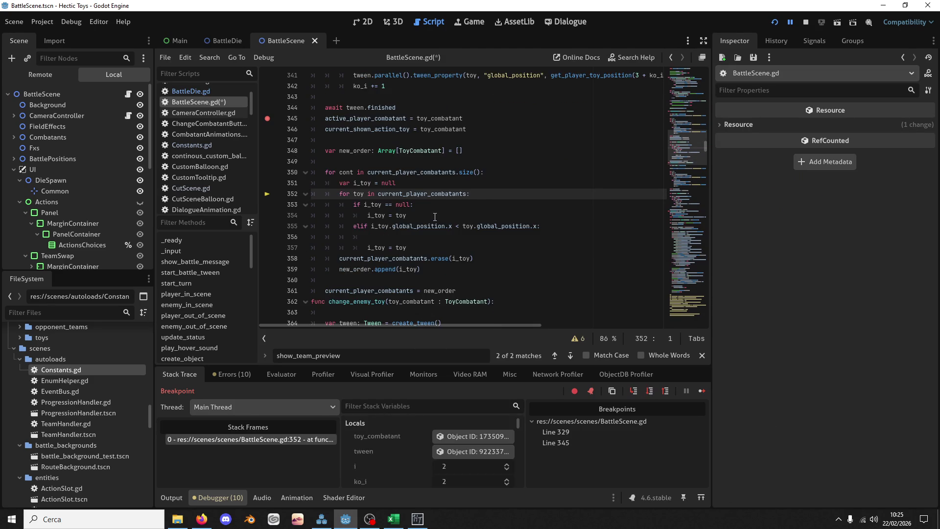
pyautogui.press('F10')
pyautogui.press('F10')
pyautogui.press('F10')
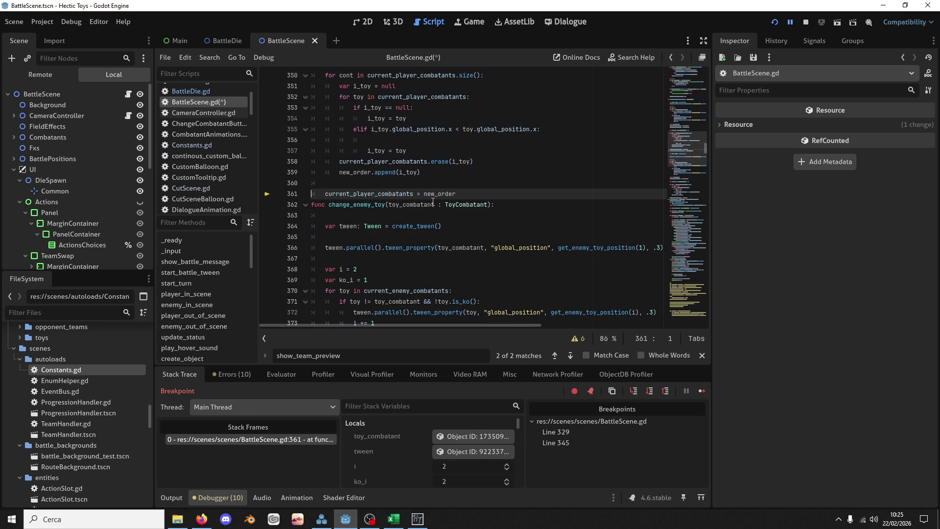
pyautogui.press('F10')
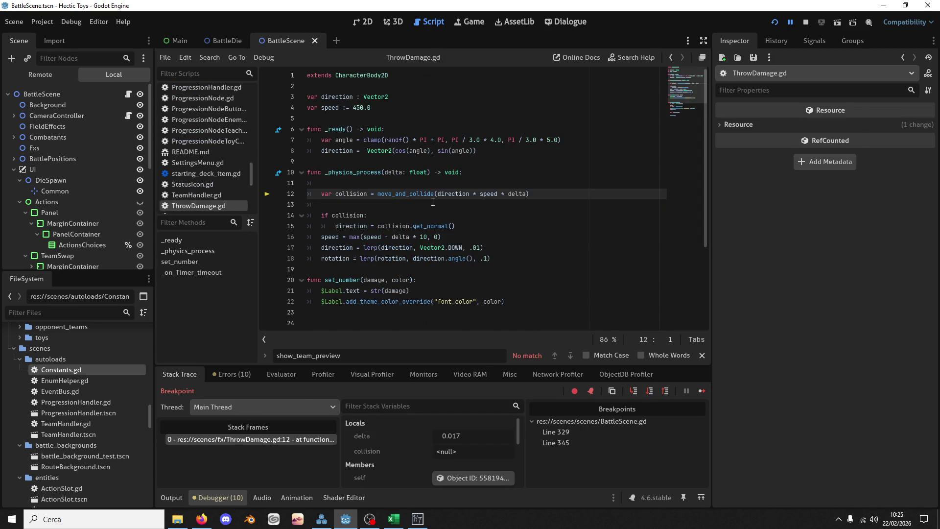
pyautogui.press('F12')
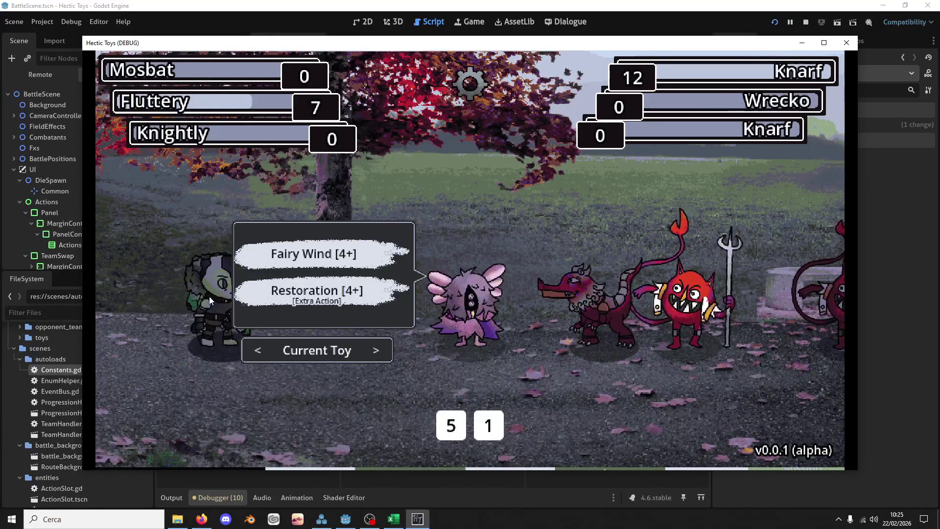
# Bring the editor forward, show BattleScene.gd, and save with Ctrl+S
pyautogui.click(339, 255)
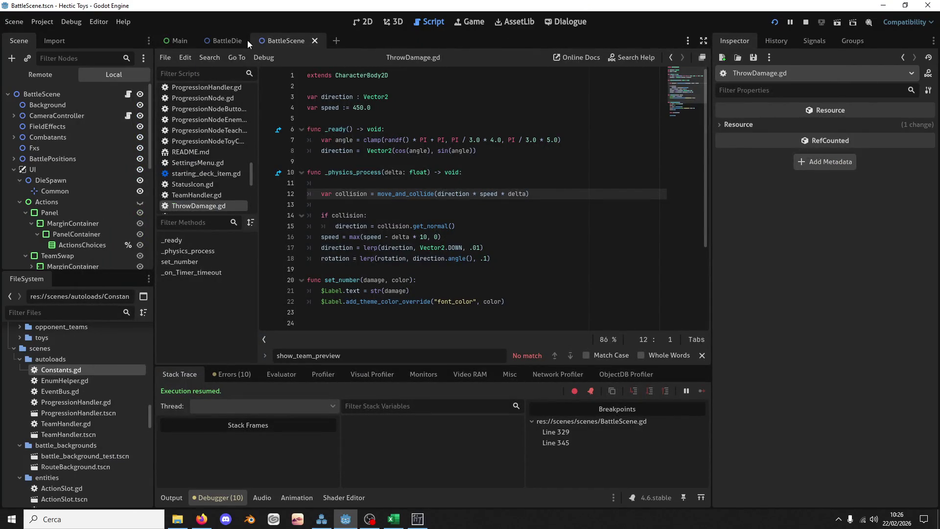
pyautogui.click(229, 39)
pyautogui.click(282, 39)
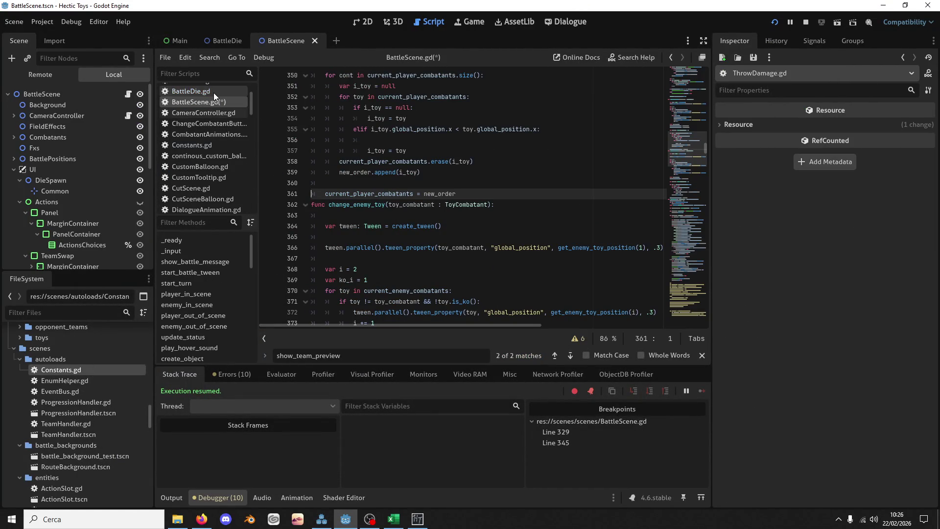
pyautogui.hotkey('ctrl', 's')
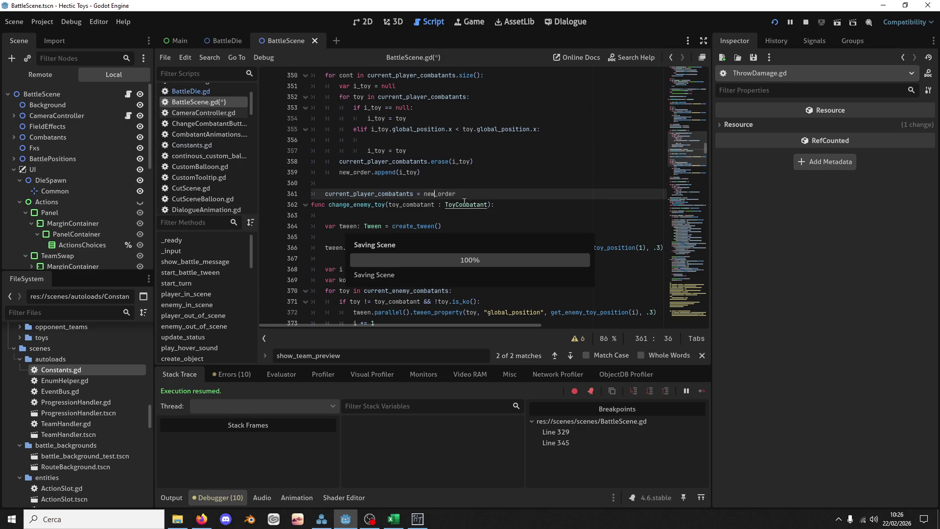
# Remove the line 345 breakpoint and add one at line 364 in change_enemy_toy
pyautogui.scroll(5, 457, 199)
pyautogui.click(372, 247)
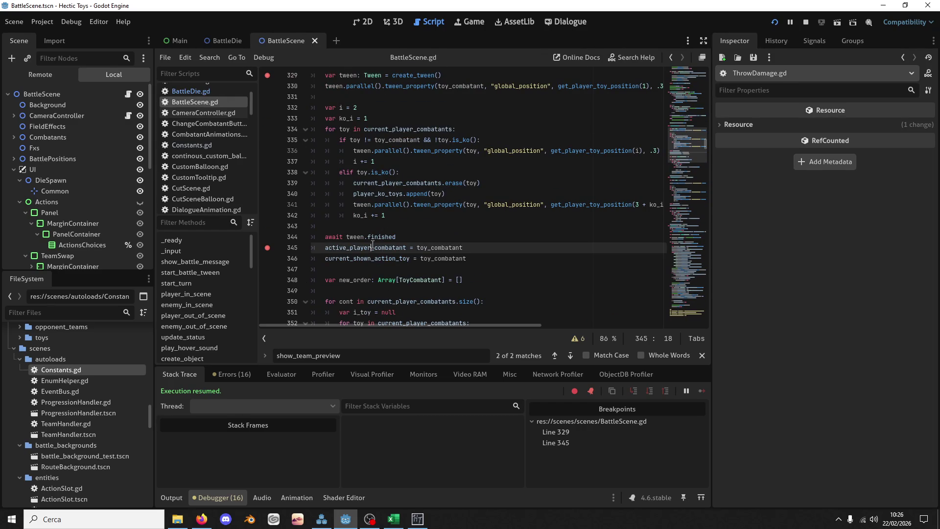
pyautogui.press('F9')
pyautogui.scroll(-10, 386, 251)
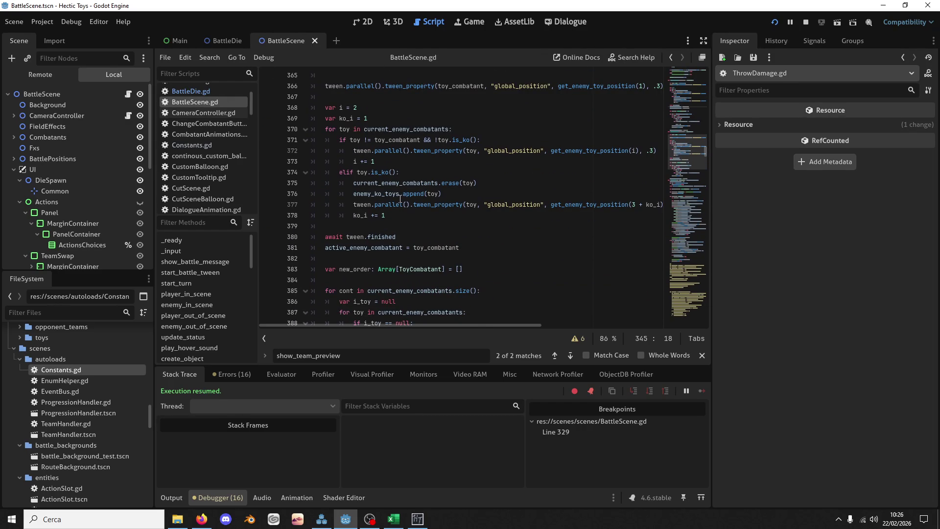
pyautogui.doubleClick(397, 195)
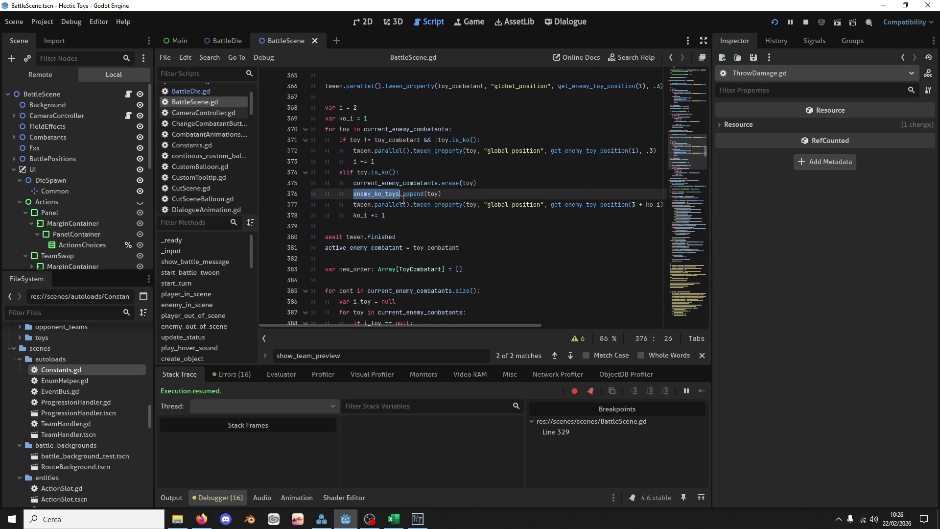
pyautogui.scroll(2, 402, 199)
pyautogui.click(367, 129)
pyautogui.press('F9')
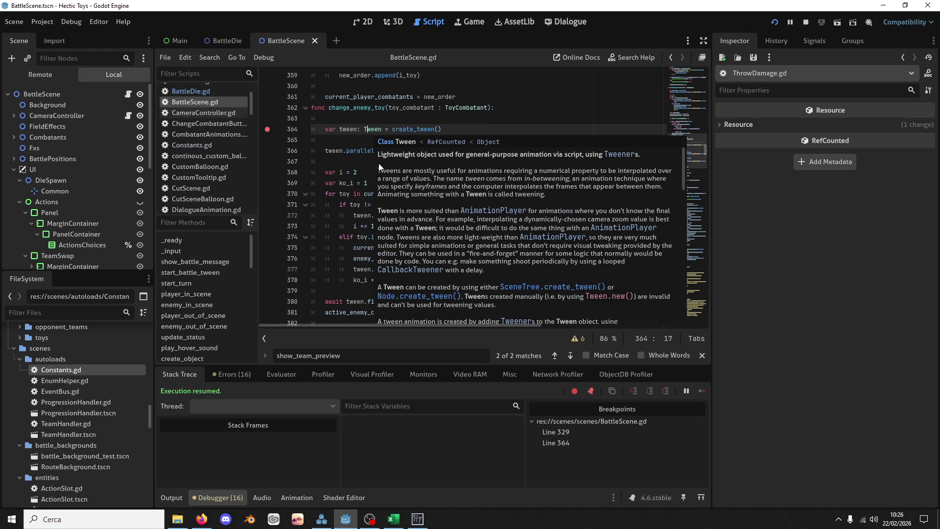
# Search for change_player_toy and jump to its other match
pyautogui.scroll(11, 364, 139)
pyautogui.doubleClick(358, 85)
pyautogui.scroll(-6, 485, 285)
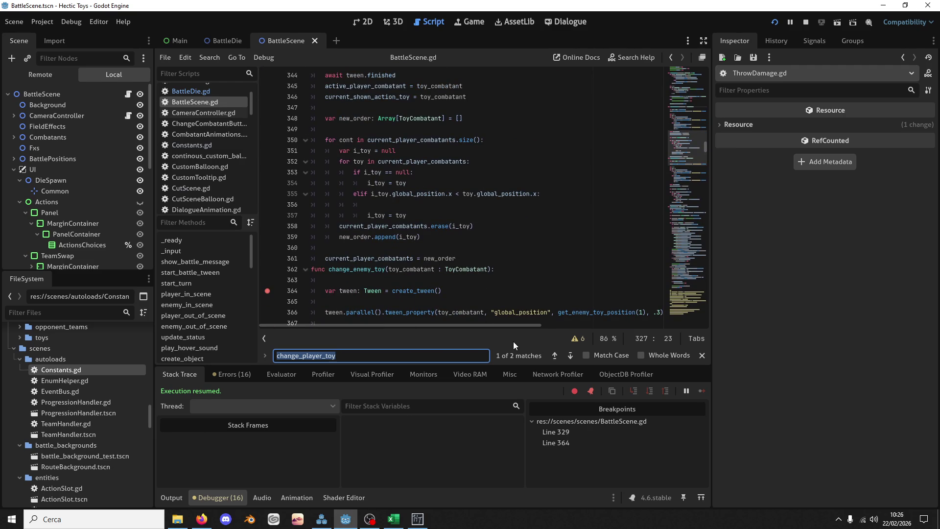
pyautogui.click(557, 359)
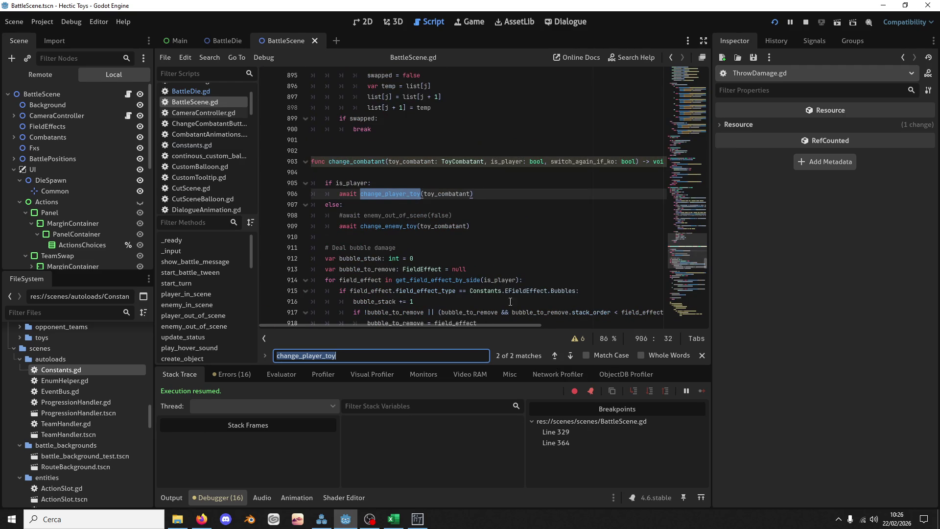
# Search for change_combatant and cycle back and forth through all its matches
pyautogui.doubleClick(350, 162)
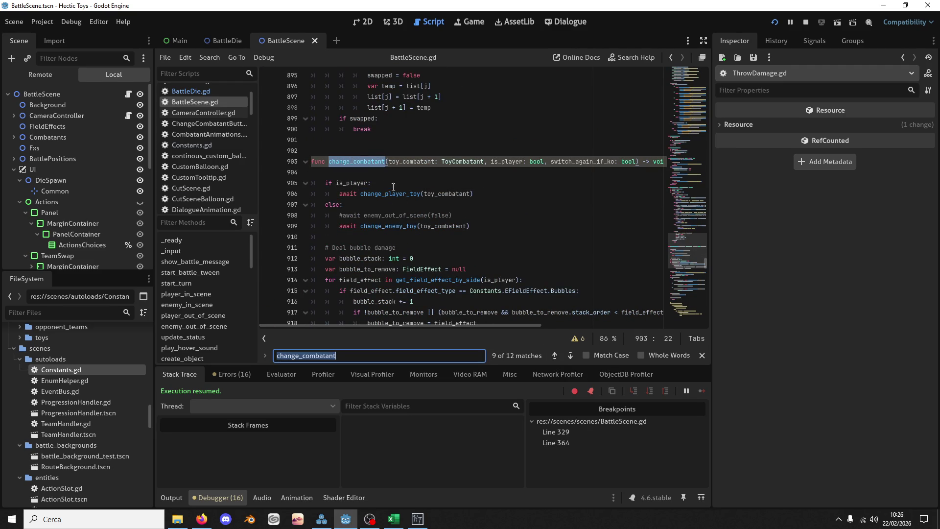
pyautogui.click(553, 355)
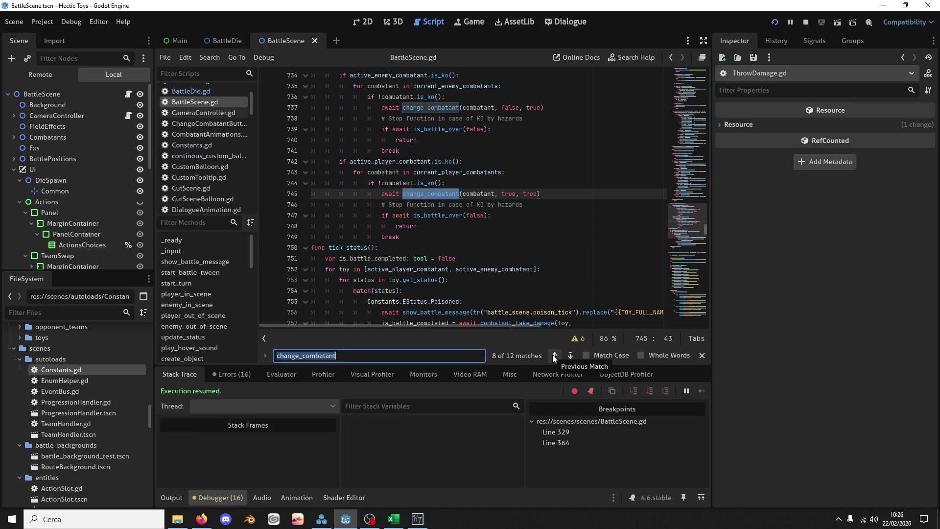
pyautogui.click(554, 355)
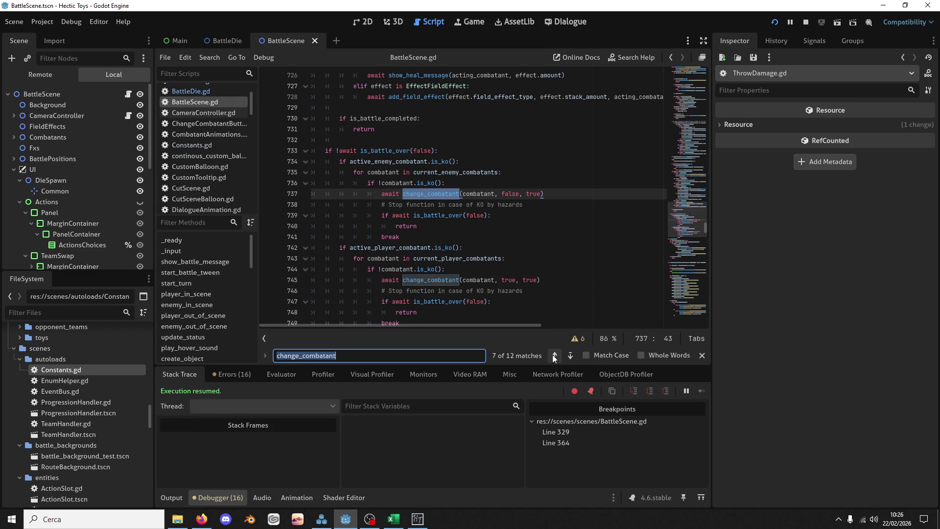
pyautogui.click(554, 355)
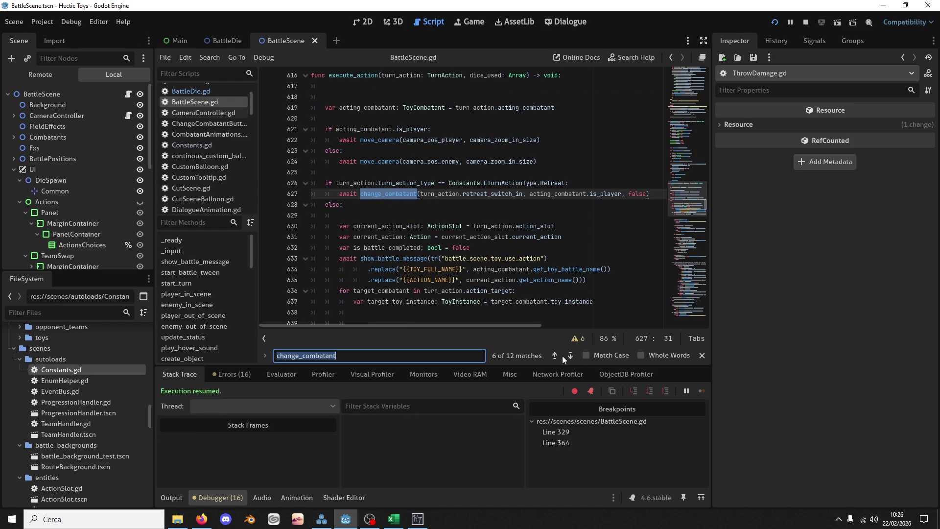
pyautogui.click(570, 356)
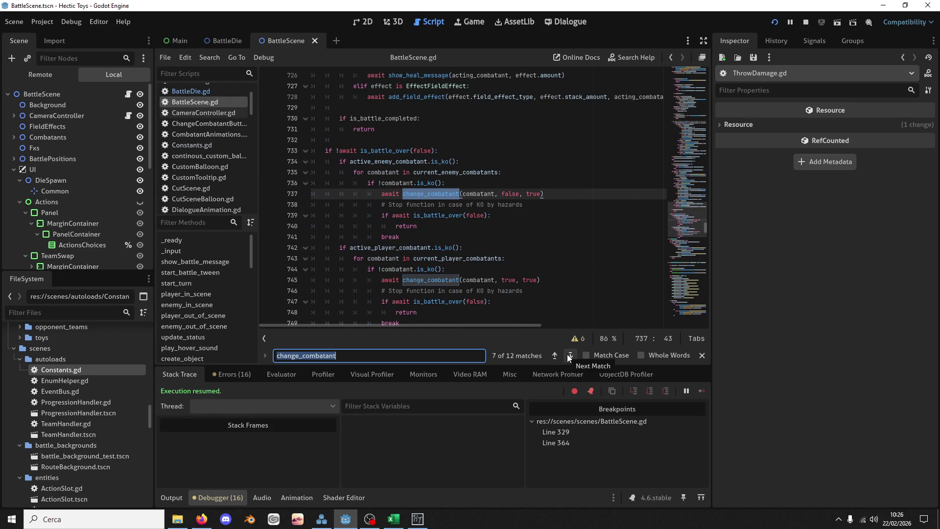
pyautogui.click(569, 356)
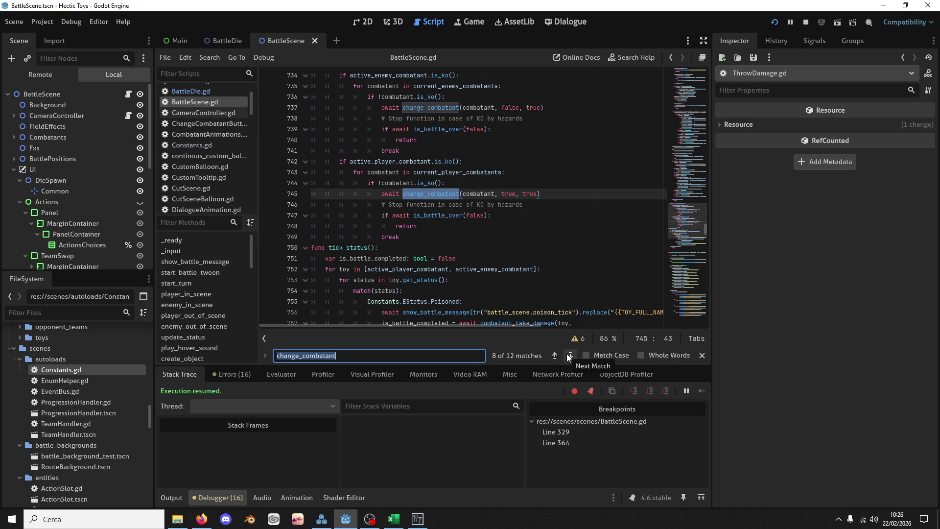
pyautogui.click(568, 356)
pyautogui.click(569, 356)
pyautogui.click(569, 356)
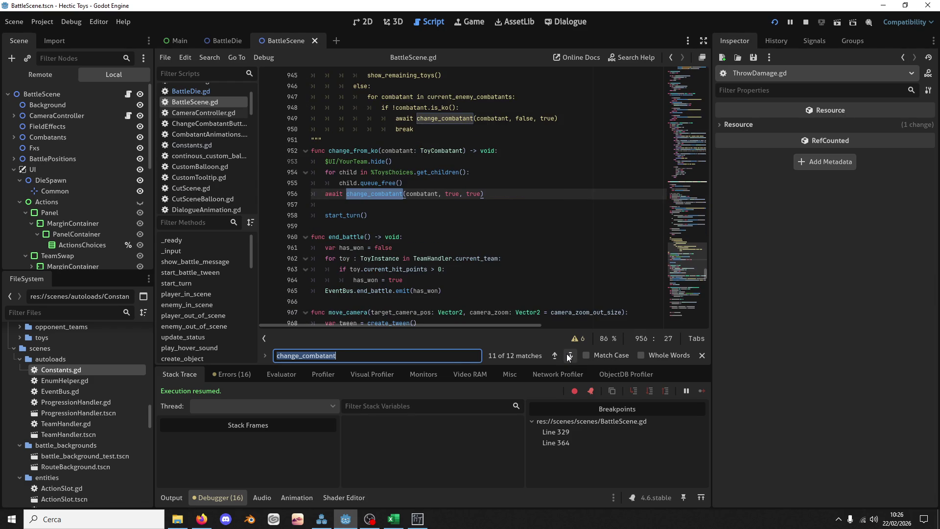
pyautogui.click(569, 356)
pyautogui.click(568, 356)
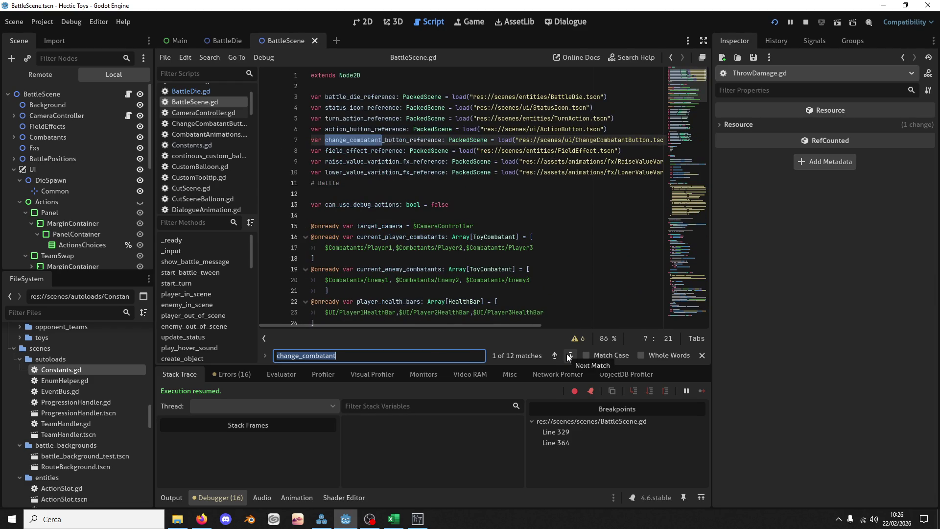
# Search for change_enemy, check the line 364 breakpoint, and relaunch the game
pyautogui.press('BackSpace')
pyautogui.press('BackSpace')
pyautogui.press('BackSpace')
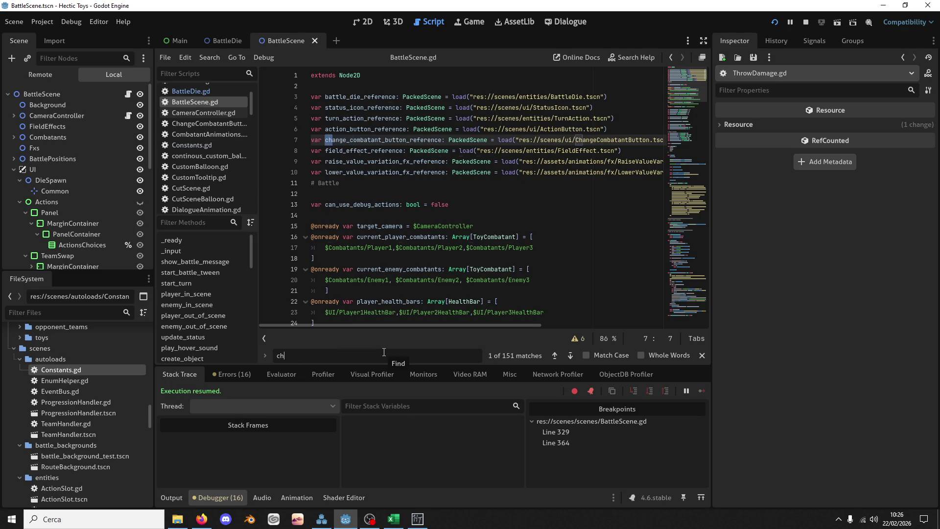
pyautogui.write('ange_enemy')
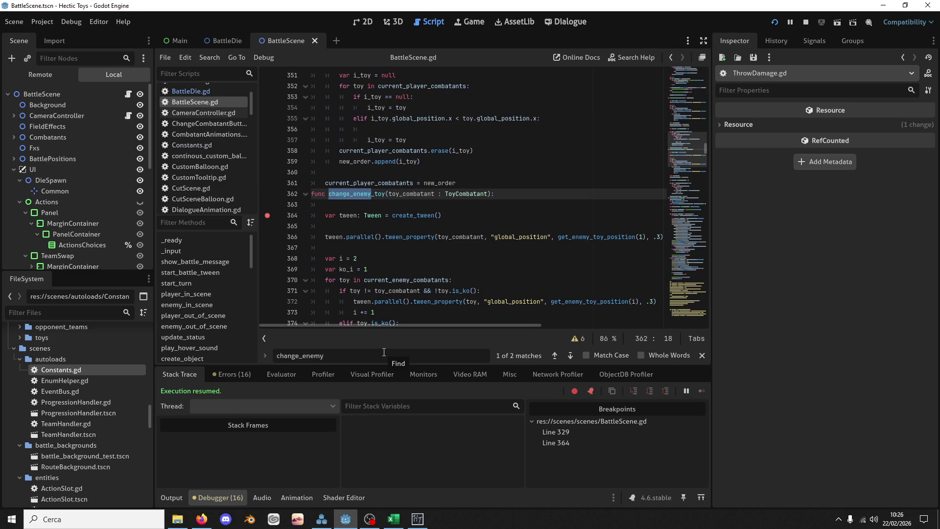
pyautogui.click(378, 215)
pyautogui.scroll(-2, 371, 232)
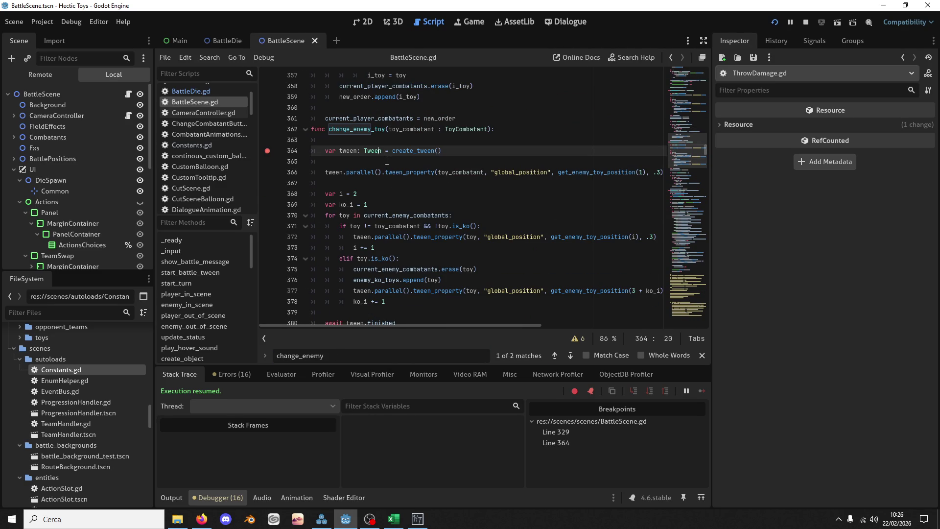
pyautogui.click(773, 18)
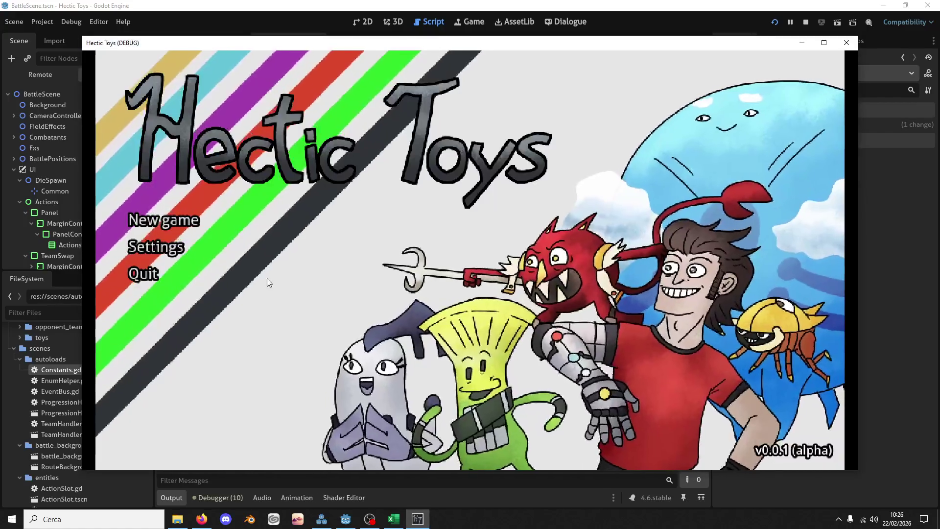
# Start a new game with the Defense Deck against Battle 1, ordering Knightly, purple, then green
pyautogui.click(240, 245)
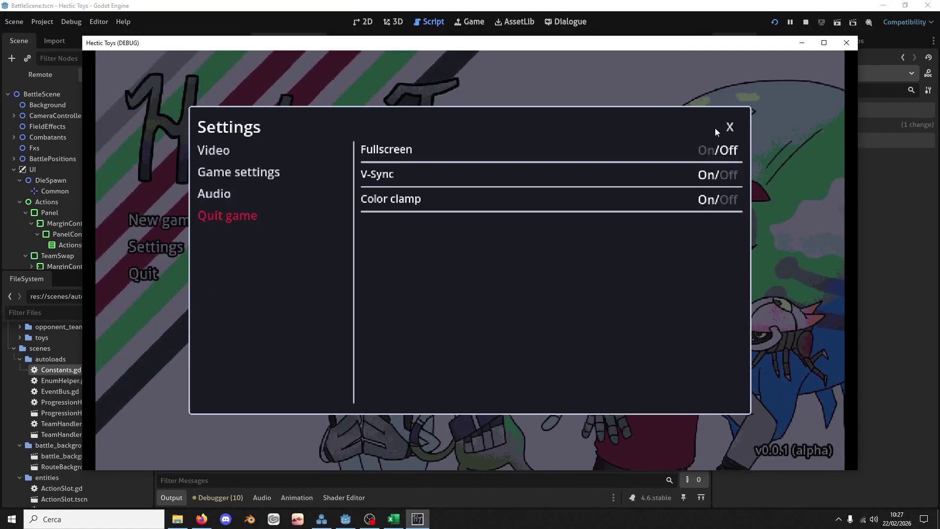
pyautogui.click(721, 126)
pyautogui.click(208, 213)
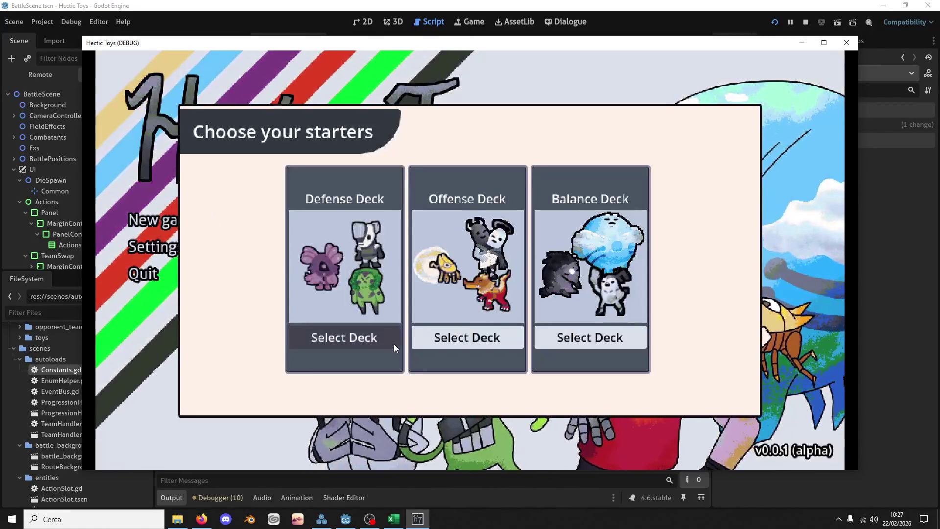
pyautogui.click(379, 343)
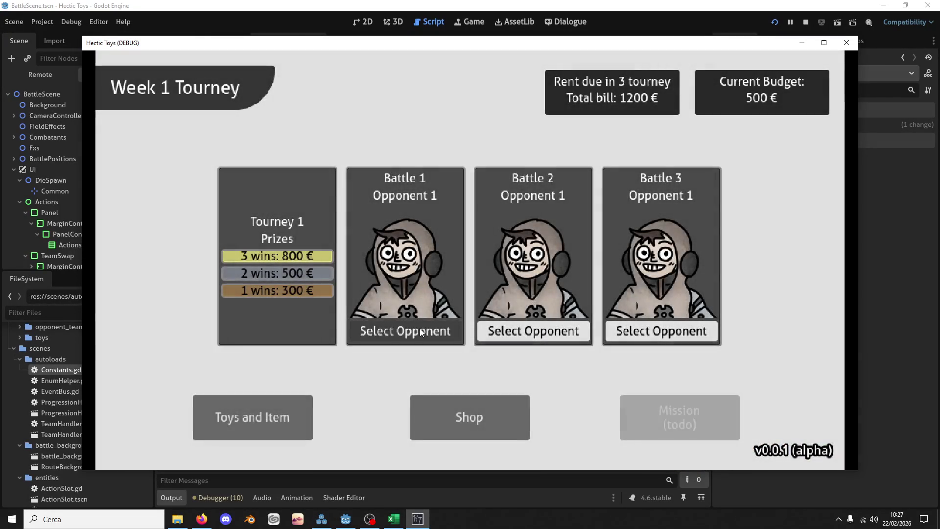
pyautogui.click(421, 332)
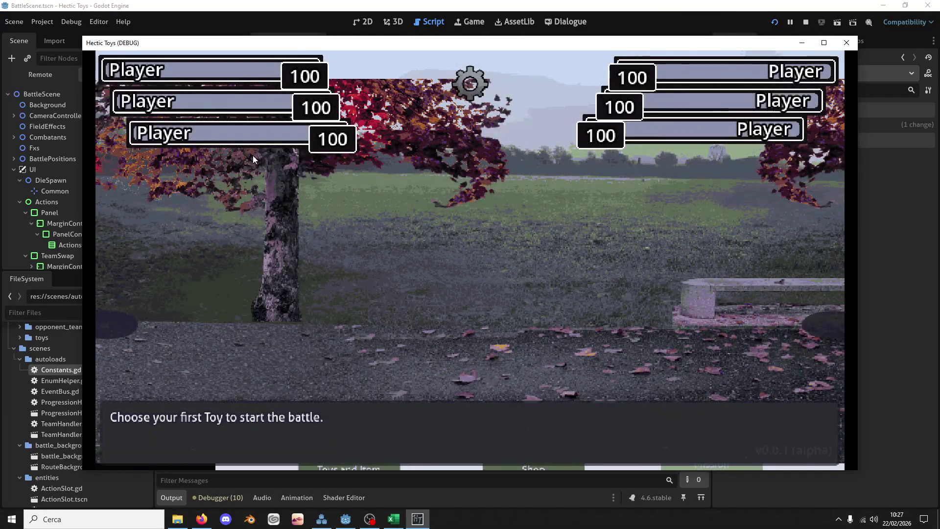
pyautogui.click(284, 433)
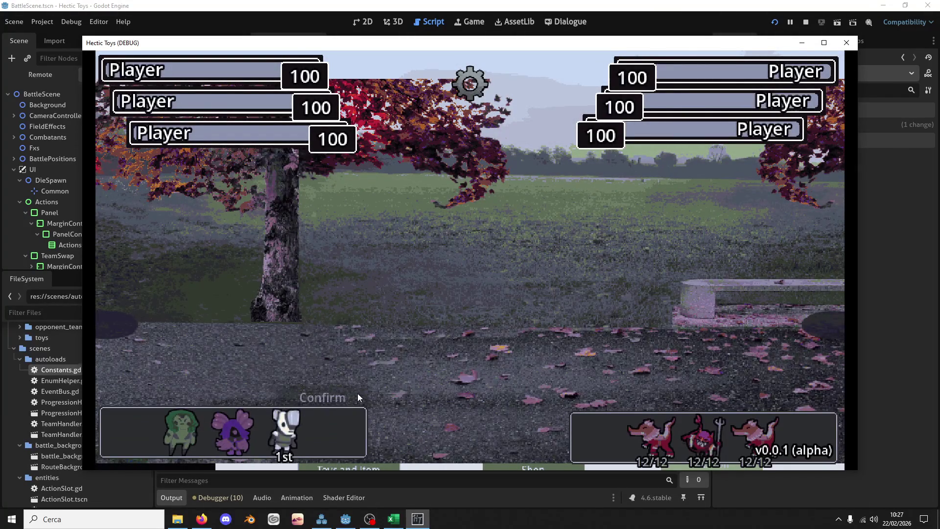
pyautogui.click(232, 431)
pyautogui.click(190, 429)
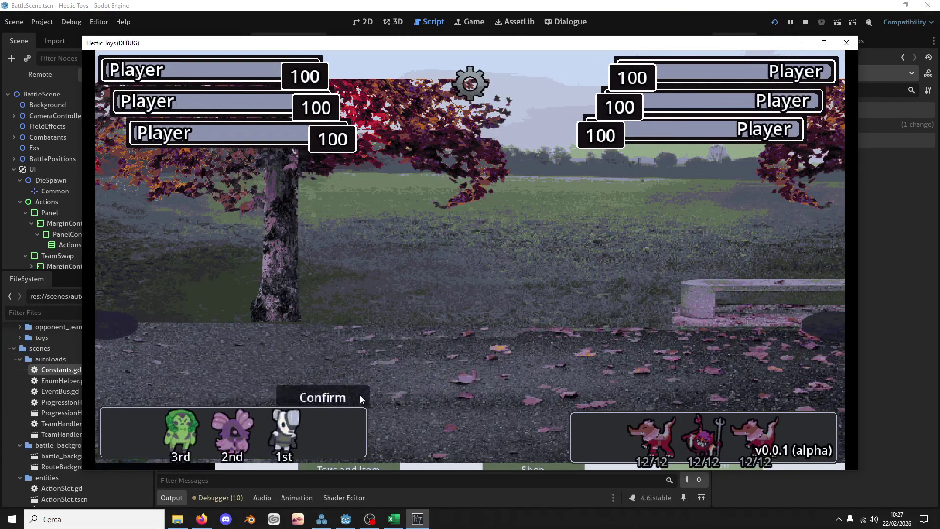
pyautogui.click(359, 397)
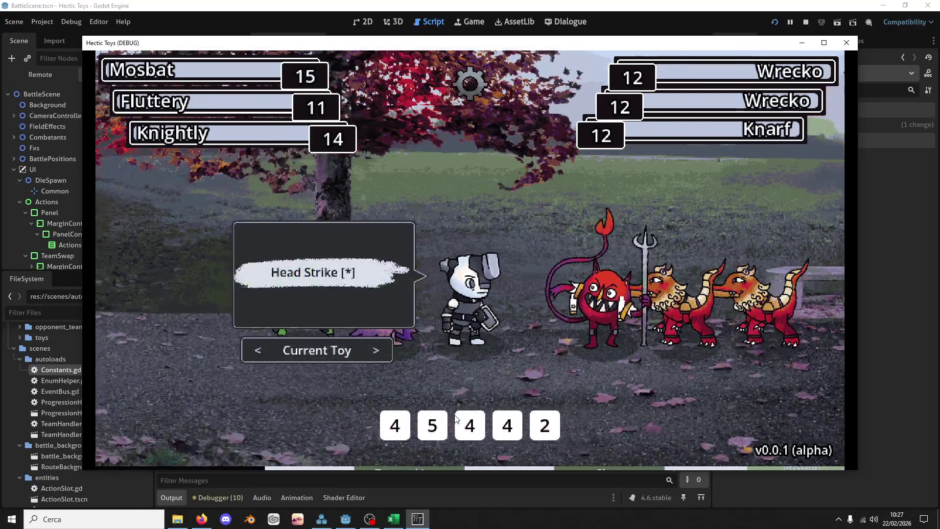
# Attack Knarf with Head Strike three times, finishing with the 5 die
pyautogui.click(547, 426)
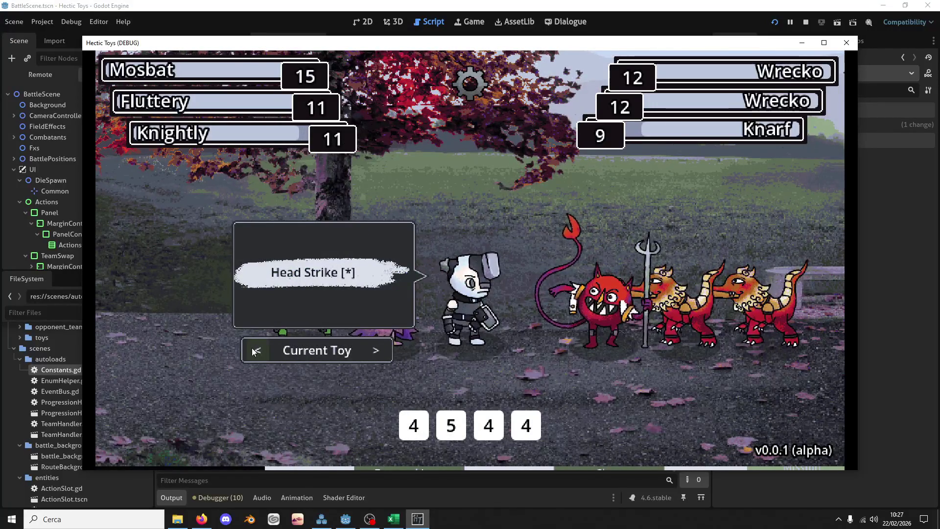
pyautogui.click(523, 420)
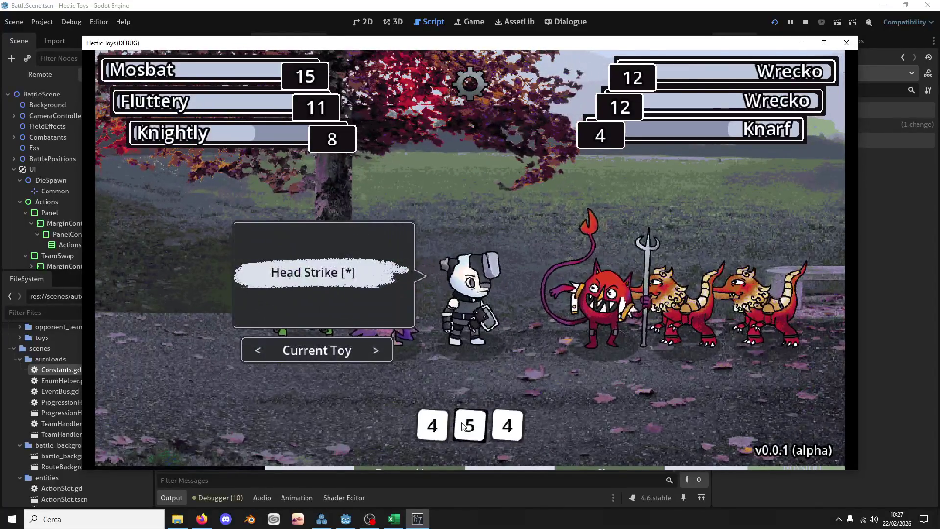
pyautogui.click(464, 426)
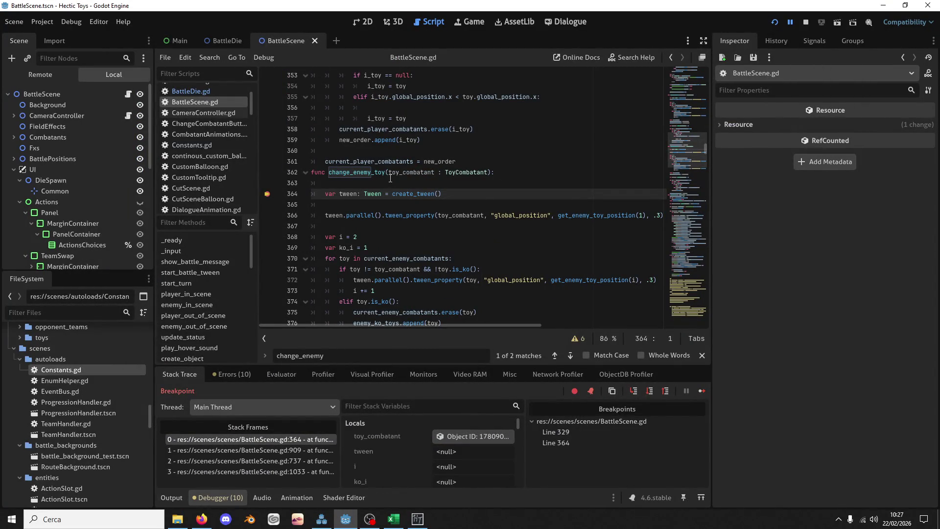
# Step through change_enemy_toy's KO loop from line 364 toward 378, then resume the game
pyautogui.press('F10')
pyautogui.press('F10')
pyautogui.press('F10')
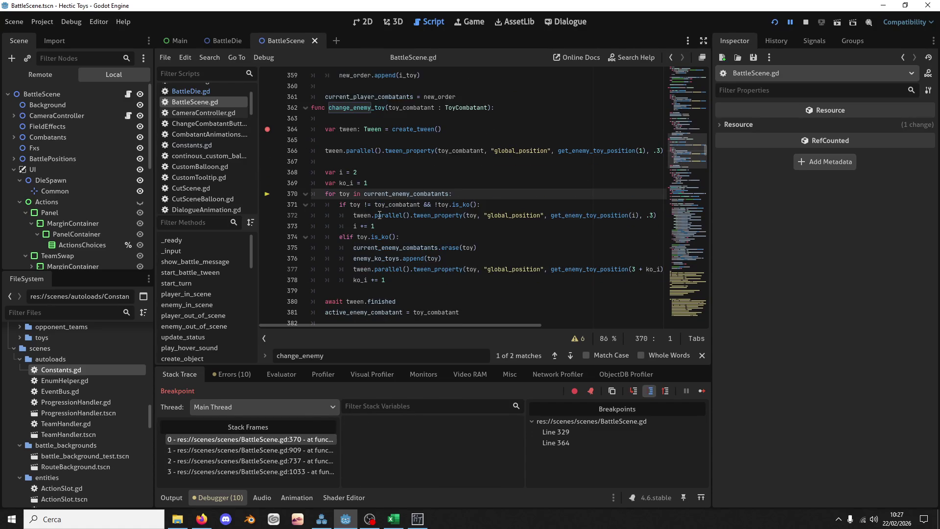
pyautogui.press('F10')
pyautogui.press('F10')
pyautogui.press('F10')
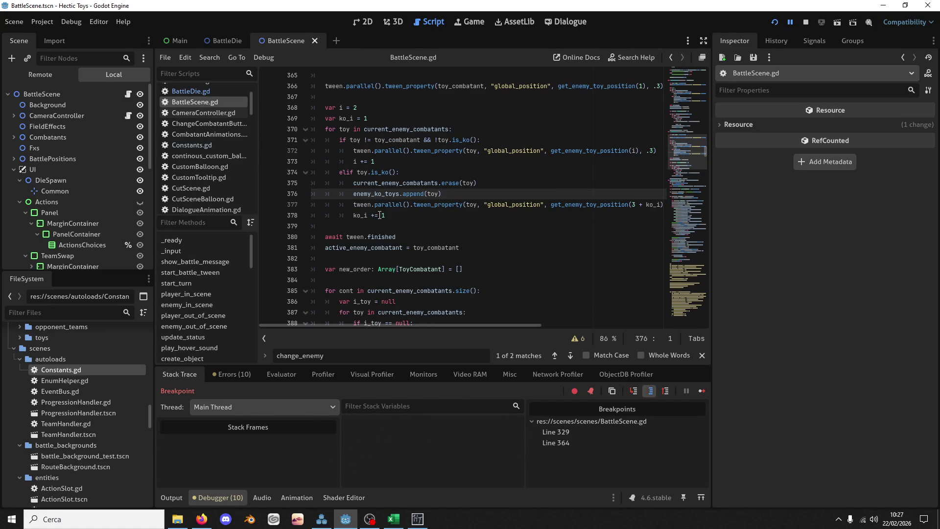
pyautogui.press('F10')
pyautogui.press('F10')
pyautogui.press('F10')
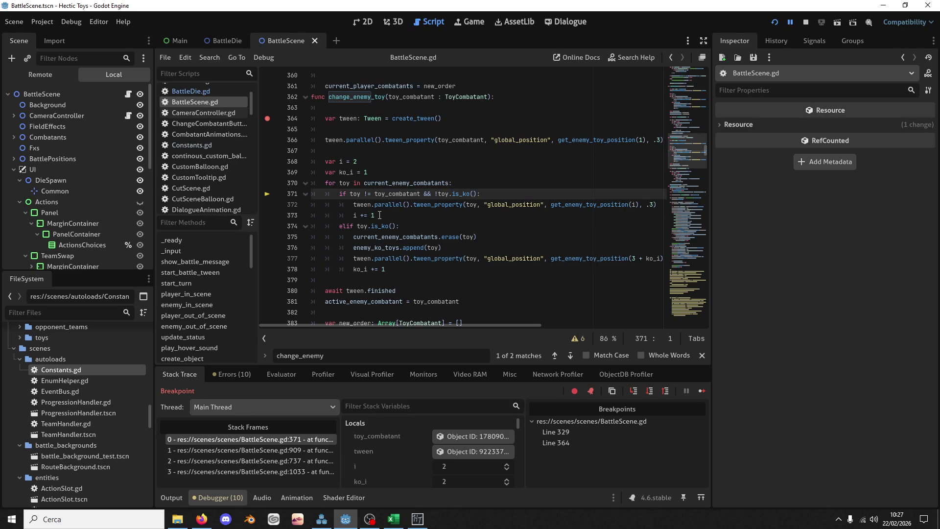
pyautogui.press('F10')
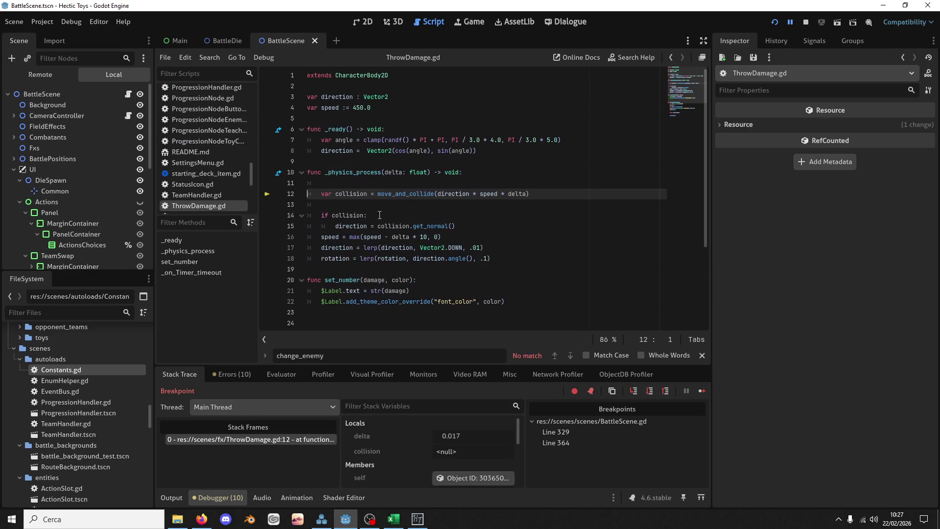
pyautogui.press('F12')
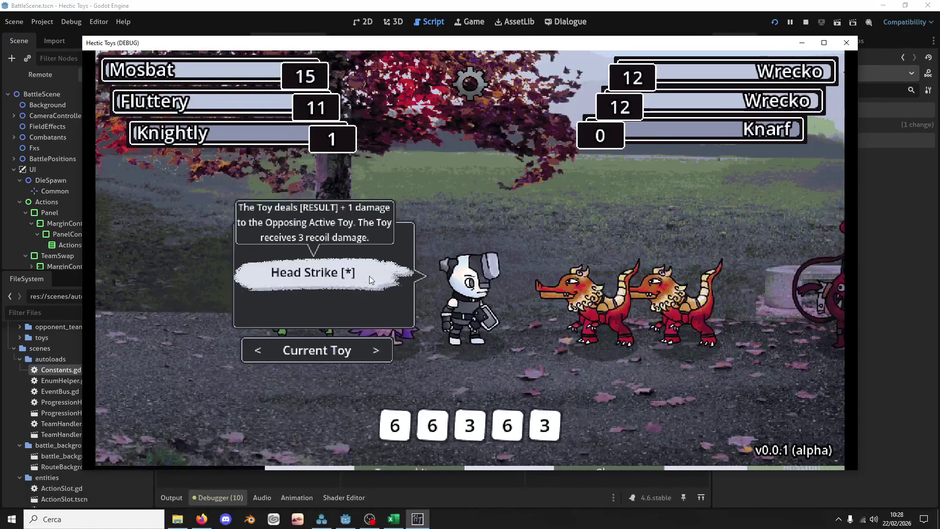
# Head Strike with a 6 die, resume past line 329, then KO a Wrecko with the green toy's Secure Punch
pyautogui.click(369, 275)
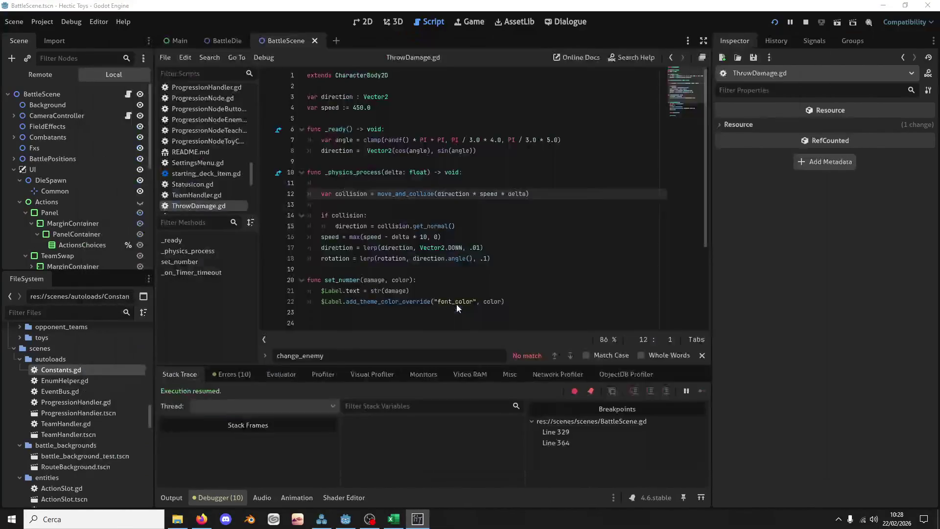
pyautogui.press('F12')
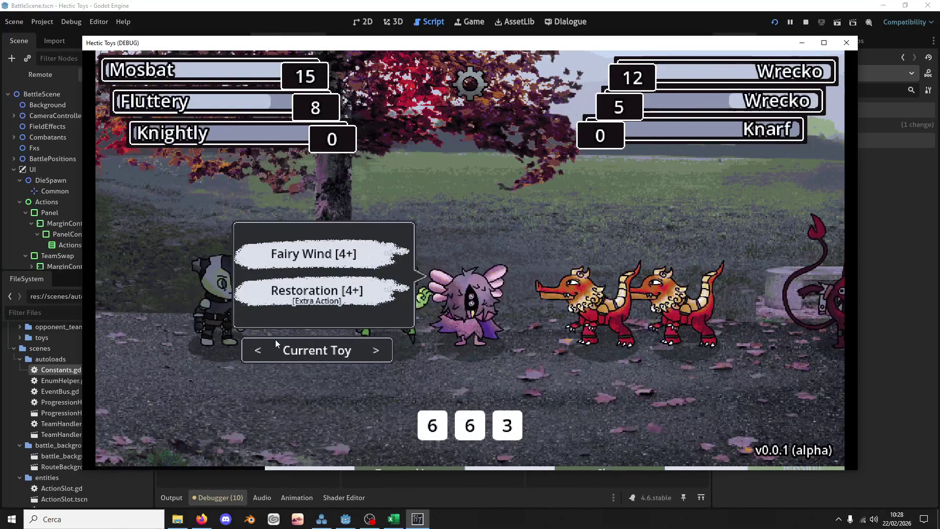
pyautogui.click(281, 342)
pyautogui.click(323, 311)
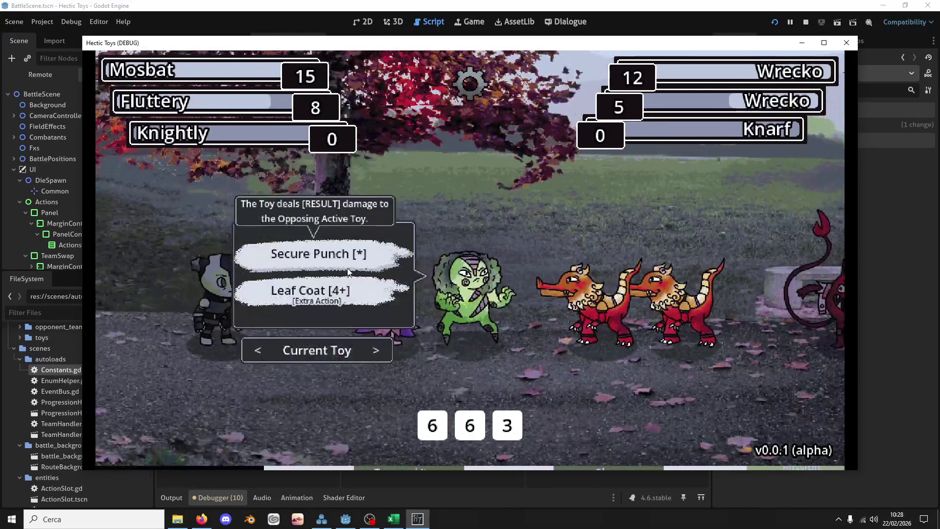
pyautogui.click(347, 265)
pyautogui.click(435, 436)
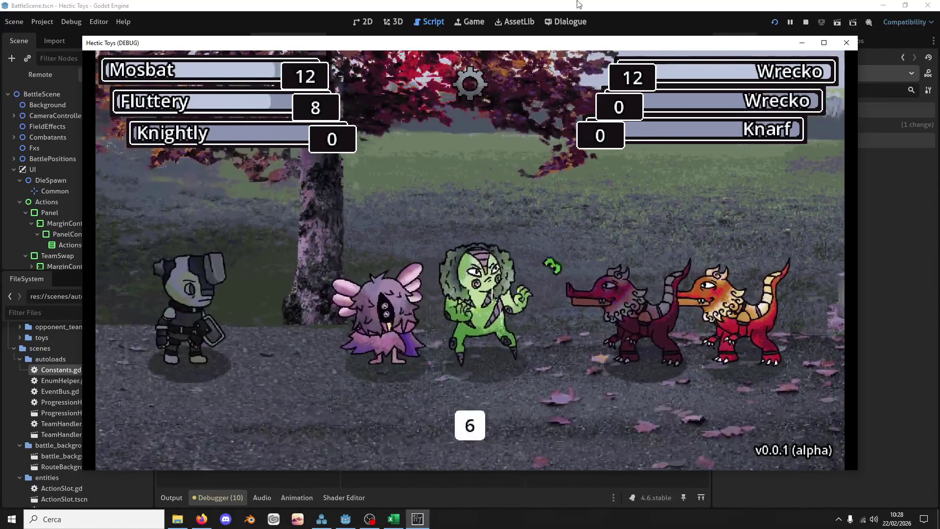
pyautogui.click(571, 4)
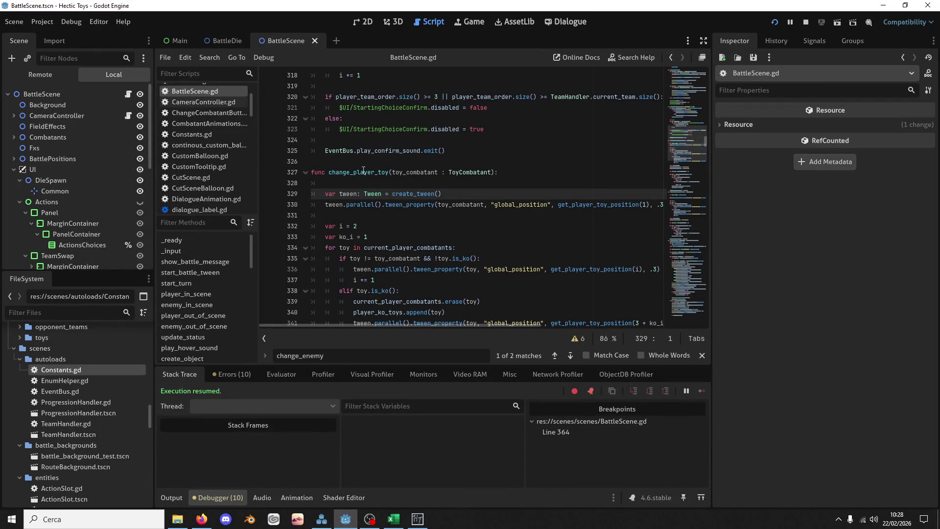
# Search for change_enemy_toy and jump to its call on line 909
pyautogui.scroll(-10, 373, 186)
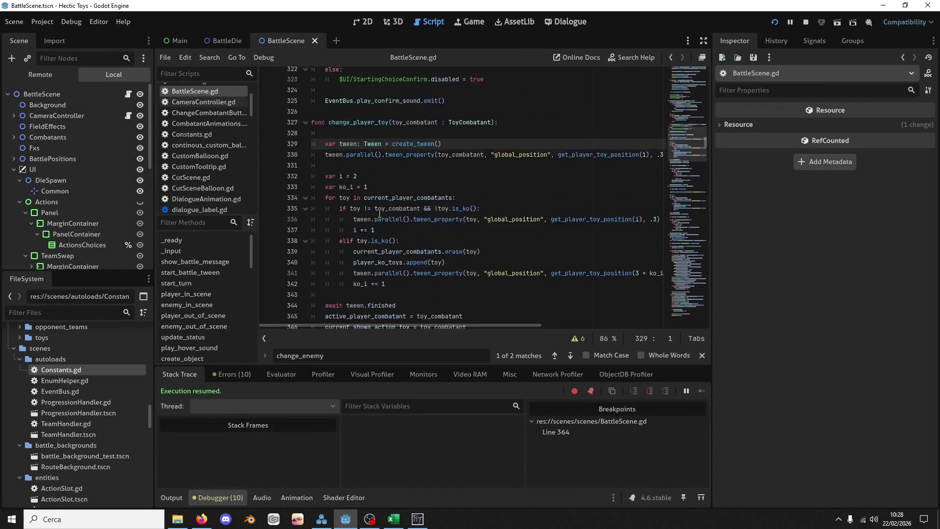
pyautogui.doubleClick(380, 215)
pyautogui.doubleClick(356, 226)
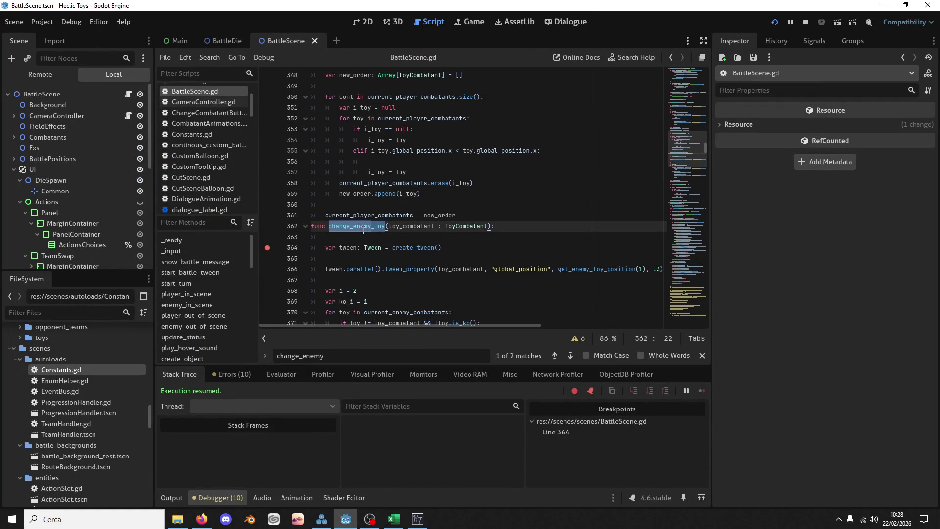
pyautogui.hotkey('ctrl', 'f')
pyautogui.click(553, 355)
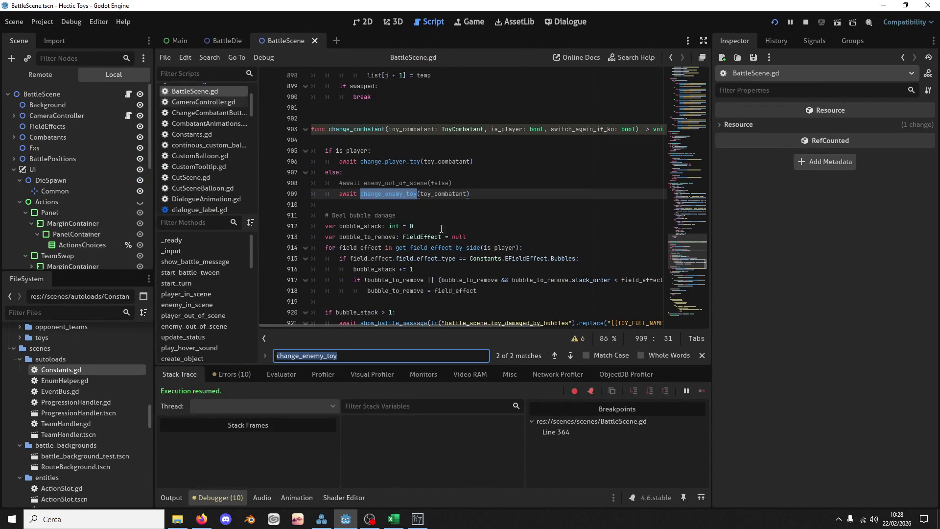
# Find the change_combatant call near line 745 and examine the is_battle_over and is_ko checks on lines 733–736
pyautogui.doubleClick(356, 128)
pyautogui.hotkey('ctrl', 'f')
pyautogui.click(555, 354)
pyautogui.scroll(1, 442, 206)
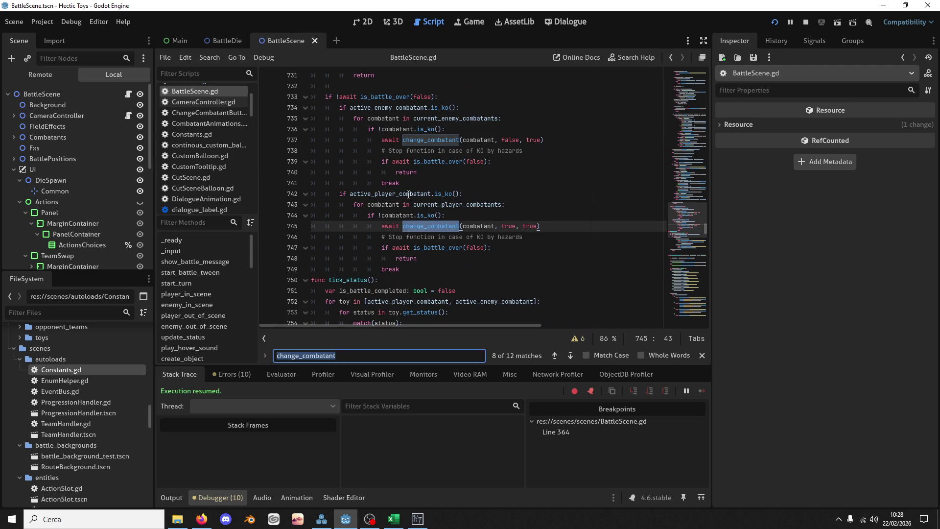
pyautogui.doubleClick(414, 109)
pyautogui.doubleClick(435, 130)
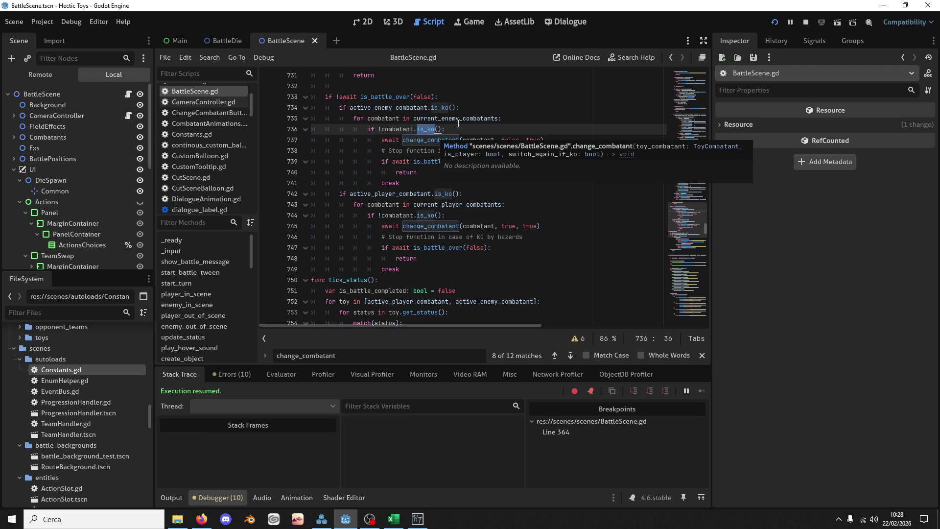
pyautogui.doubleClick(458, 124)
pyautogui.scroll(2, 435, 149)
pyautogui.doubleClick(398, 161)
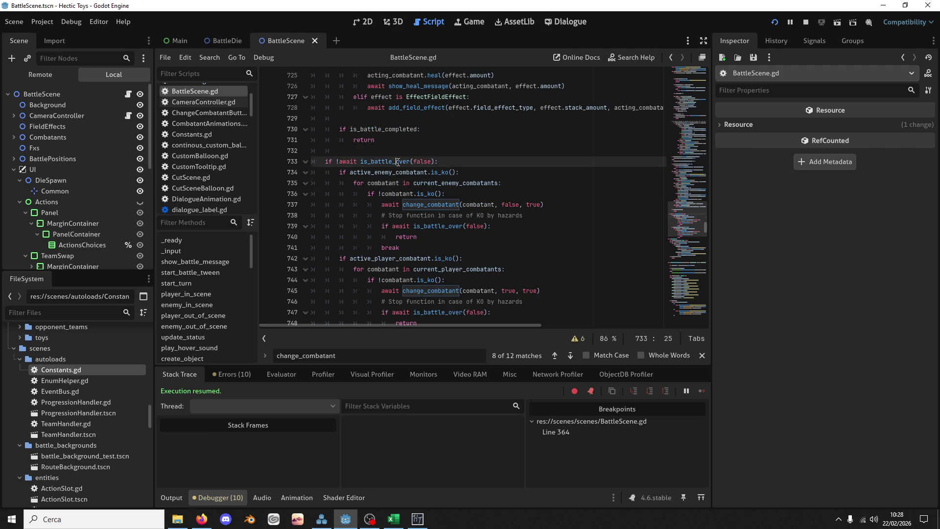
pyautogui.scroll(6, 432, 215)
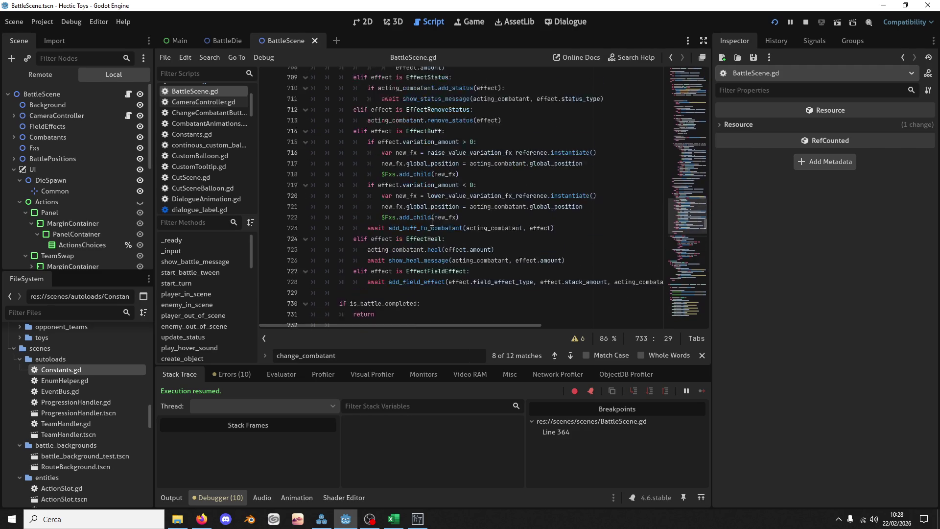
pyautogui.scroll(-5, 432, 223)
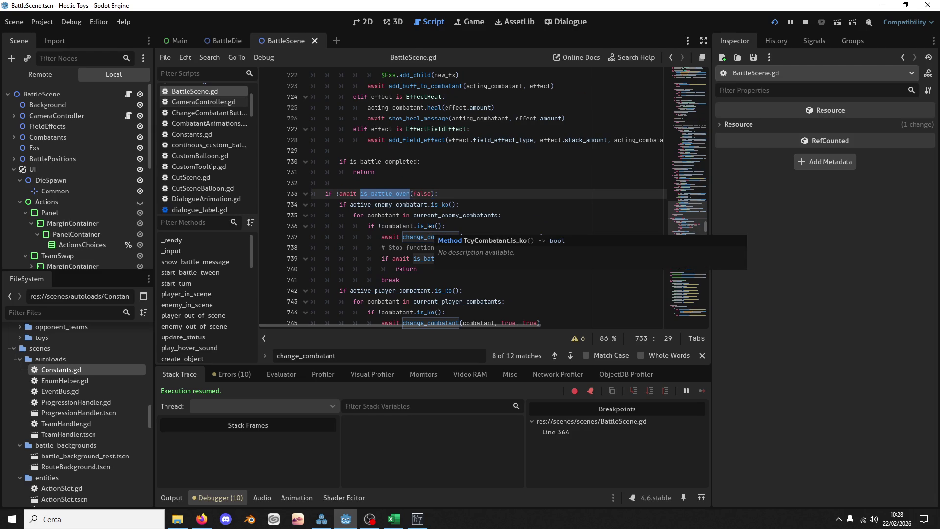